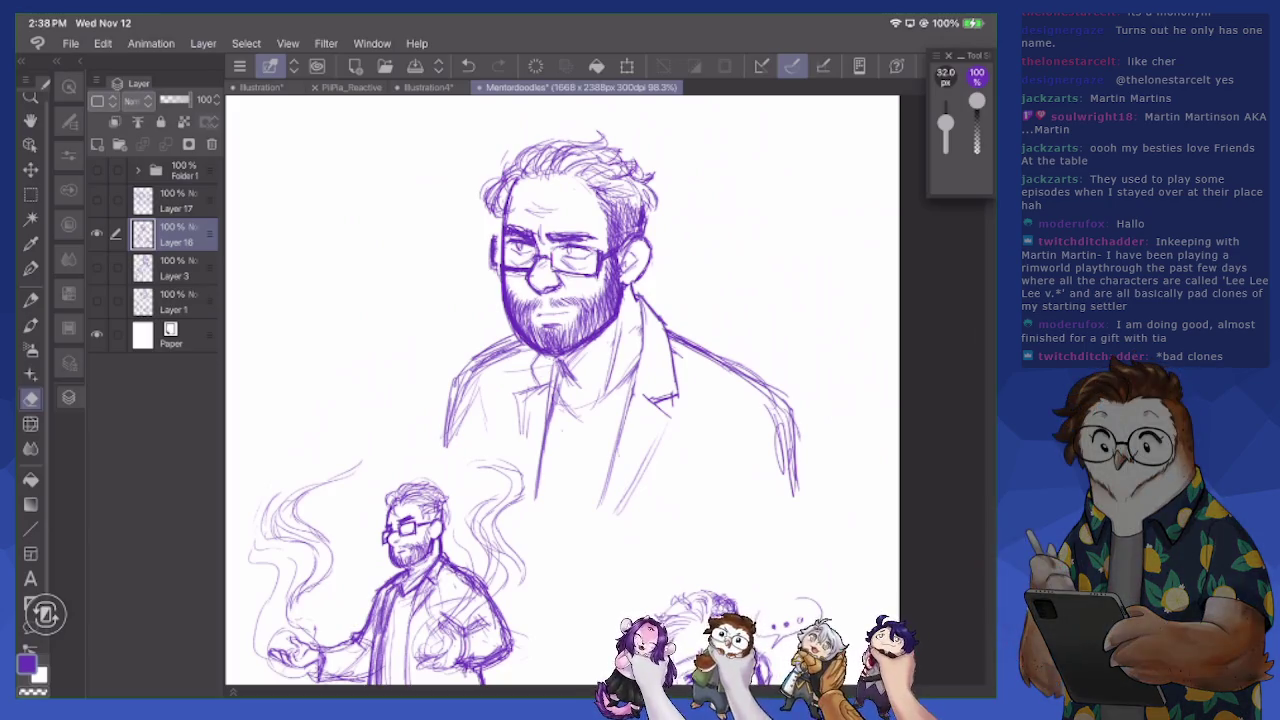
Save the doodle document
scroll(560, 390, "down", 2)
scroll(540, 390, "down", 3)
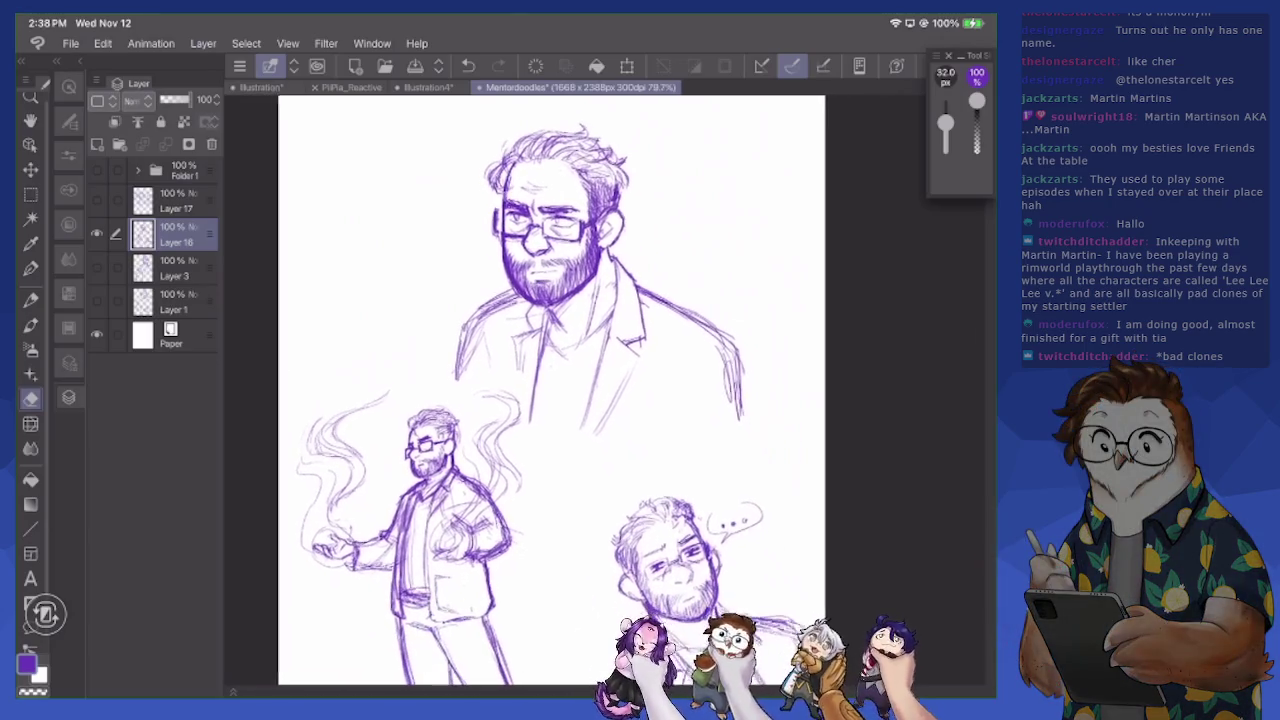
left_click(415, 66)
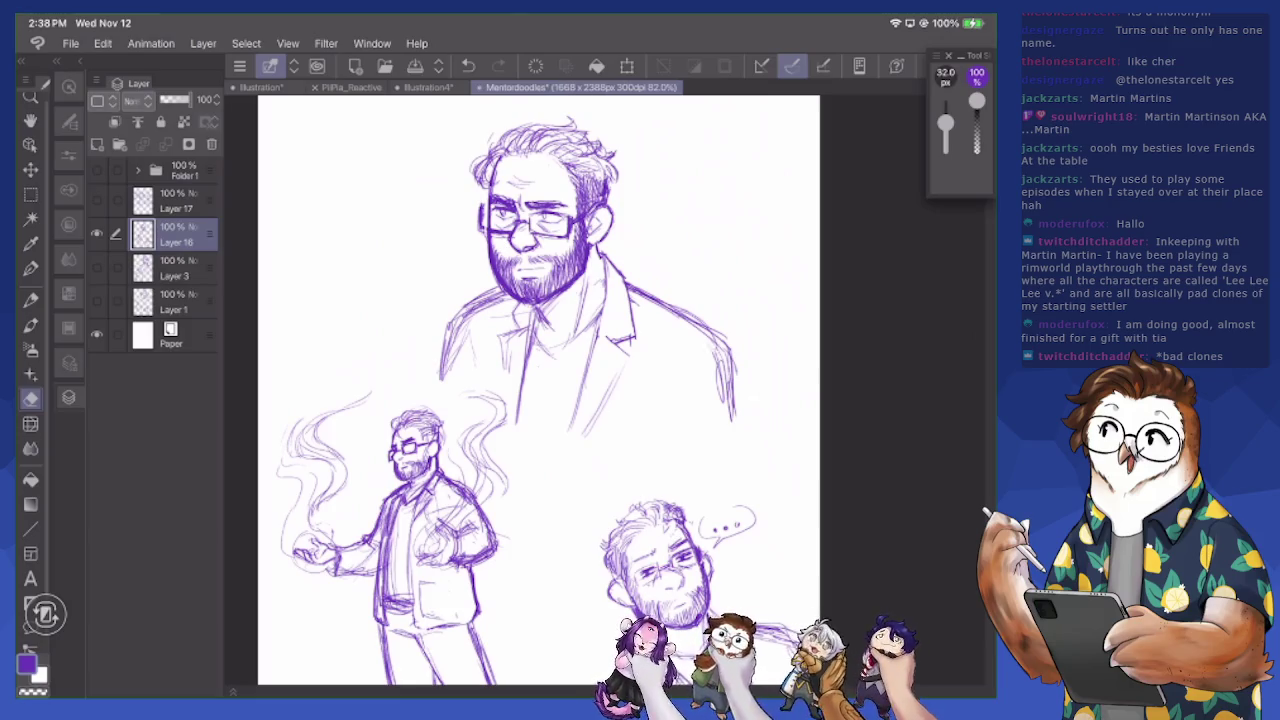
Add two pen strokes to the bust's jacket, extending its right edge downward
key("p")
left_click_drag(708, 340, 643, 456)
left_click_drag(733, 360, 740, 461)
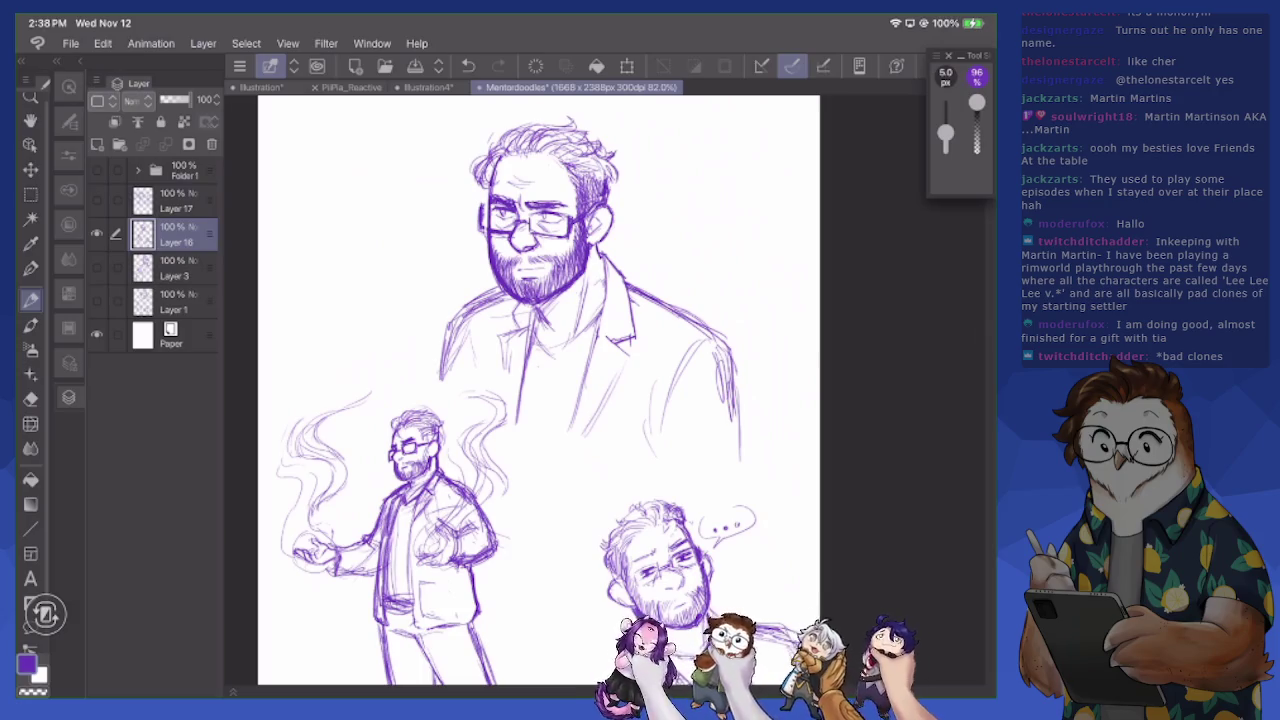
scroll(540, 390, "up", 3)
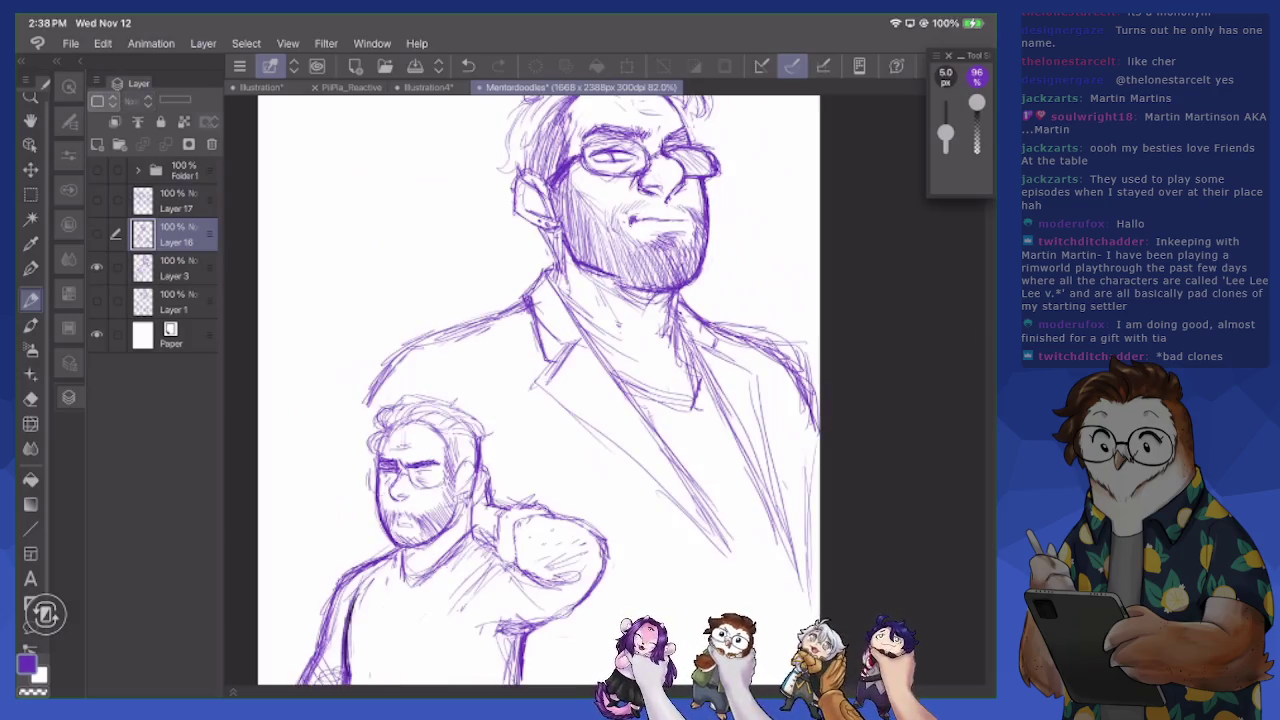
scroll(540, 390, "down", 3)
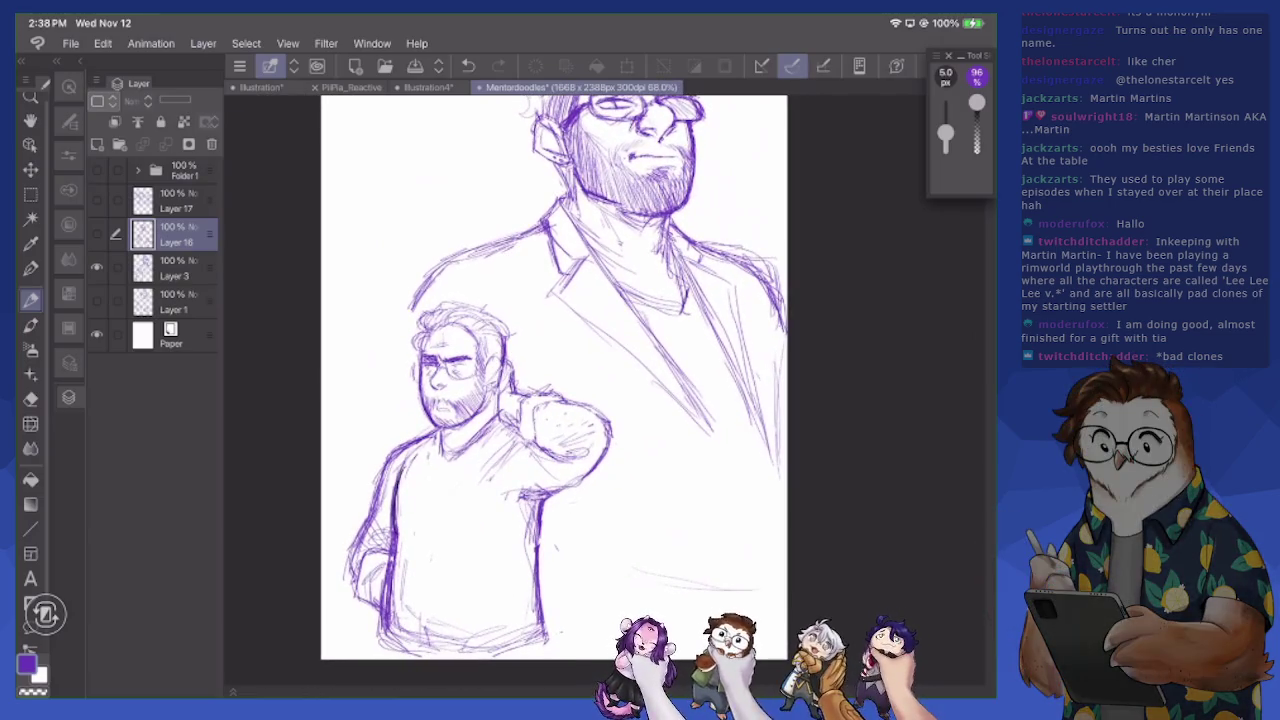
On Layer 3, erase stray lines around the thumbs-up figure's lower left, arm and torso
left_click(175, 268)
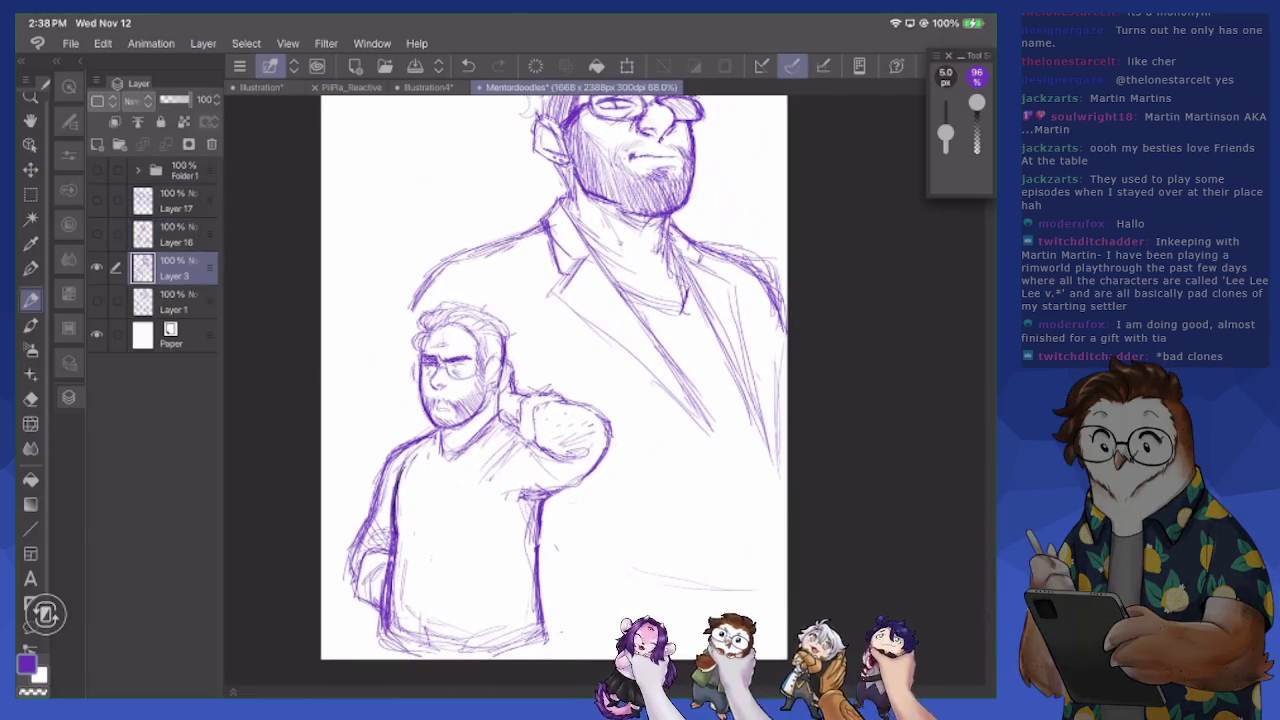
key("e")
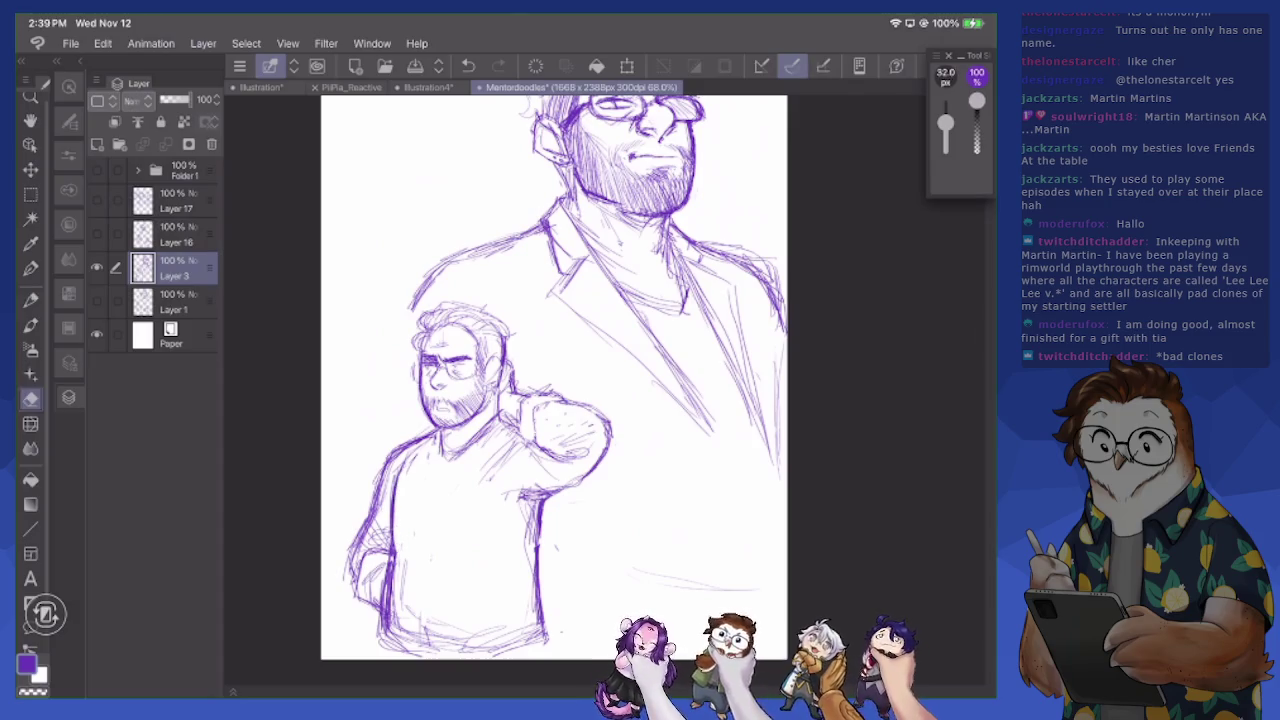
mouse_move(396, 592)
left_mouse_down()
mouse_move(399, 624)
mouse_move(431, 631)
left_mouse_up()
left_click_drag(530, 502, 547, 644)
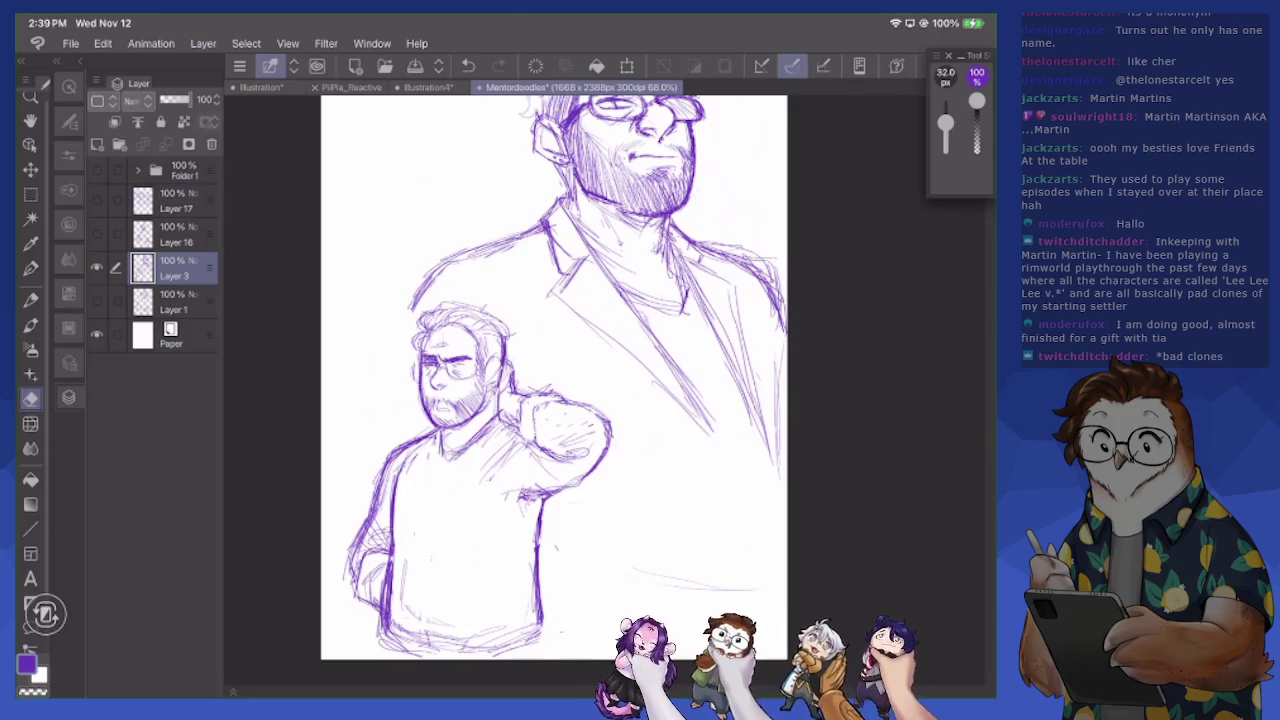
Darken the figure's right torso and arm line, then hide Layer 3
key("p")
left_click_drag(546, 498, 534, 548)
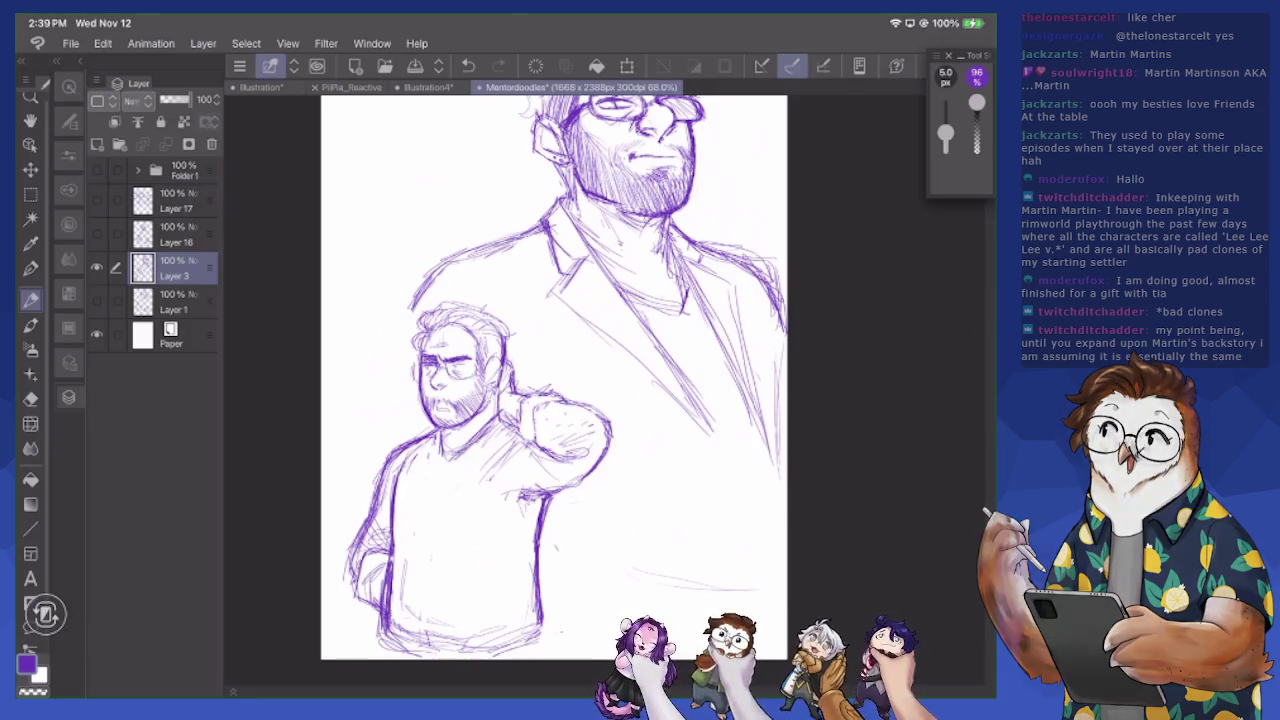
left_click(96, 267)
Show Layer 17's three-character sketch and save the document
left_click(96, 199)
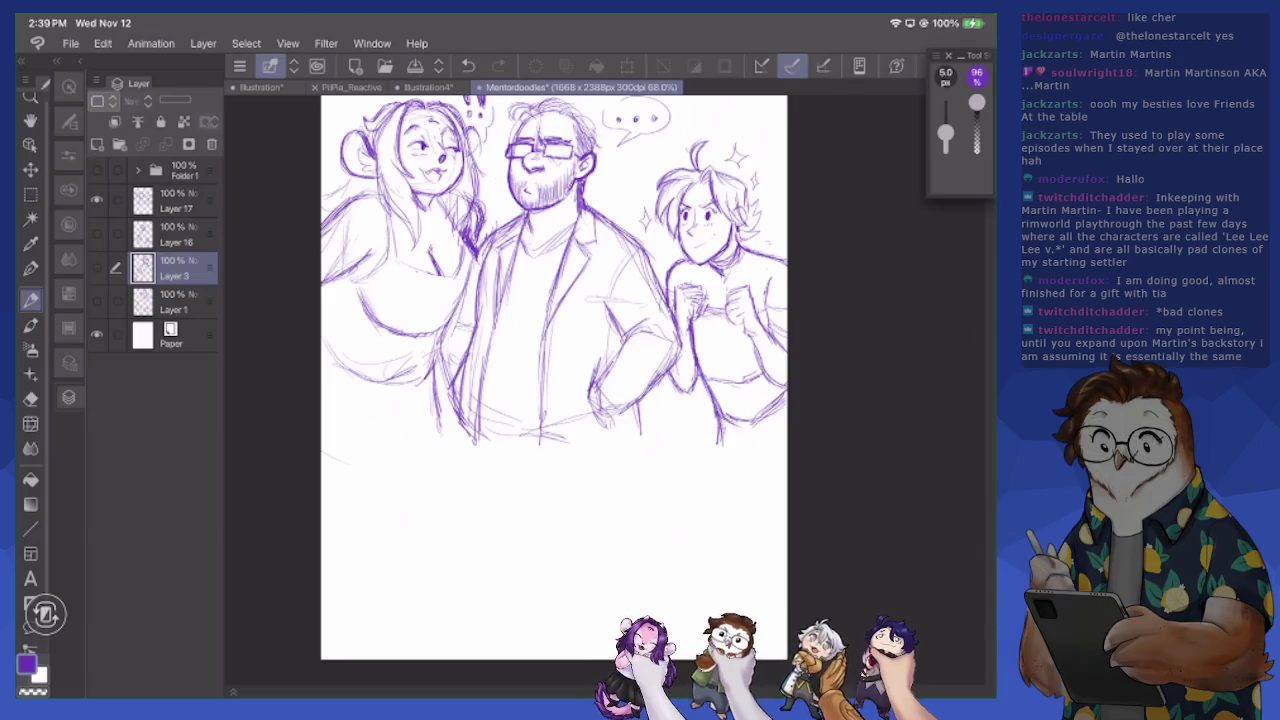
scroll(573, 390, "up", 3)
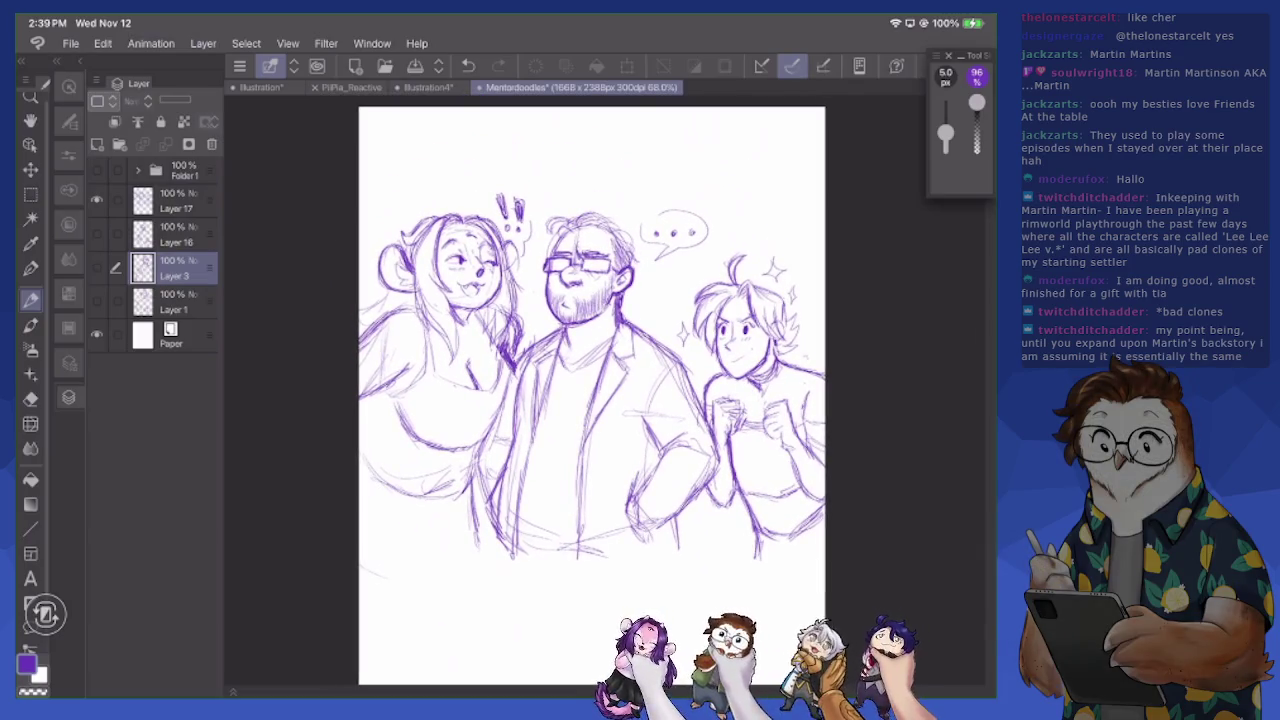
left_click(415, 66)
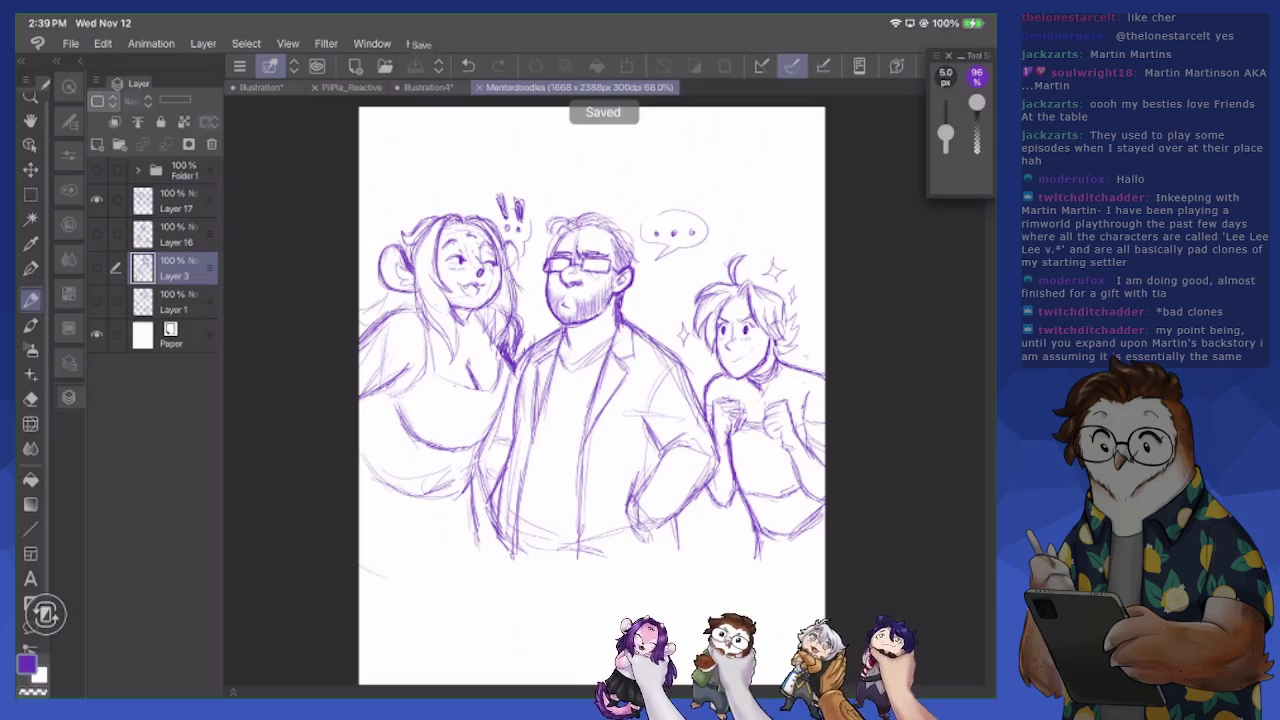
Review the Layer 16 and Layer 1 sketches by toggling visibility, leaving Layer 16 shown
left_click(96, 233)
left_click(96, 199)
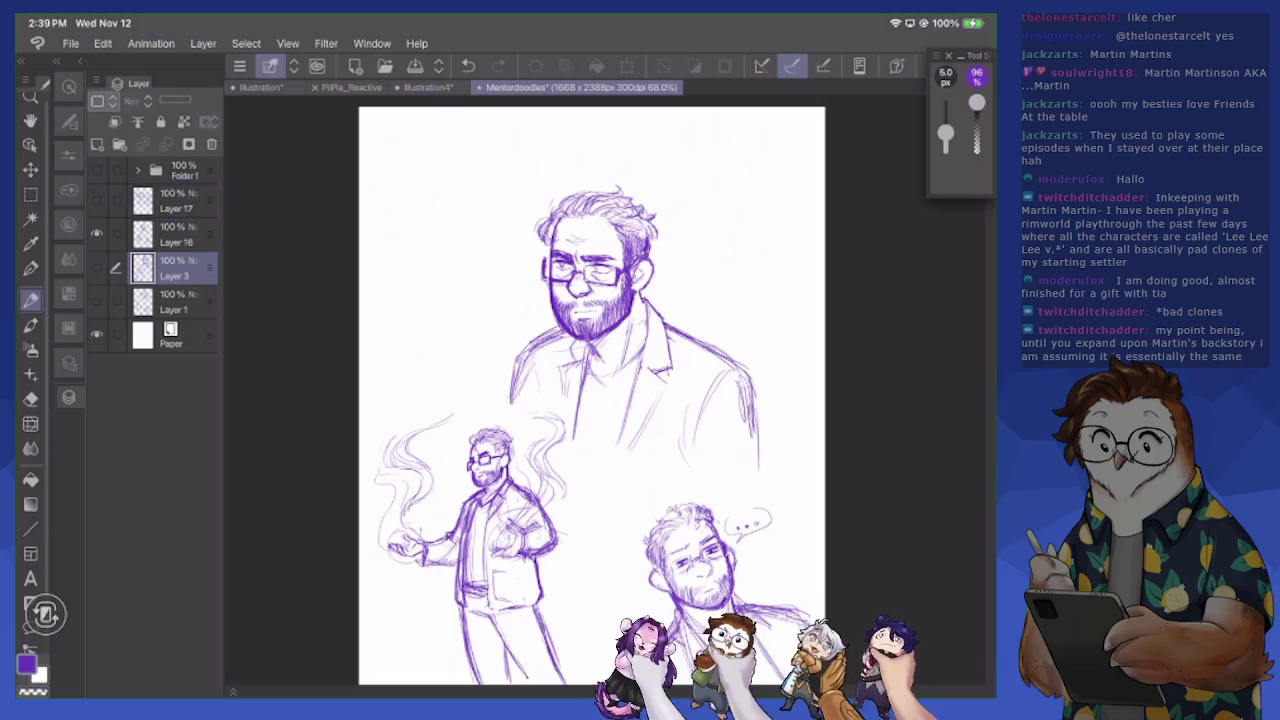
left_click(96, 233)
left_click(96, 301)
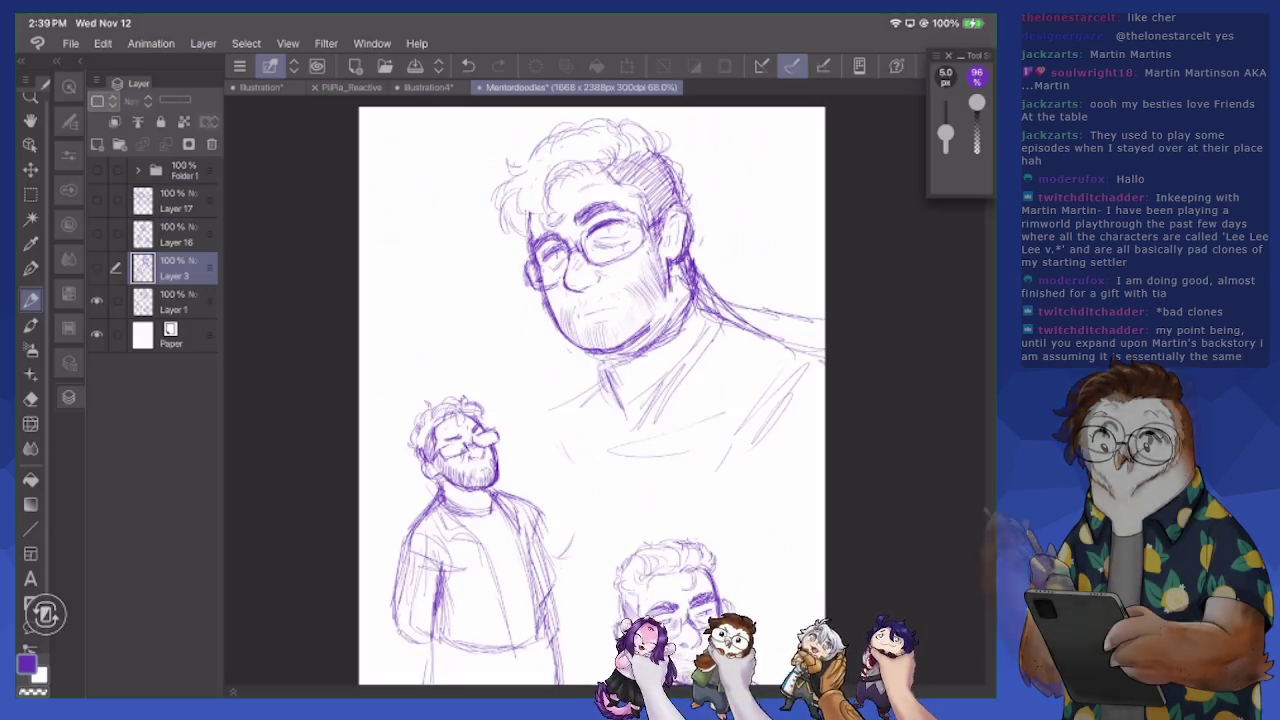
left_click_drag(590, 400, 563, 390)
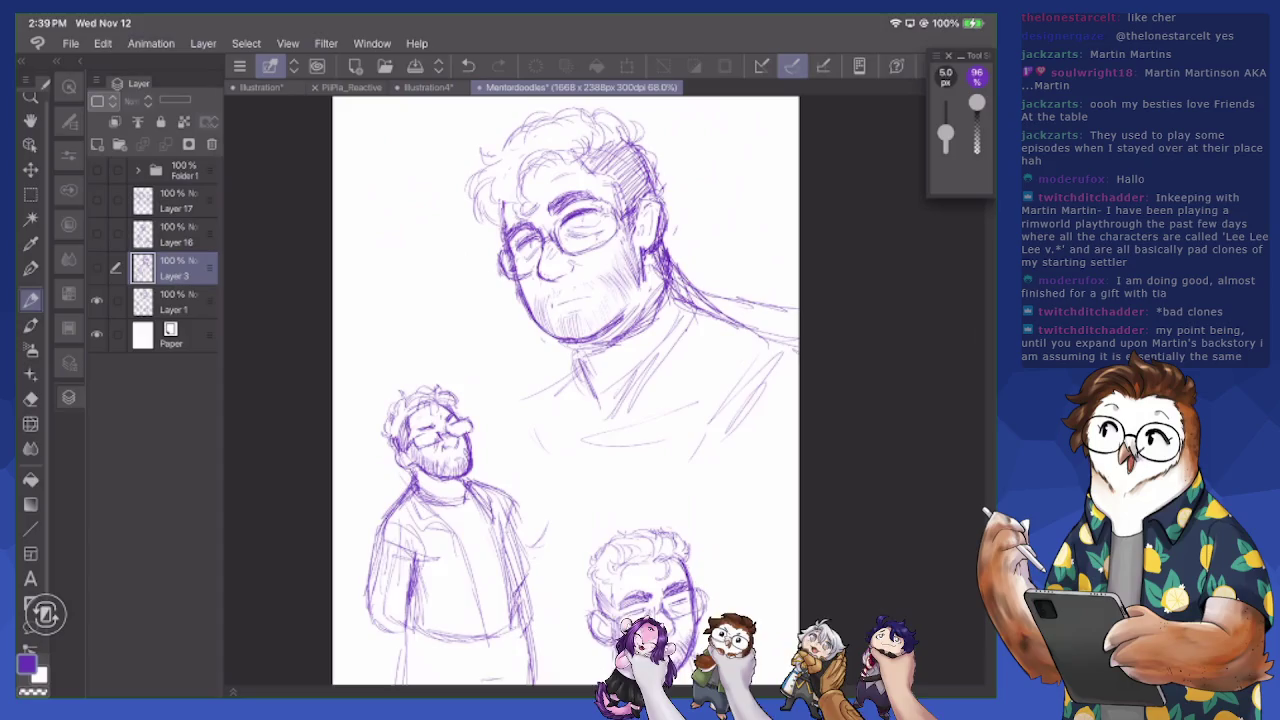
left_click(96, 301)
left_click(96, 233)
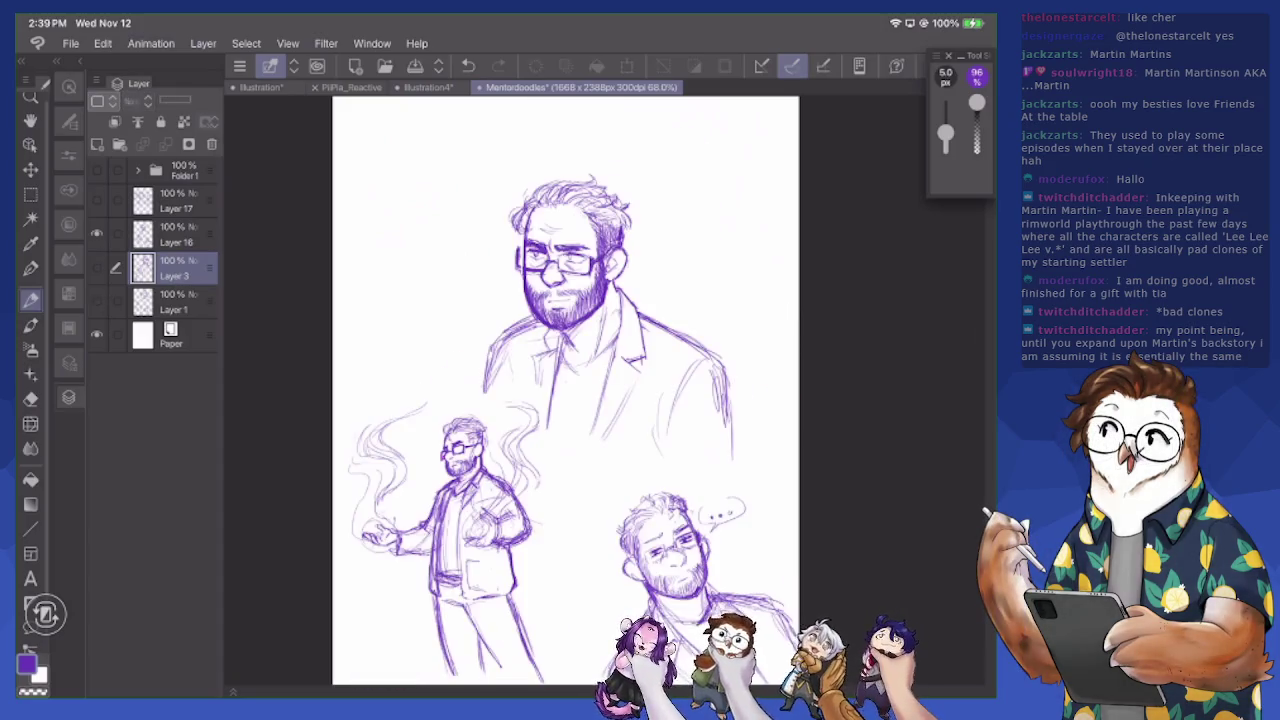
scroll(670, 545, "up", 10)
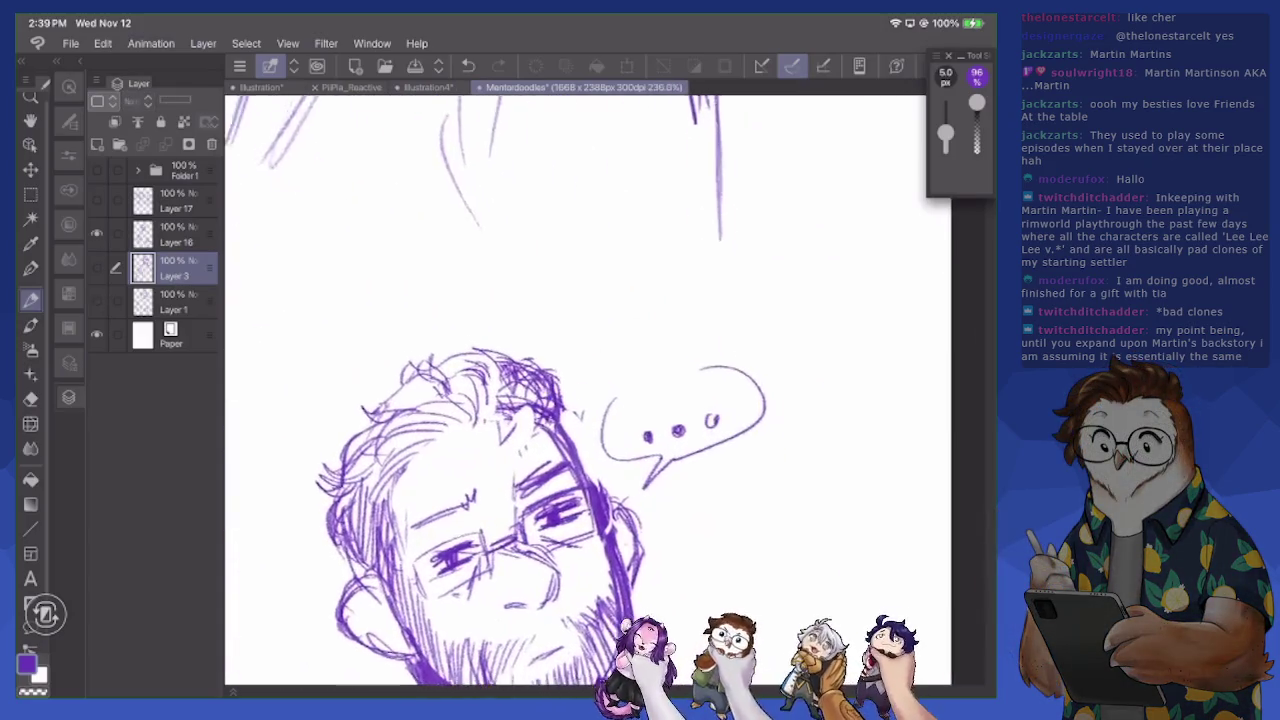
left_click_drag(600, 450, 605, 360)
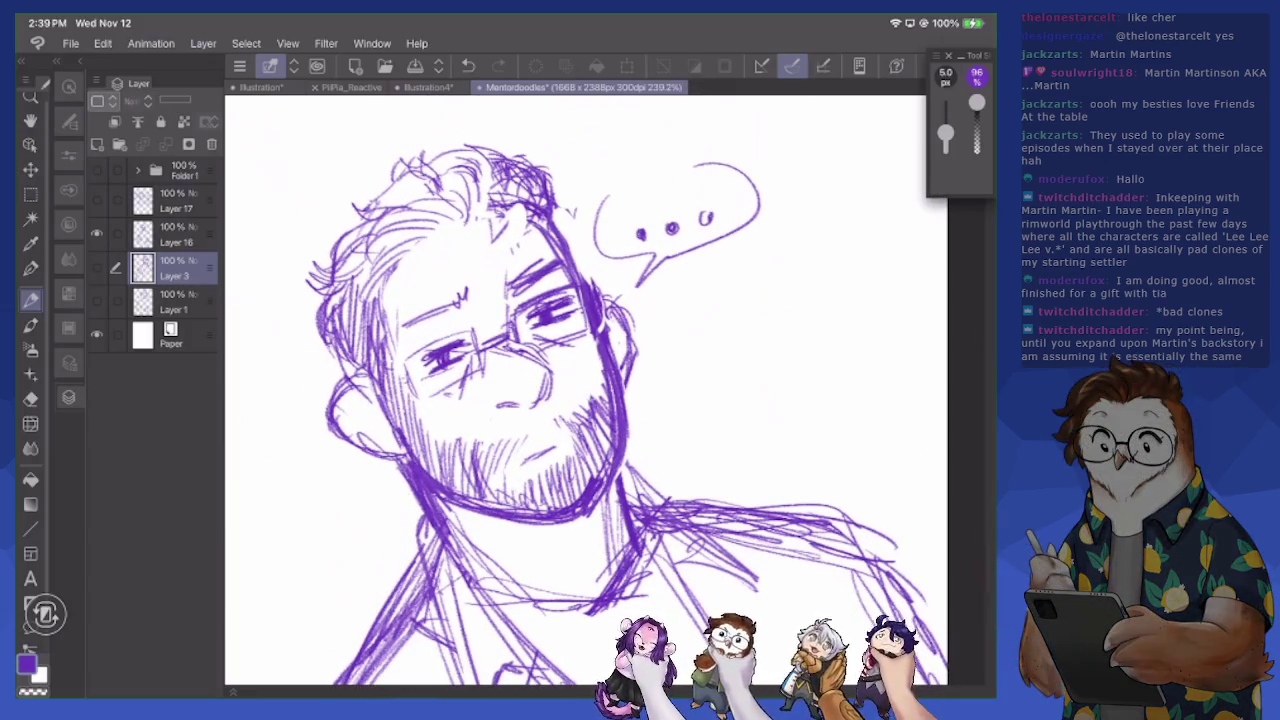
Close the Mentordoodles document, answering the save prompt
scroll(585, 390, "down", 8)
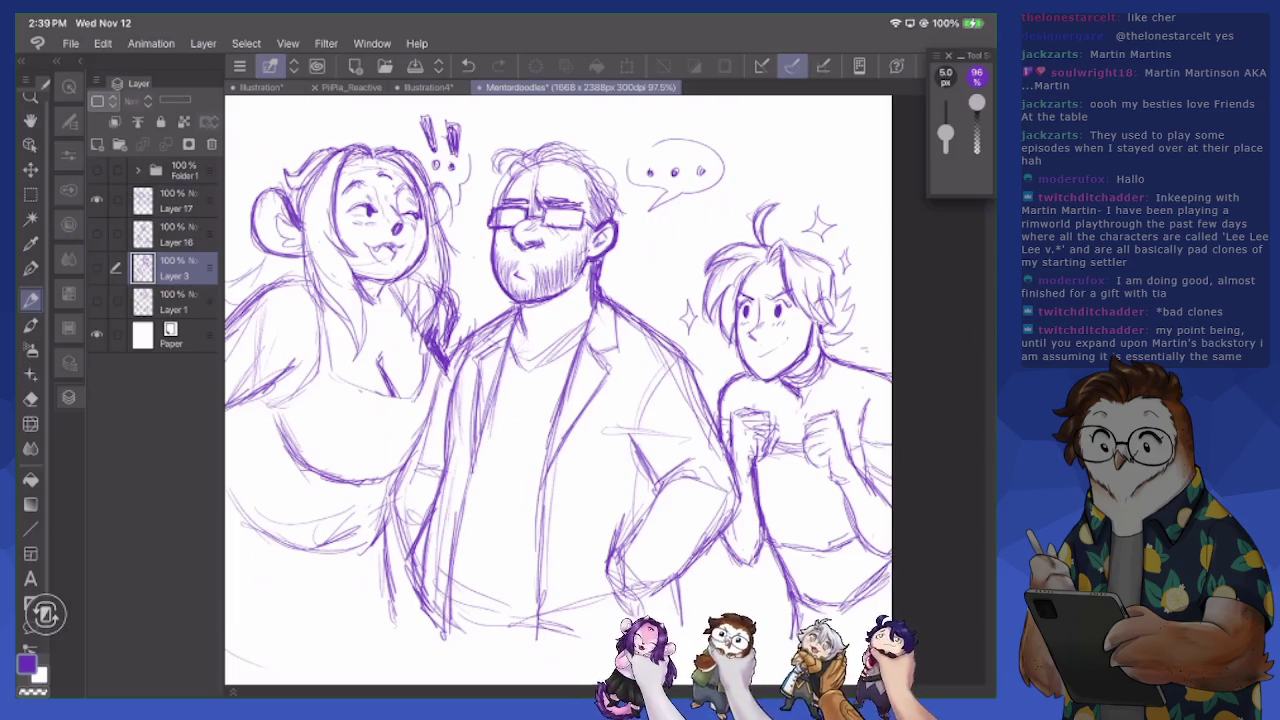
key("ctrl+w")
key("Return")
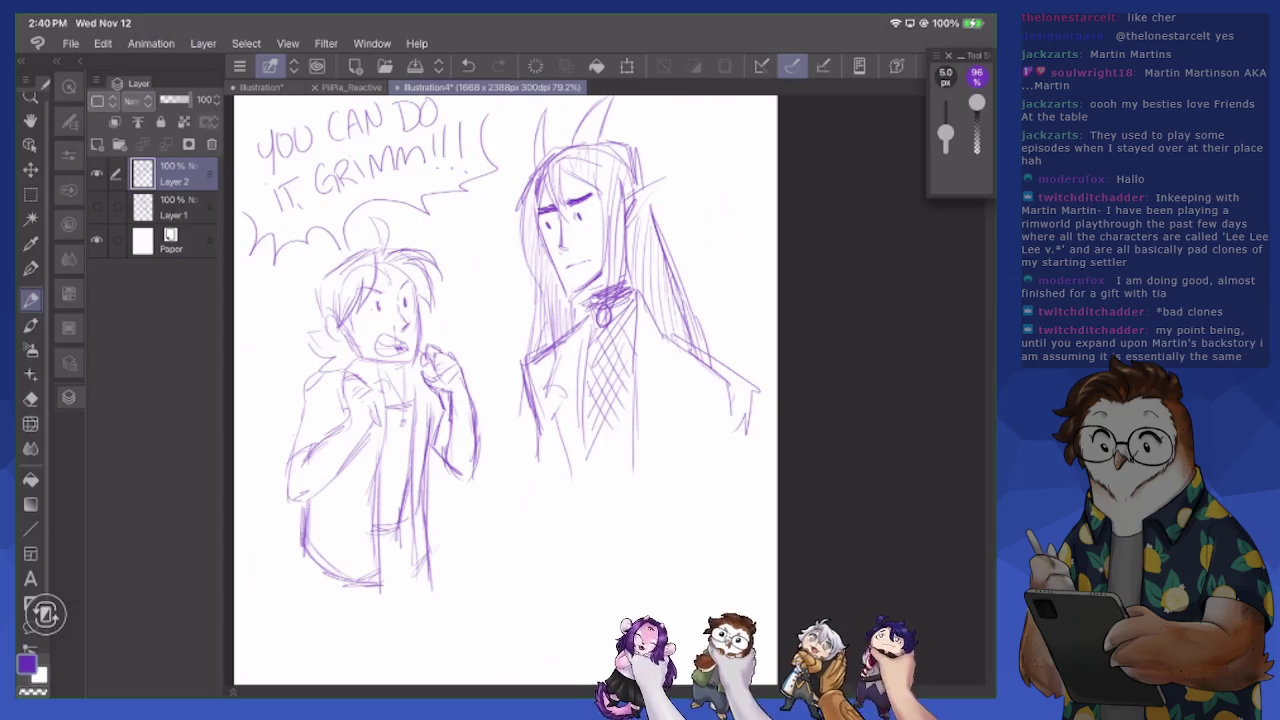
Hide the GRIMM sketch on Layer 2 and add a new raster layer
left_click(97, 173)
left_click(97, 144)
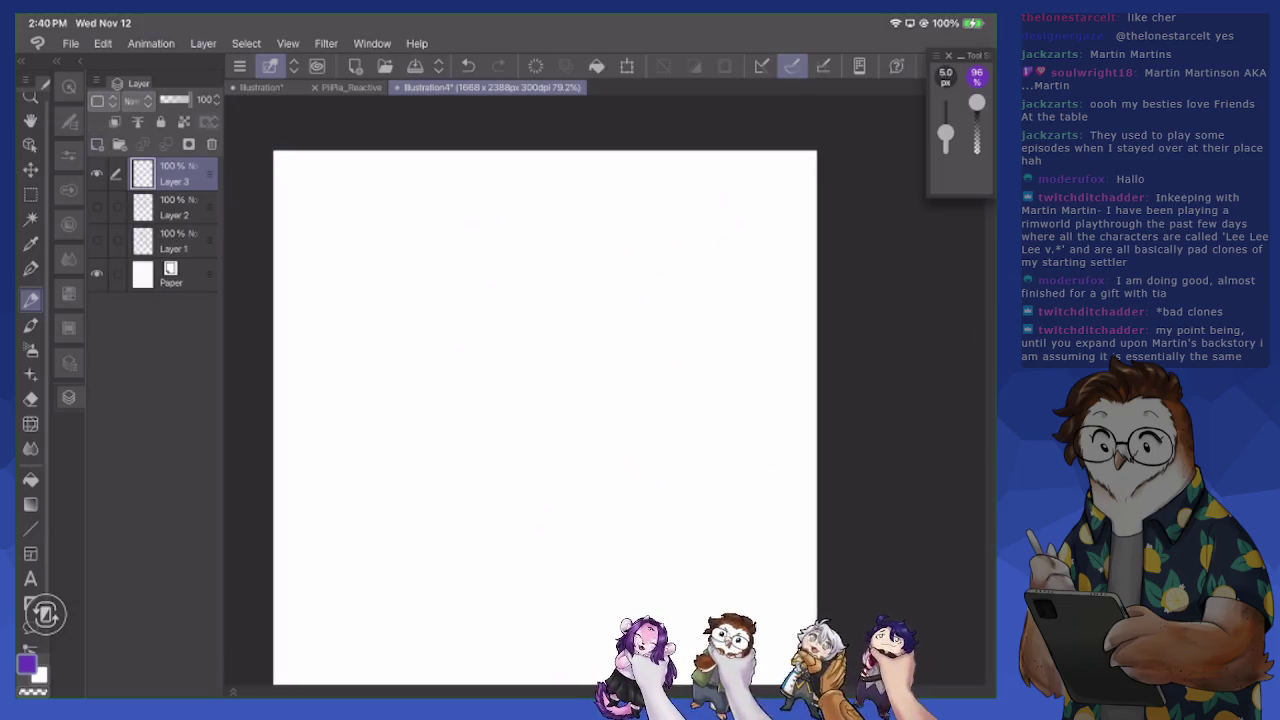
scroll(273, 349, "up", 2)
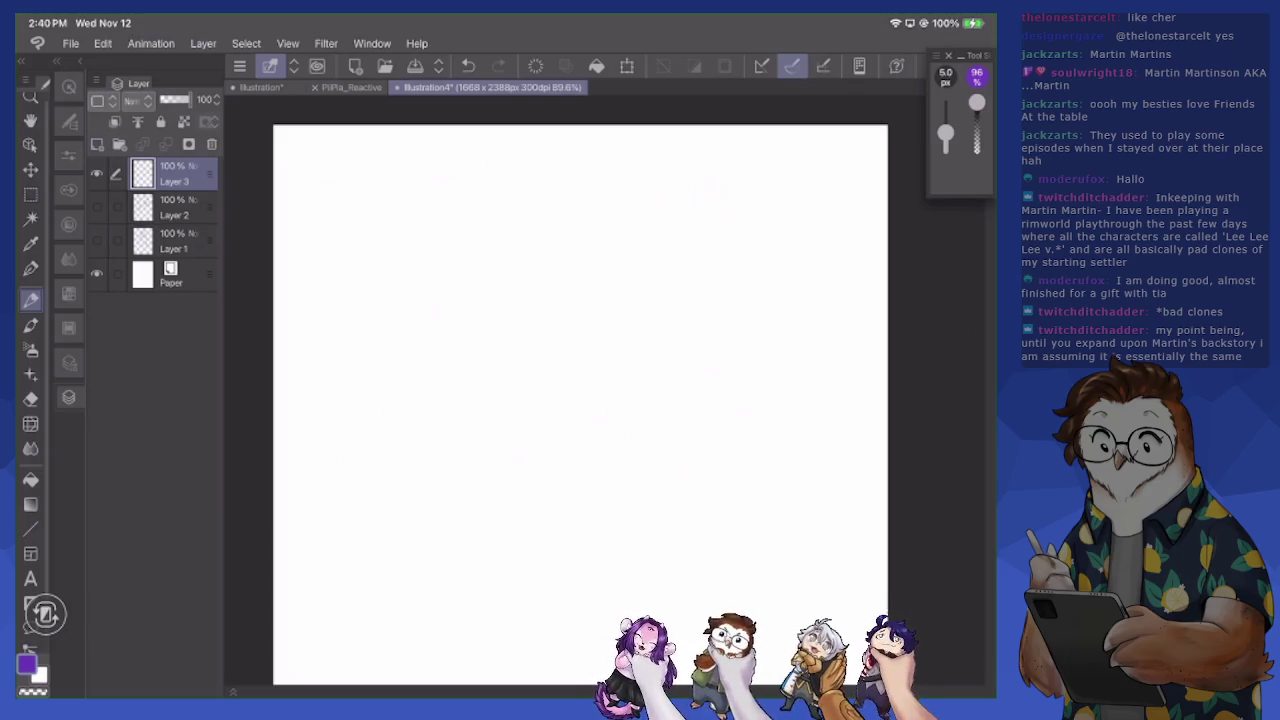
Sketch a rough head circle with an inner guide line and cheek and jaw lines
mouse_move(588, 298)
left_mouse_down()
mouse_move(580, 350)
mouse_move(650, 276)
mouse_move(676, 352)
mouse_move(595, 378)
mouse_move(650, 380)
mouse_move(676, 332)
left_mouse_up()
mouse_move(666, 284)
left_mouse_down()
mouse_move(684, 368)
mouse_move(658, 370)
left_mouse_up()
mouse_move(596, 294)
left_mouse_down()
mouse_move(598, 394)
mouse_move(616, 414)
left_mouse_up()
mouse_move(656, 356)
left_mouse_down()
mouse_move(648, 390)
mouse_move(610, 416)
left_mouse_up()
scroll(600, 340, "up", 3)
Darken the left and right jaw down to the chin, erasing strokes near the left cheek
mouse_move(534, 306)
left_mouse_down()
mouse_move(517, 388)
mouse_move(534, 362)
mouse_move(577, 404)
mouse_move(530, 422)
mouse_move(534, 436)
mouse_move(630, 414)
mouse_move(604, 430)
left_mouse_up()
mouse_move(640, 352)
left_mouse_down()
mouse_move(634, 410)
mouse_move(612, 422)
mouse_move(627, 414)
left_mouse_up()
mouse_move(522, 392)
left_mouse_down()
mouse_move(538, 442)
mouse_move(578, 445)
left_mouse_up()
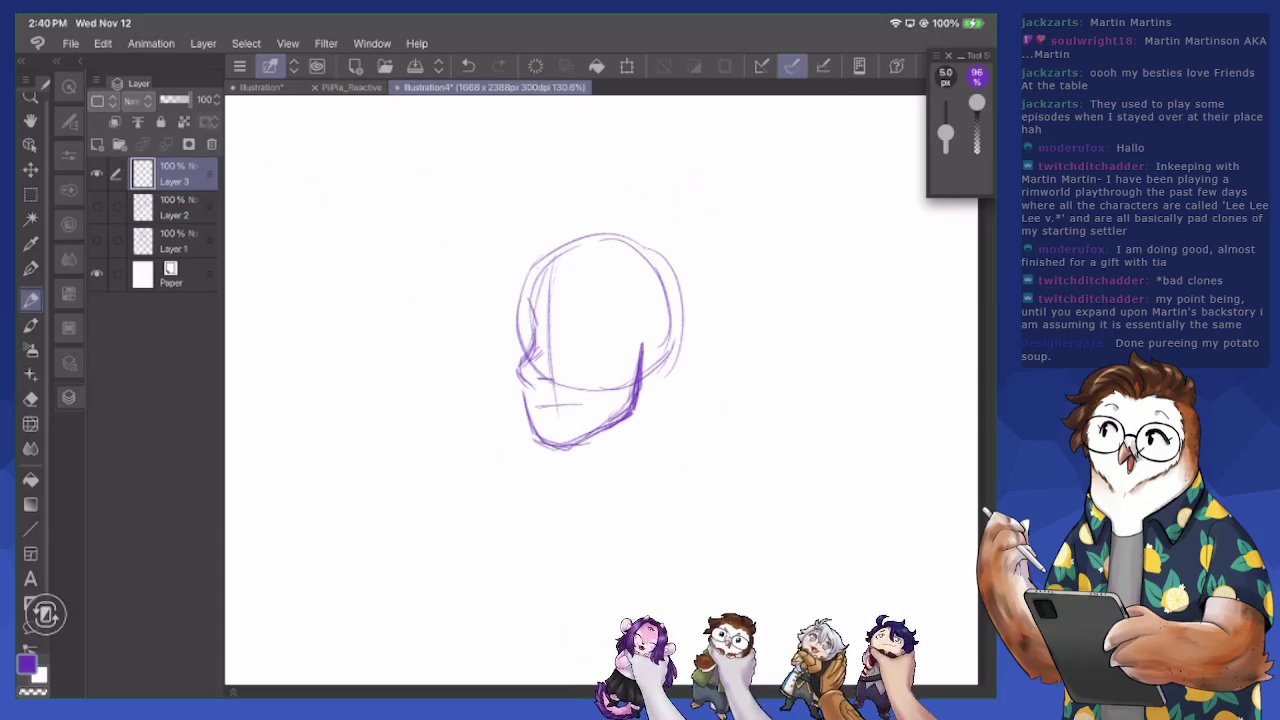
key("e")
mouse_move(530, 396)
left_mouse_down()
mouse_move(545, 384)
mouse_move(545, 350)
mouse_move(541, 371)
mouse_move(562, 392)
mouse_move(545, 430)
mouse_move(633, 347)
mouse_move(636, 405)
mouse_move(618, 410)
left_mouse_up()
Erase extra cheek strokes and redraw the profile along the head's left edge
mouse_move(520, 324)
left_mouse_down()
mouse_move(517, 350)
mouse_move(508, 294)
mouse_move(518, 310)
left_mouse_up()
key("p")
left_click_drag(528, 258, 520, 300)
mouse_move(520, 312)
left_mouse_down()
mouse_move(532, 340)
mouse_move(516, 380)
mouse_move(556, 377)
mouse_move(559, 406)
left_mouse_up()
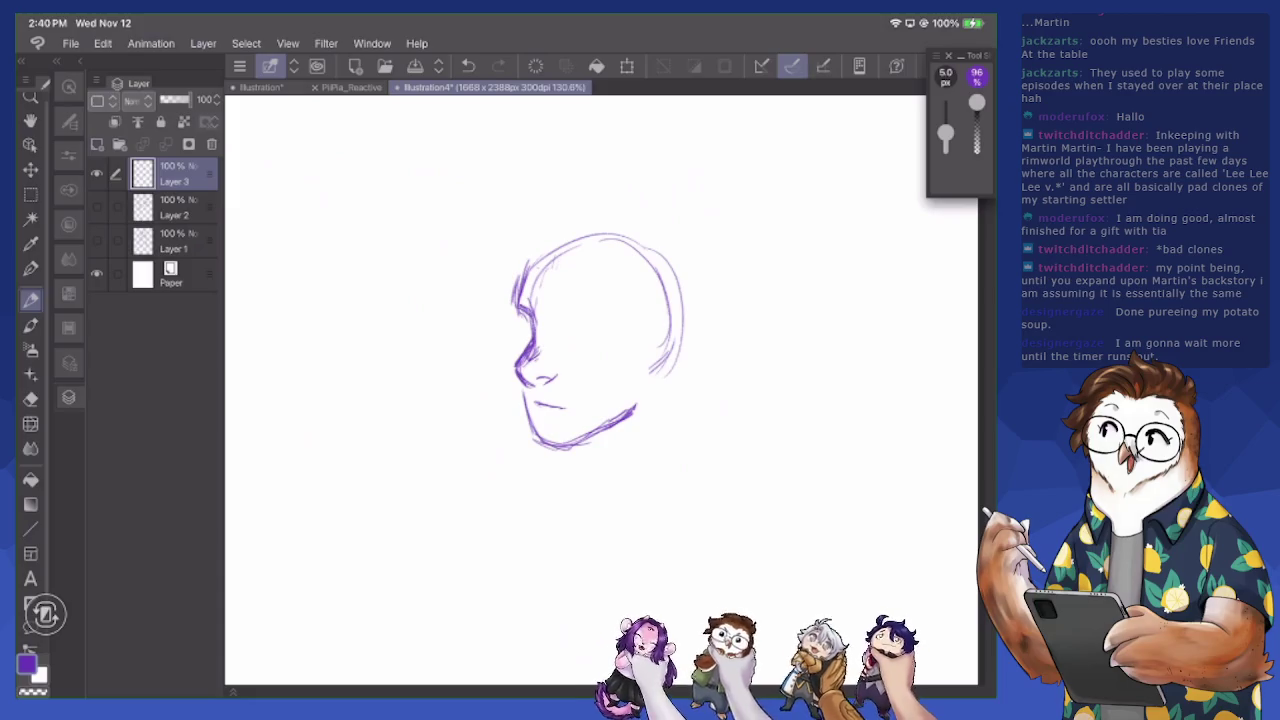
Draw both neck lines, the ear and a closed eye, and thicken the left jaw
mouse_move(562, 460)
left_mouse_down()
mouse_move(560, 492)
mouse_move(604, 508)
left_mouse_up()
left_click_drag(657, 392, 660, 482)
mouse_move(672, 342)
left_mouse_down()
mouse_move(662, 364)
mouse_move(676, 324)
mouse_move(650, 332)
mouse_move(668, 362)
mouse_move(638, 412)
left_mouse_up()
mouse_move(522, 388)
left_mouse_down()
mouse_move(530, 434)
mouse_move(548, 448)
left_mouse_up()
mouse_move(562, 312)
left_mouse_down()
mouse_move(616, 324)
mouse_move(562, 316)
mouse_move(509, 354)
mouse_move(526, 349)
mouse_move(530, 320)
mouse_move(553, 356)
mouse_move(592, 360)
left_mouse_up()
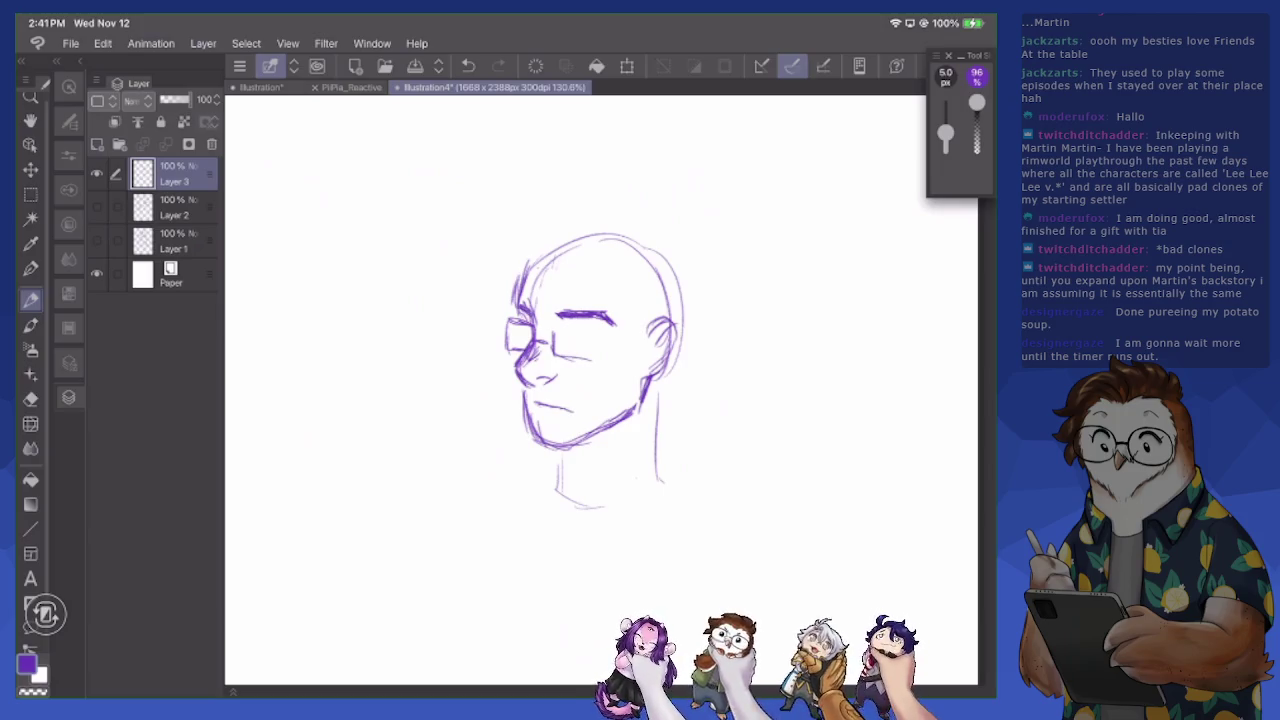
mouse_move(520, 380)
left_mouse_down()
mouse_move(522, 430)
mouse_move(536, 442)
left_mouse_up()
Erase the mouth line, draw rectangular glasses, and darken both jaw lines and chin
key("e")
mouse_move(520, 392)
left_mouse_down()
mouse_move(532, 416)
mouse_move(584, 412)
mouse_move(536, 432)
left_mouse_up()
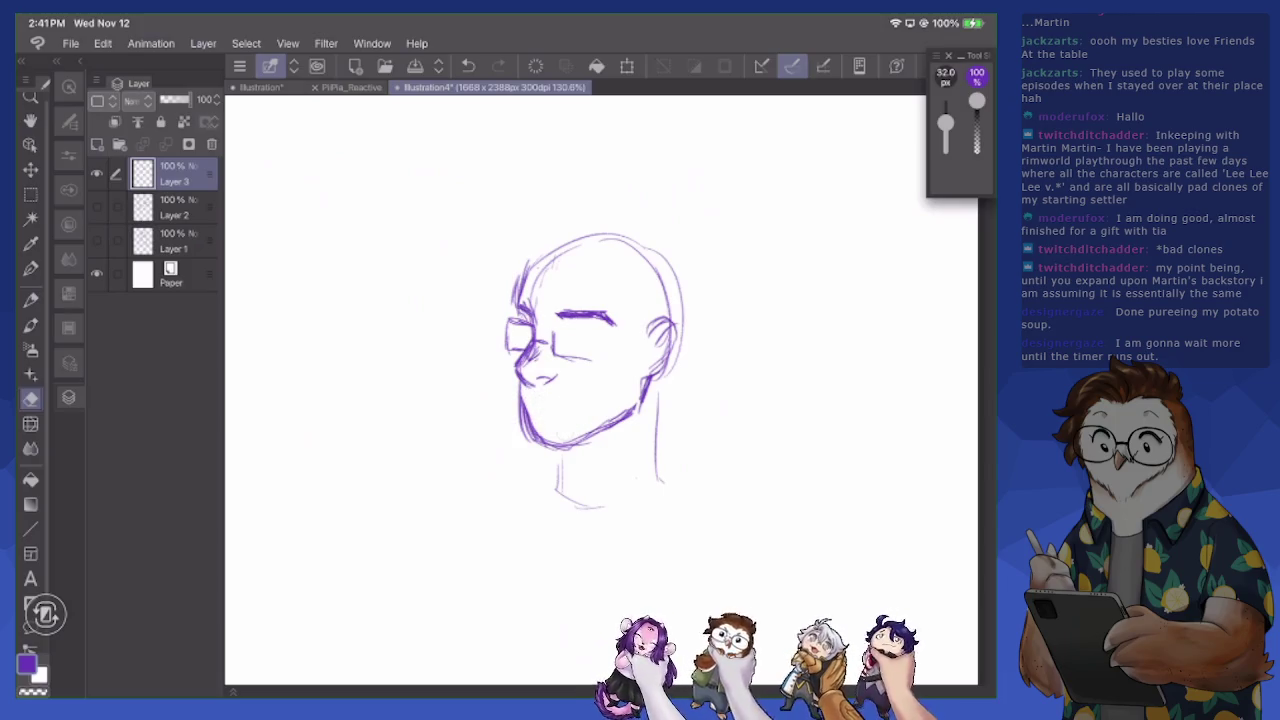
key("p")
mouse_move(558, 328)
left_mouse_down()
mouse_move(616, 330)
mouse_move(609, 360)
mouse_move(648, 324)
mouse_move(680, 318)
mouse_move(650, 372)
left_mouse_up()
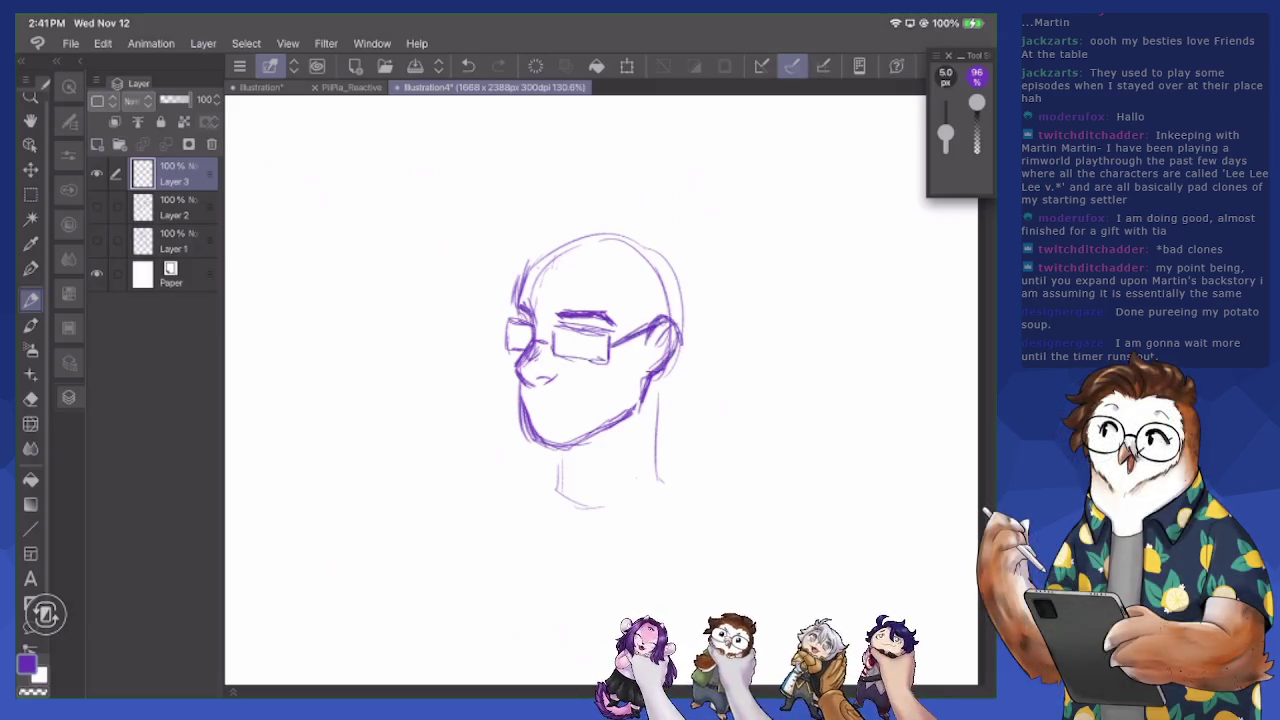
mouse_move(644, 380)
left_mouse_down()
mouse_move(628, 420)
mouse_move(596, 440)
mouse_move(608, 432)
left_mouse_up()
mouse_move(518, 382)
left_mouse_down()
mouse_move(520, 430)
mouse_move(570, 401)
left_mouse_up()
Hatch beard shading onto the chin
key("e")
key("p")
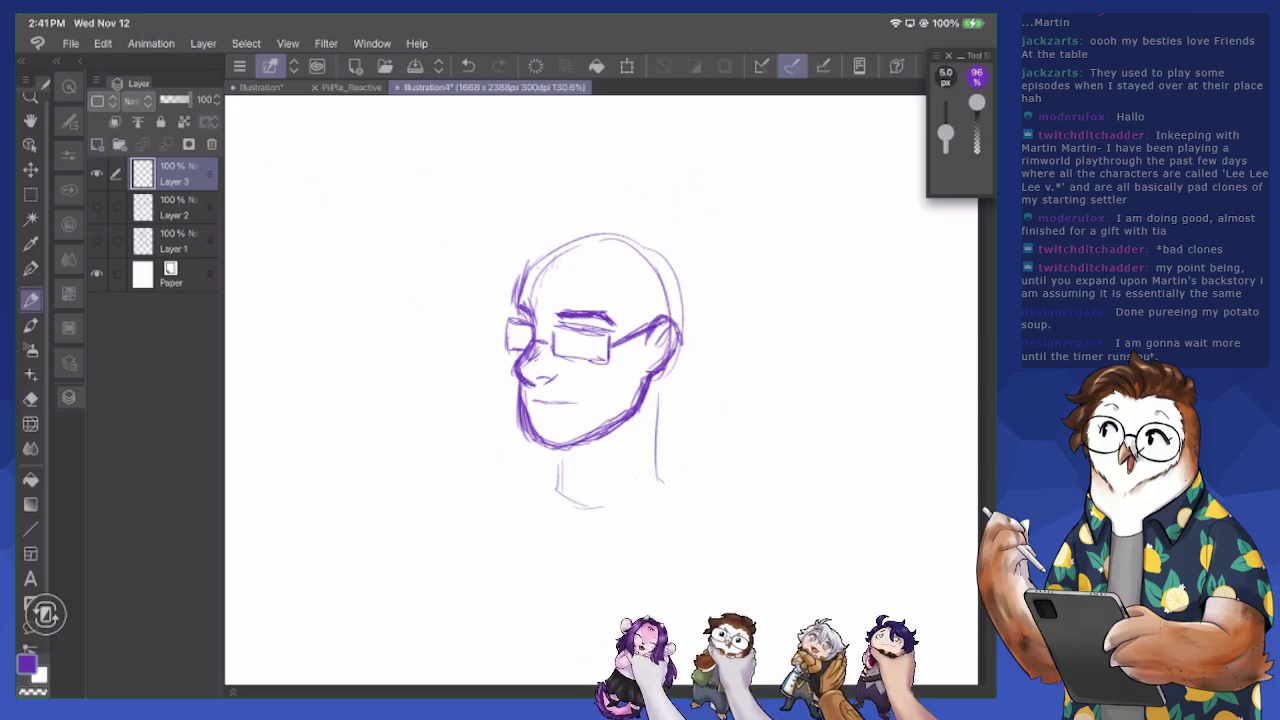
key("e")
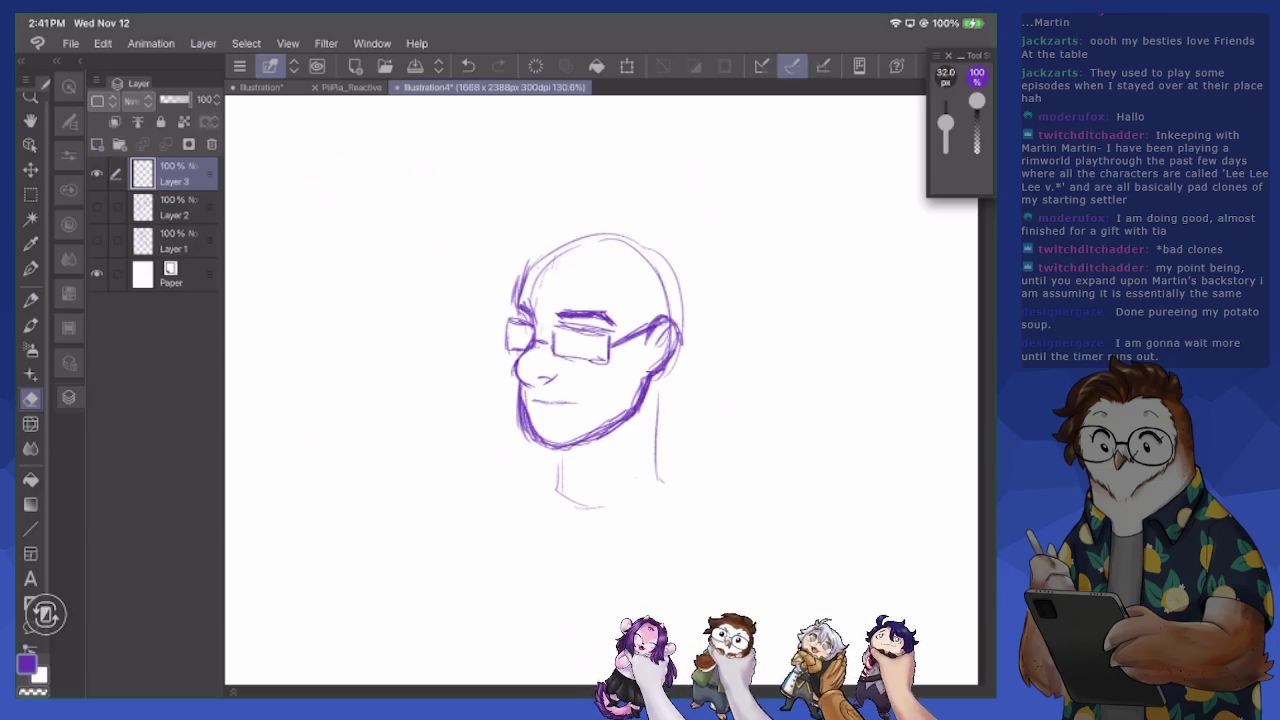
key("p")
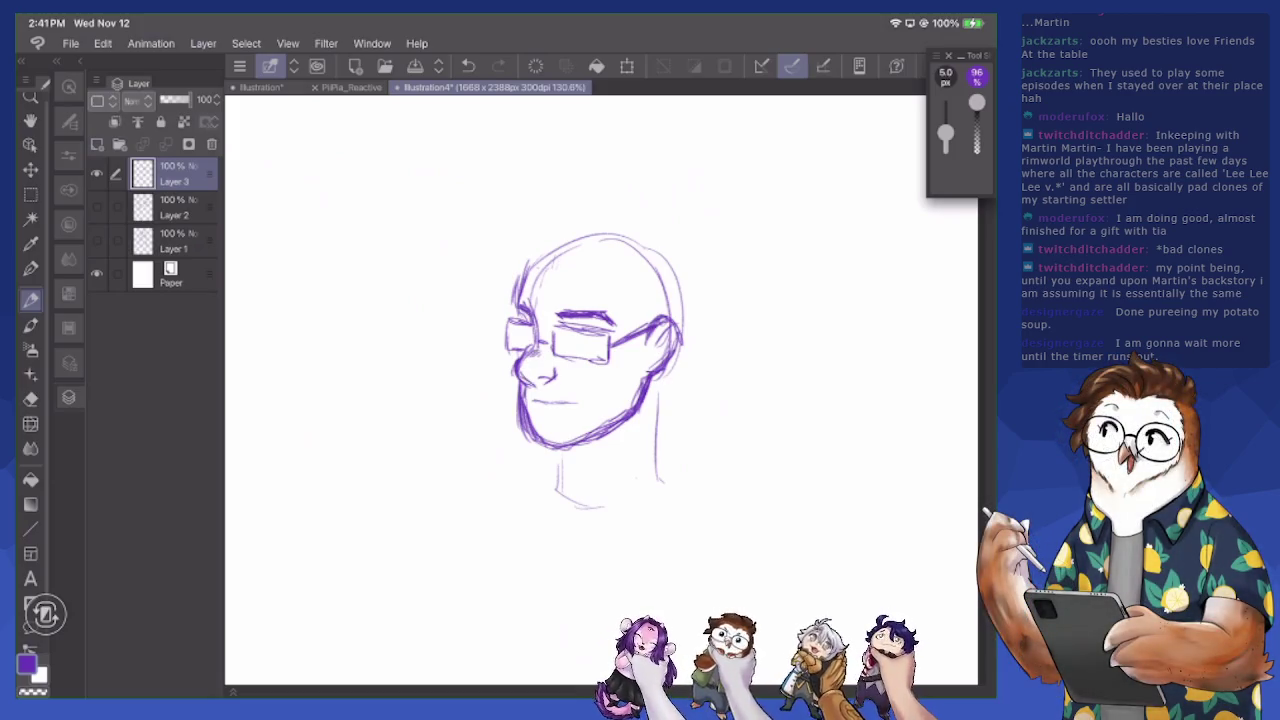
mouse_move(535, 408)
left_mouse_down()
mouse_move(540, 444)
mouse_move(574, 444)
left_mouse_up()
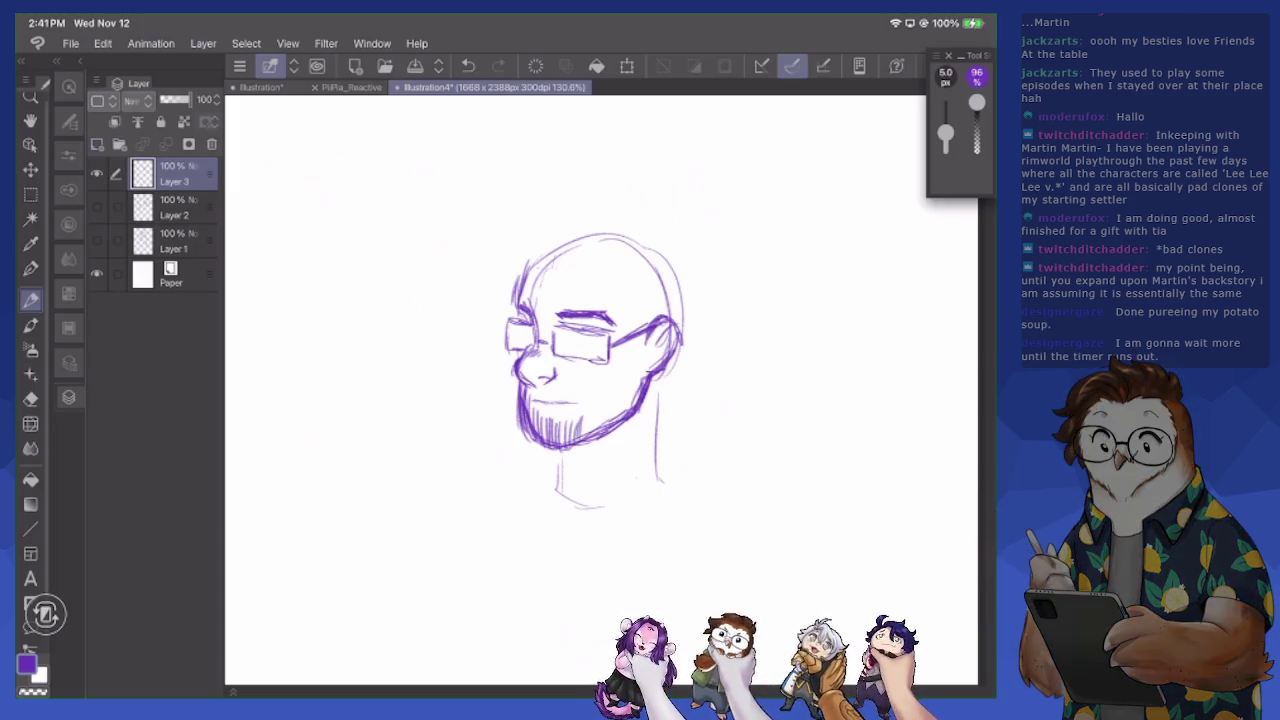
Close the glasses' left lens edge and sketch loose hair strokes on top of the head
mouse_move(504, 320)
left_mouse_down()
mouse_move(504, 349)
mouse_move(528, 347)
left_mouse_up()
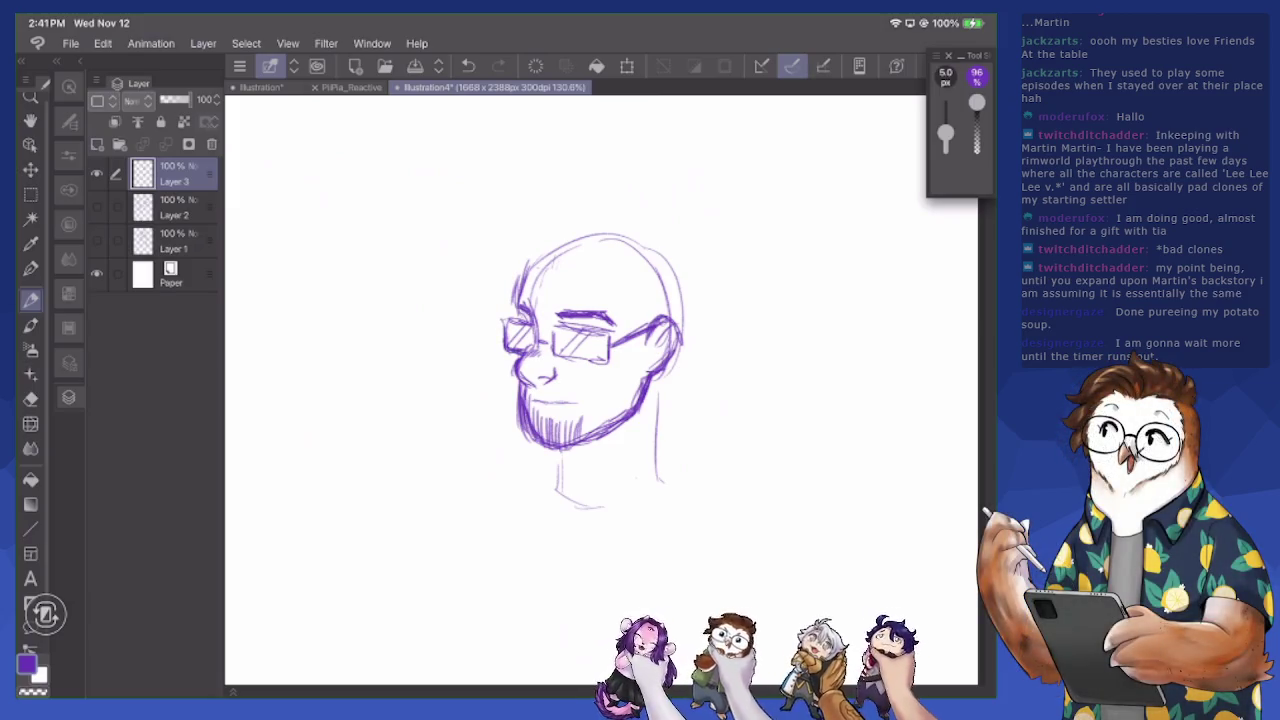
mouse_move(532, 252)
left_mouse_down()
mouse_move(516, 294)
mouse_move(530, 262)
left_mouse_up()
mouse_move(570, 242)
left_mouse_down()
mouse_move(544, 246)
mouse_move(562, 232)
left_mouse_up()
mouse_move(540, 242)
left_mouse_down()
mouse_move(496, 280)
mouse_move(552, 226)
mouse_move(575, 246)
mouse_move(490, 282)
mouse_move(598, 218)
mouse_move(646, 230)
left_mouse_up()
Darken the left cheek and jaw, hatch the right cheek, and add a stroke below the nose
left_click_drag(512, 376, 516, 410)
left_click_drag(506, 354, 518, 426)
left_click_drag(514, 400, 532, 440)
left_click_drag(512, 376, 538, 444)
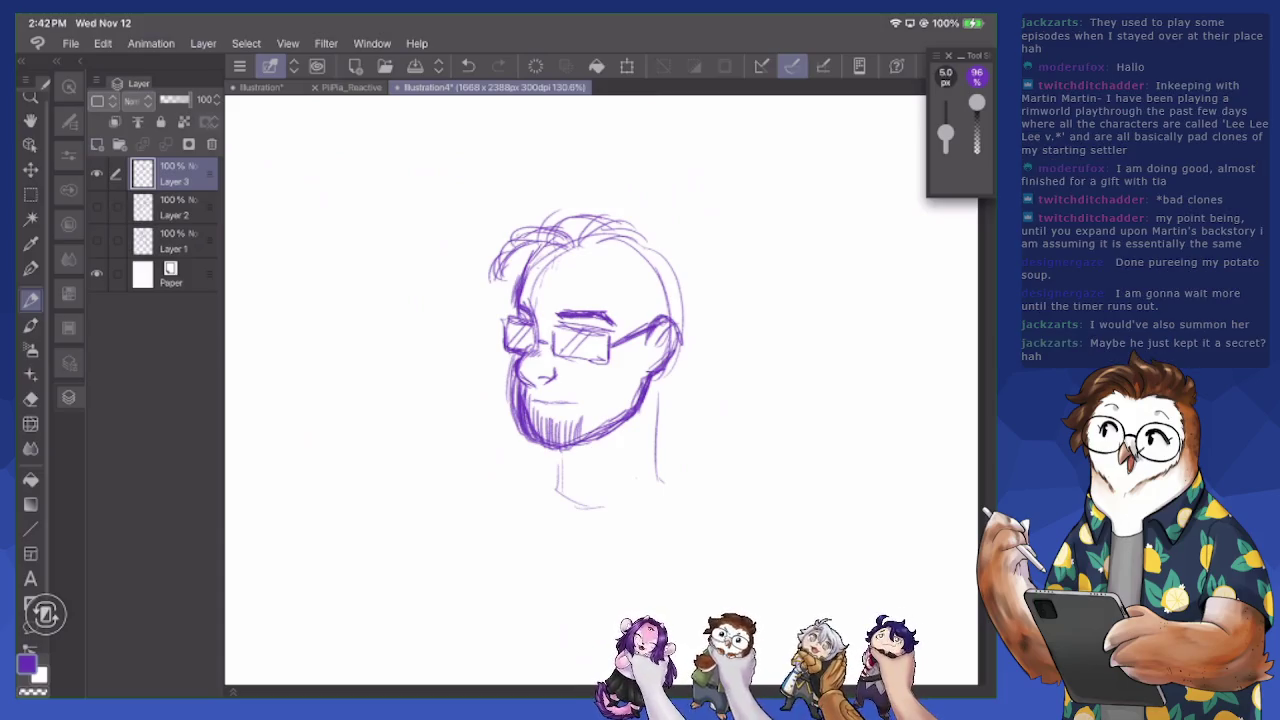
left_click_drag(652, 312, 628, 368)
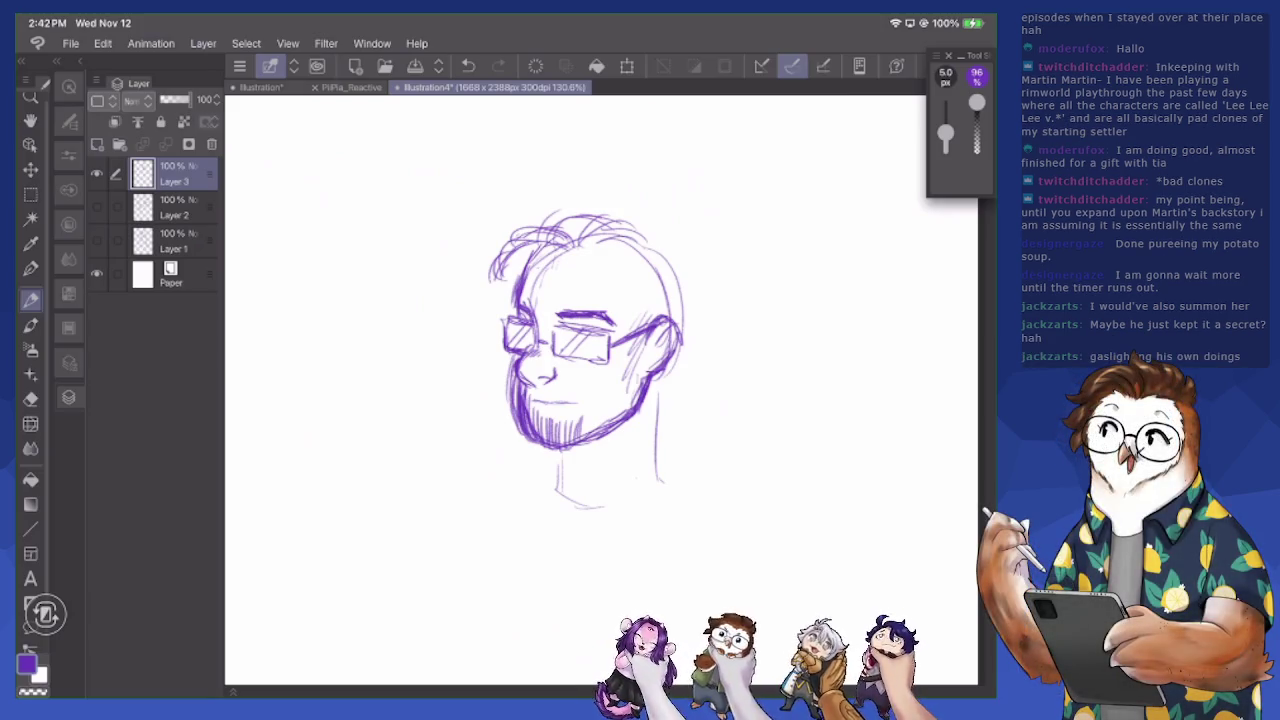
mouse_move(566, 392)
left_mouse_down()
mouse_move(602, 362)
mouse_move(606, 326)
left_mouse_up()
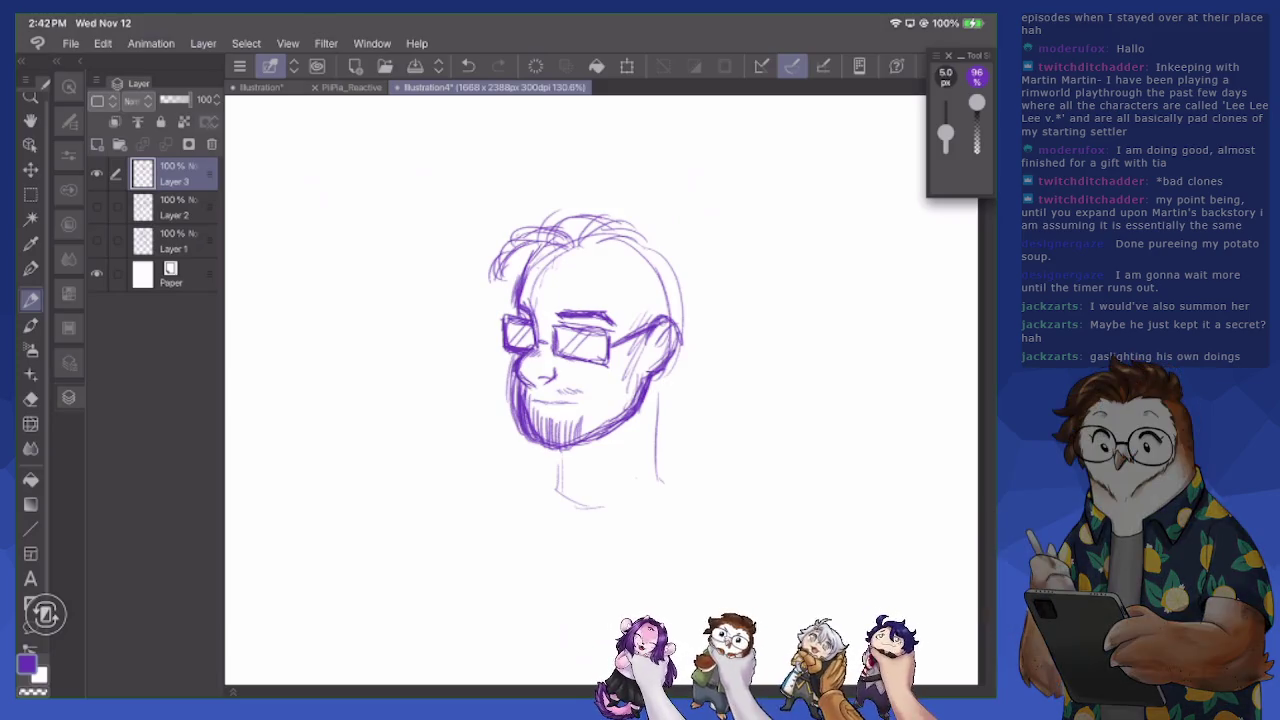
left_click_drag(505, 376, 522, 440)
Erase the shaded left jaw strokes and redraw a clean jaw and chin outline
key("e")
mouse_move(508, 372)
left_mouse_down()
mouse_move(516, 432)
mouse_move(548, 444)
left_mouse_up()
key("p")
key("e")
mouse_move(508, 378)
left_mouse_down()
mouse_move(532, 442)
mouse_move(575, 400)
mouse_move(545, 430)
mouse_move(634, 424)
left_mouse_up()
key("p")
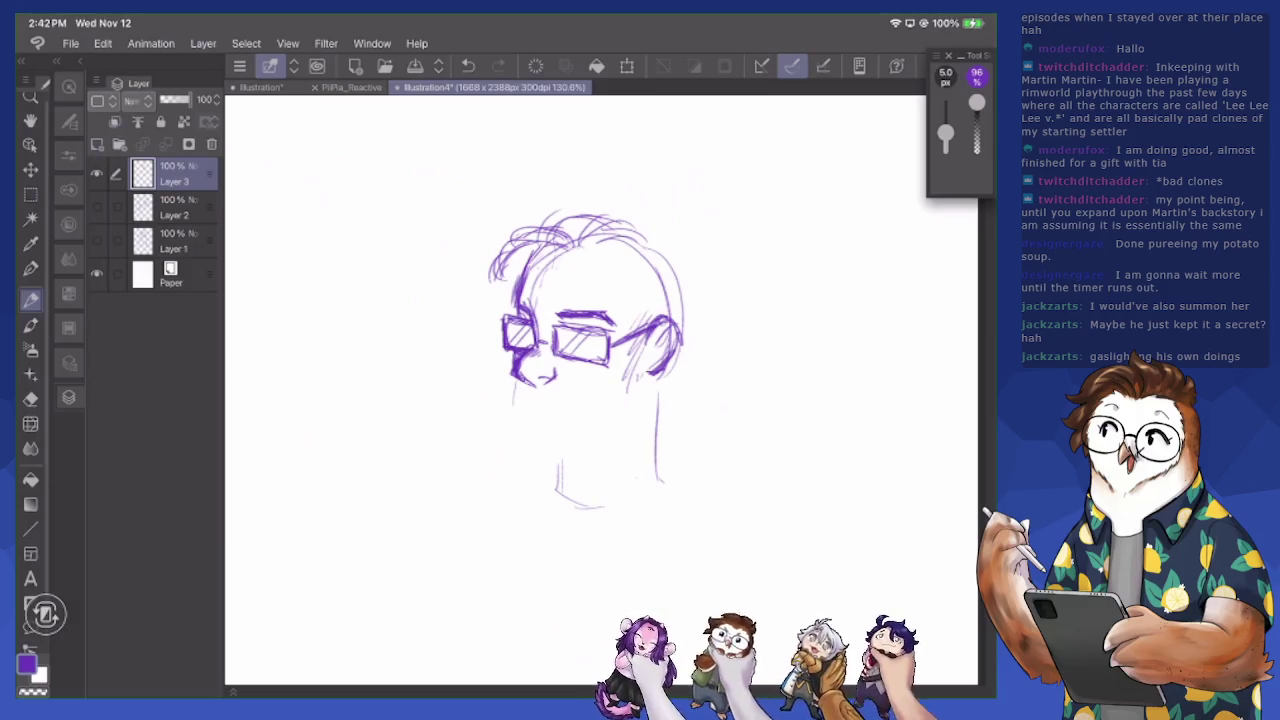
mouse_move(510, 378)
left_mouse_down()
mouse_move(508, 424)
mouse_move(548, 446)
mouse_move(640, 420)
left_mouse_up()
mouse_move(652, 374)
left_mouse_down()
mouse_move(628, 430)
mouse_move(634, 418)
mouse_move(558, 450)
left_mouse_up()
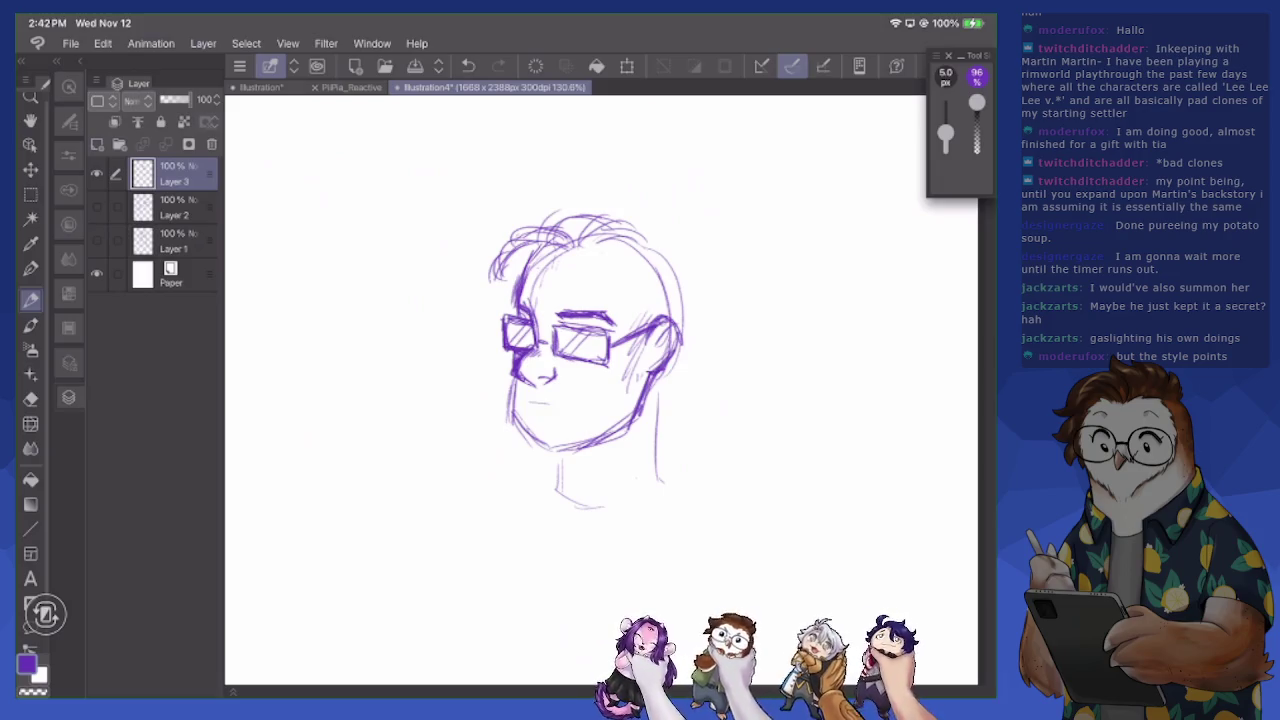
Reopen Mentordoodles from File > Recent for reference
left_click(239, 66)
left_click(266, 151)
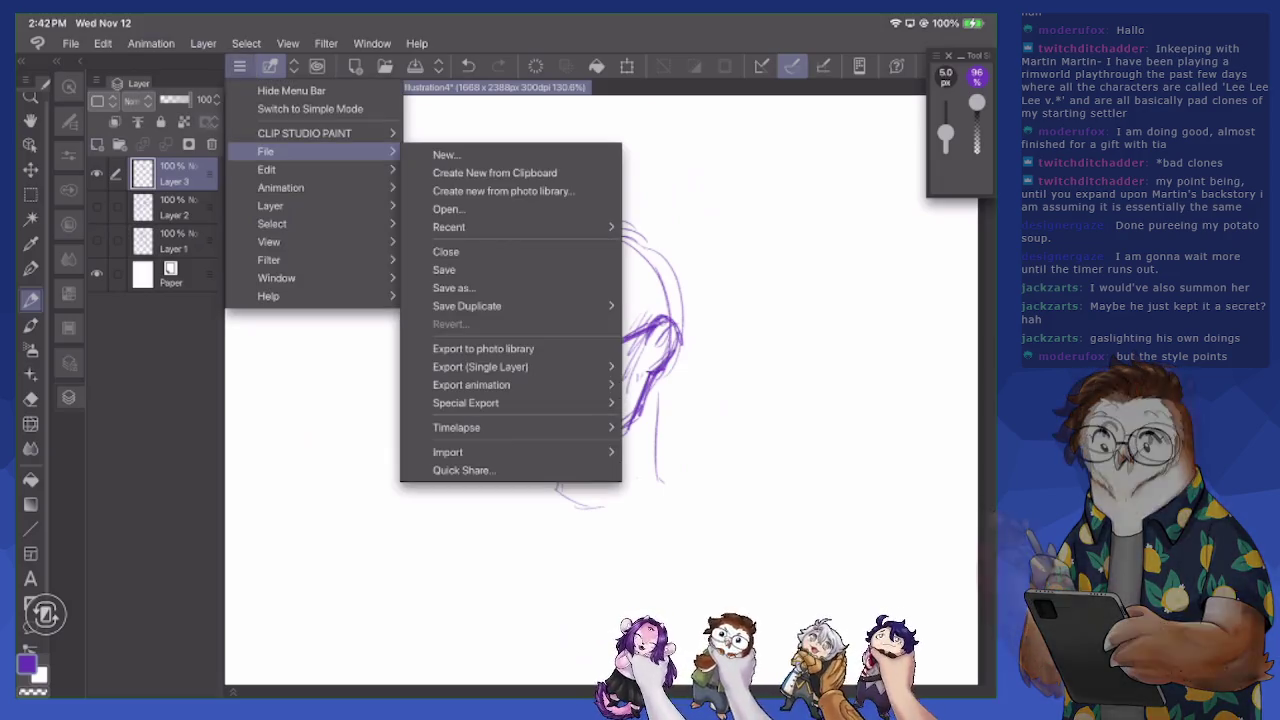
left_click(449, 227)
left_click(700, 230)
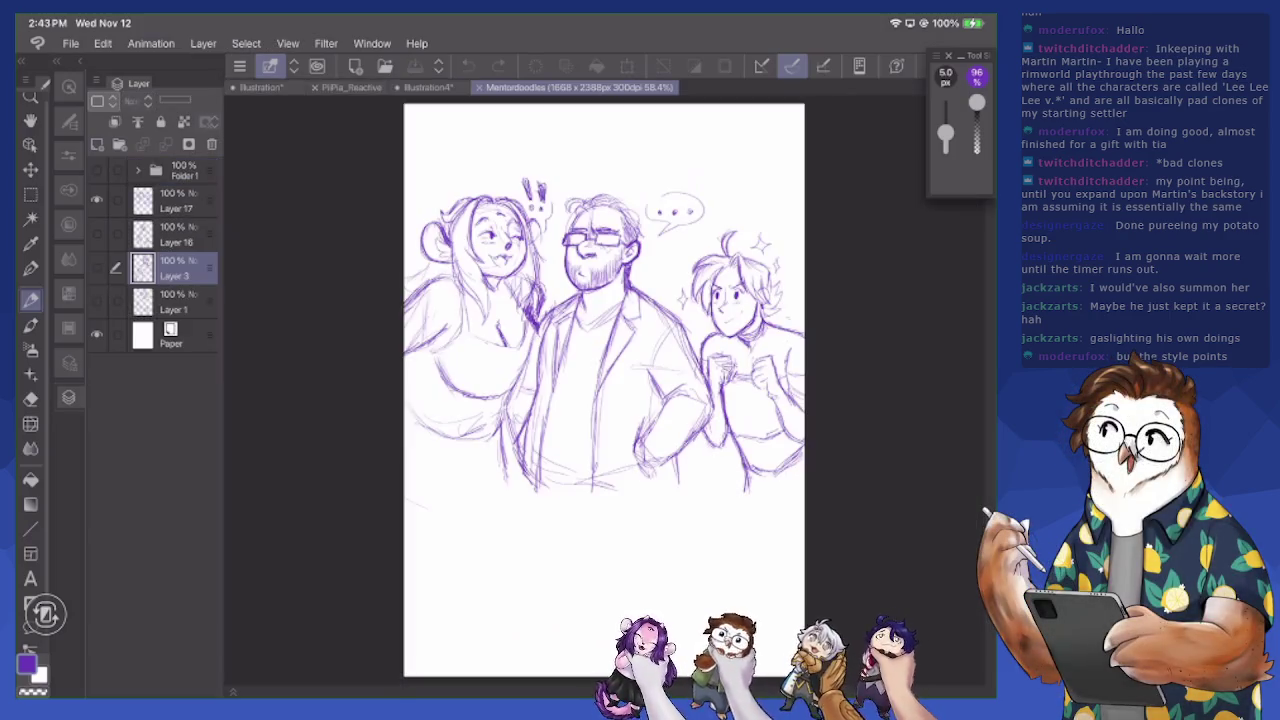
scroll(600, 390, "up", 5)
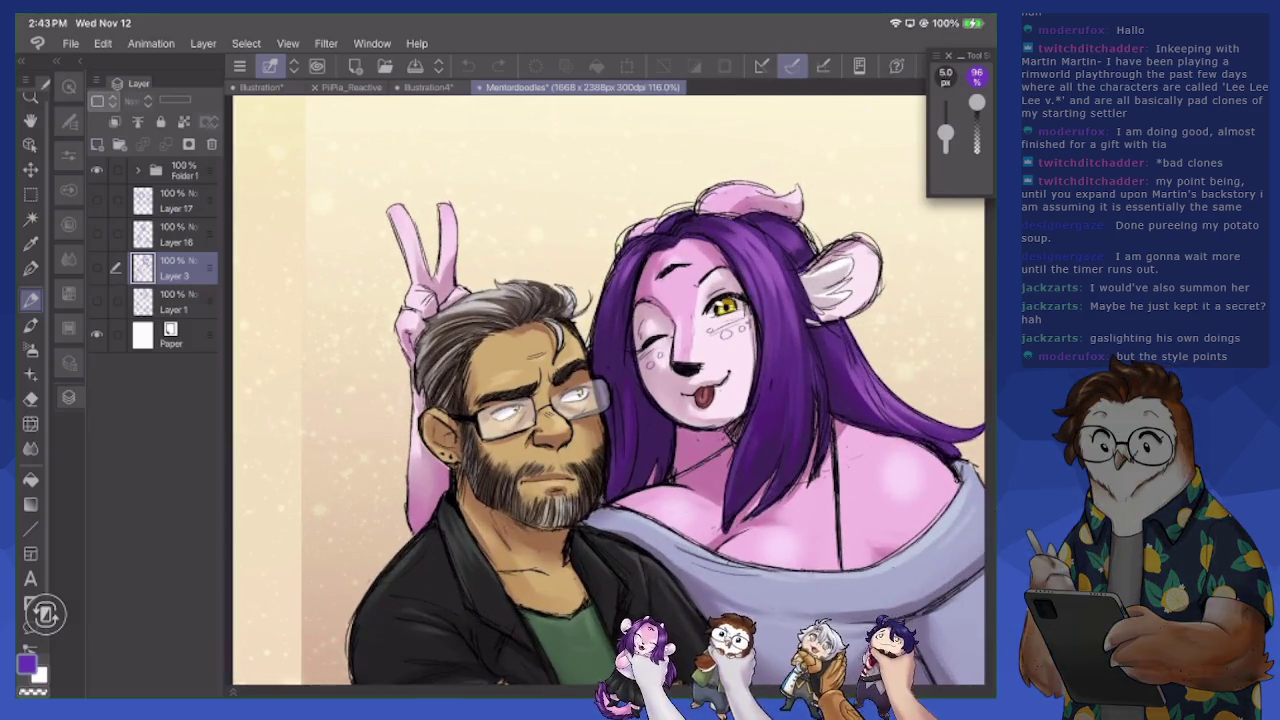
Return to the Illustration4 tab, cancelling the save prompt
left_click(398, 87)
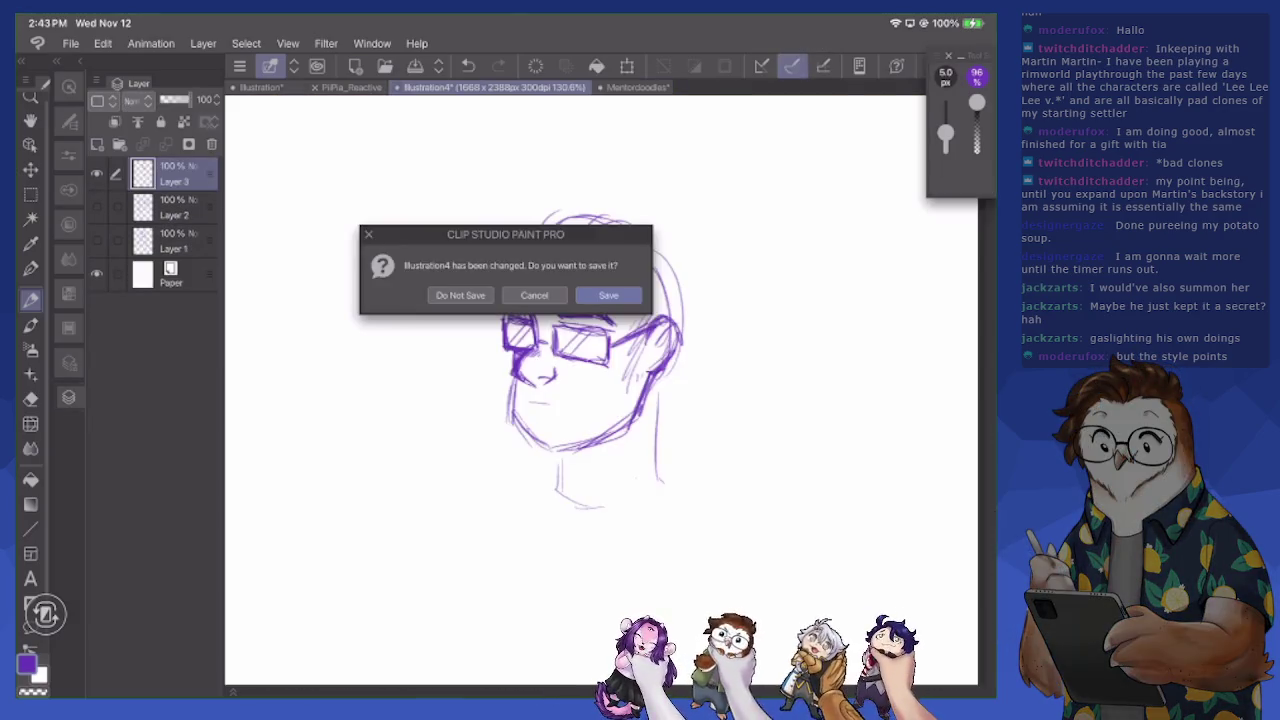
left_click(534, 295)
left_click(791, 65)
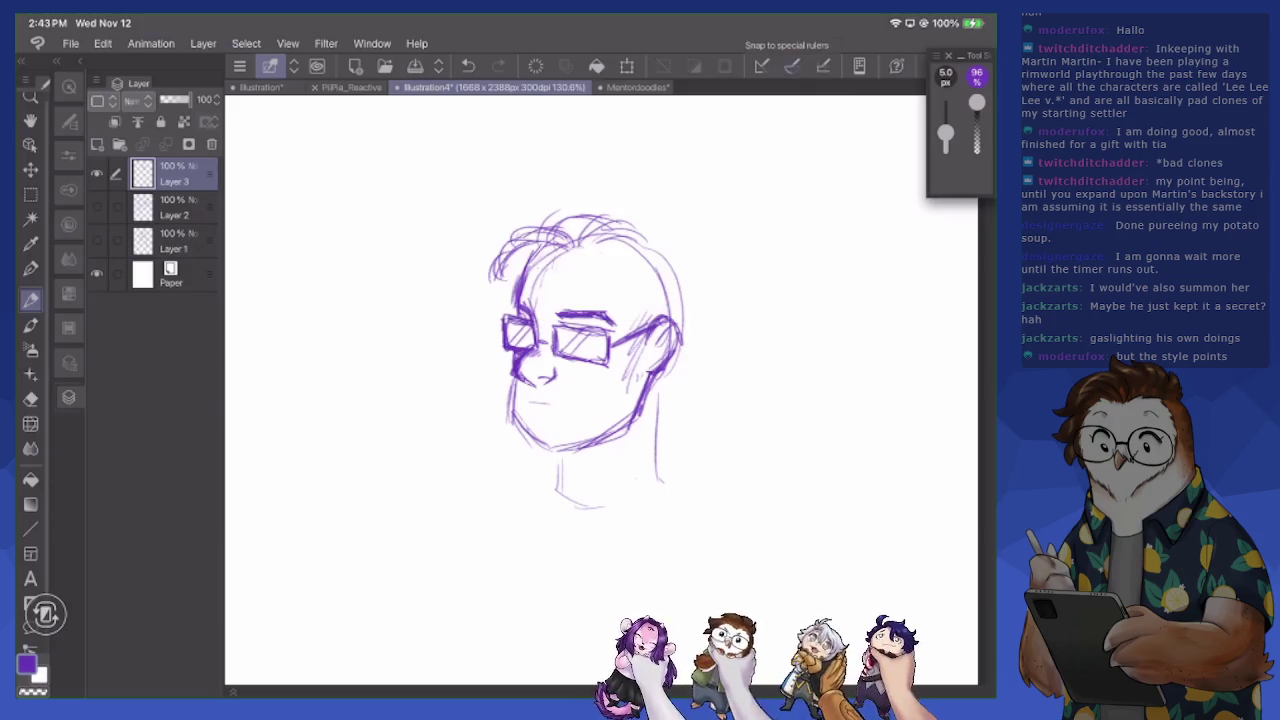
Darken the left cheek and jaw, then erase stray chin and jaw strokes
mouse_move(512, 378)
left_mouse_down()
mouse_move(520, 438)
mouse_move(550, 458)
left_mouse_up()
key("e")
mouse_move(558, 414)
left_mouse_down()
mouse_move(550, 440)
mouse_move(590, 436)
mouse_move(634, 401)
left_mouse_up()
Lighten the strokes around the nose and mouth with the eraser
key("p")
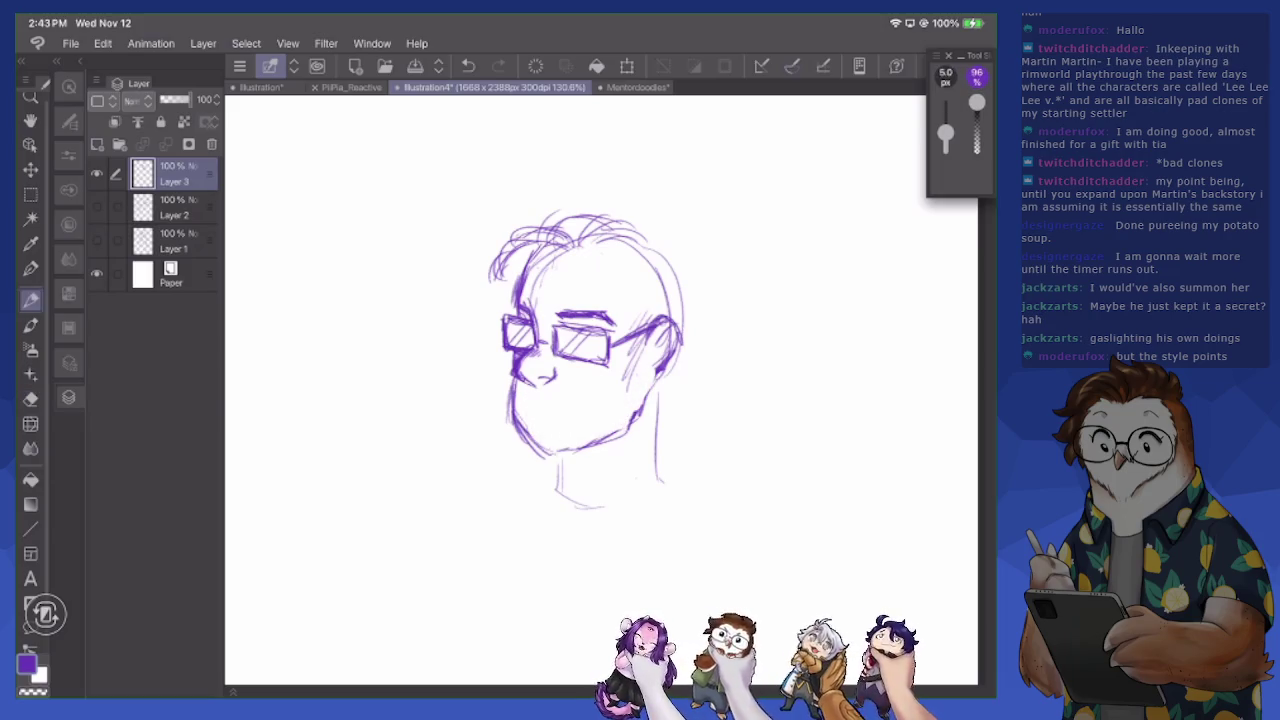
key("e")
left_click_drag(518, 350, 530, 385)
mouse_move(534, 322)
left_mouse_down()
mouse_move(530, 366)
mouse_move(533, 345)
mouse_move(512, 364)
mouse_move(527, 387)
left_mouse_up()
Redraw the left jaw to the chin, a mouth line, and the right cheek and jaw
key("p")
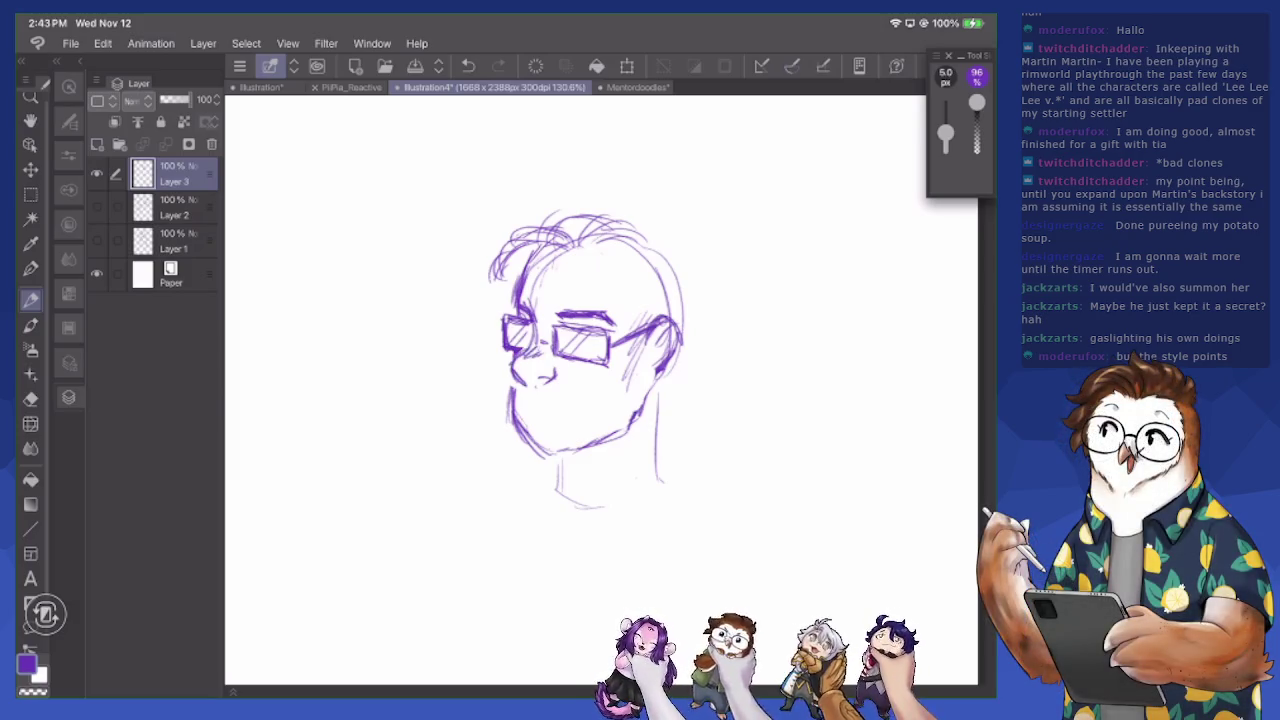
mouse_move(510, 382)
left_mouse_down()
mouse_move(512, 436)
mouse_move(545, 458)
left_mouse_up()
left_click_drag(528, 411, 574, 411)
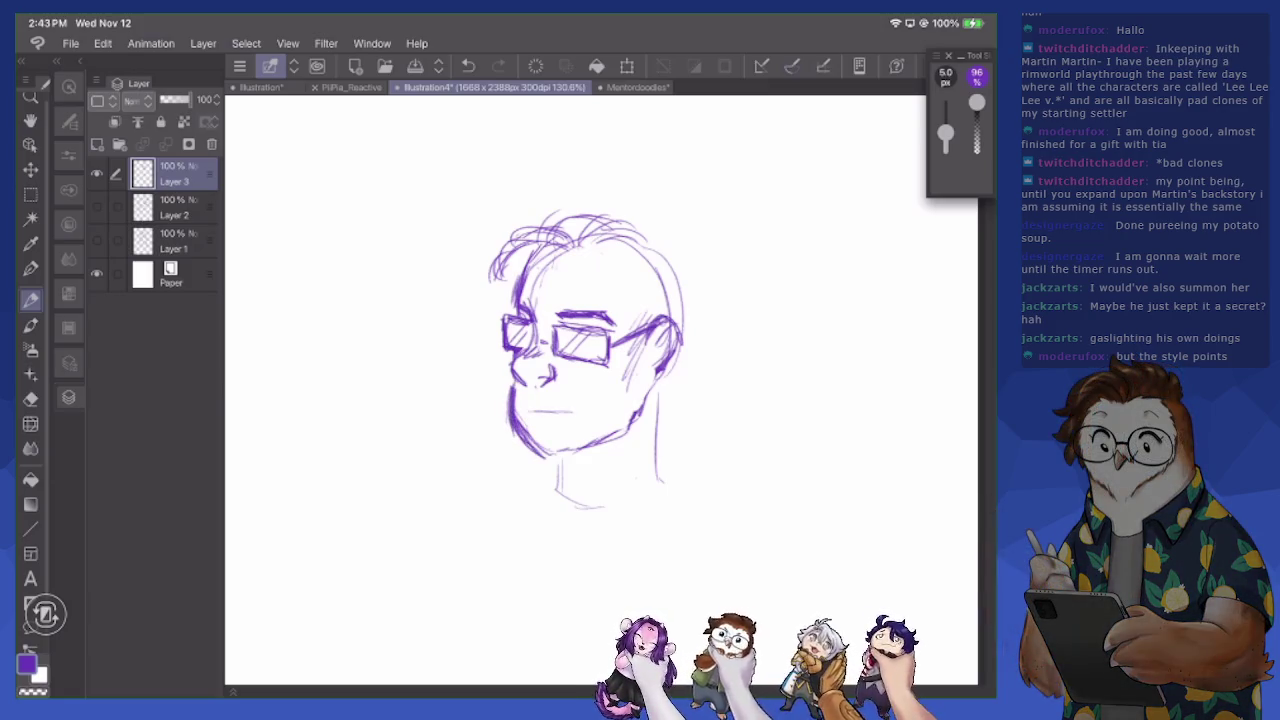
mouse_move(648, 378)
left_mouse_down()
mouse_move(630, 430)
mouse_move(586, 448)
mouse_move(594, 440)
left_mouse_up()
mouse_move(508, 374)
left_mouse_down()
mouse_move(511, 438)
mouse_move(545, 409)
left_mouse_up()
Darken the hair strokes on top of the head
key("e")
key("p")
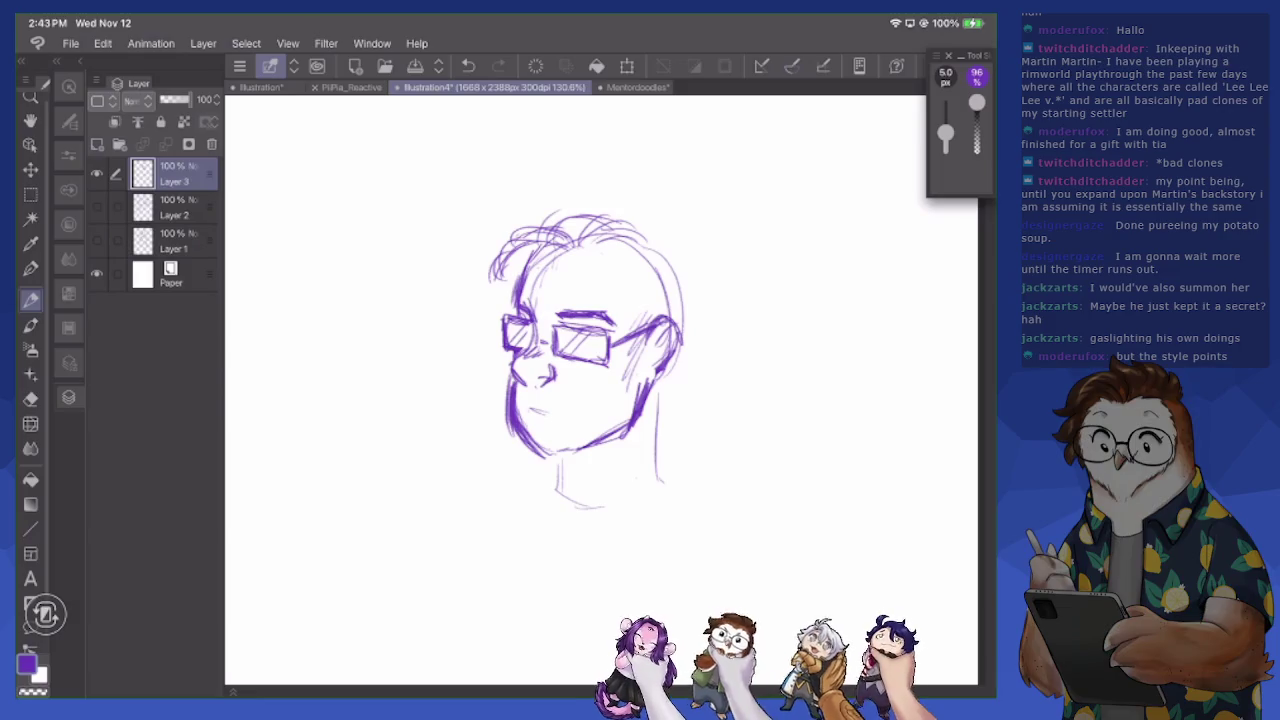
mouse_move(526, 278)
left_mouse_down()
mouse_move(558, 250)
mouse_move(636, 268)
mouse_move(652, 337)
left_mouse_up()
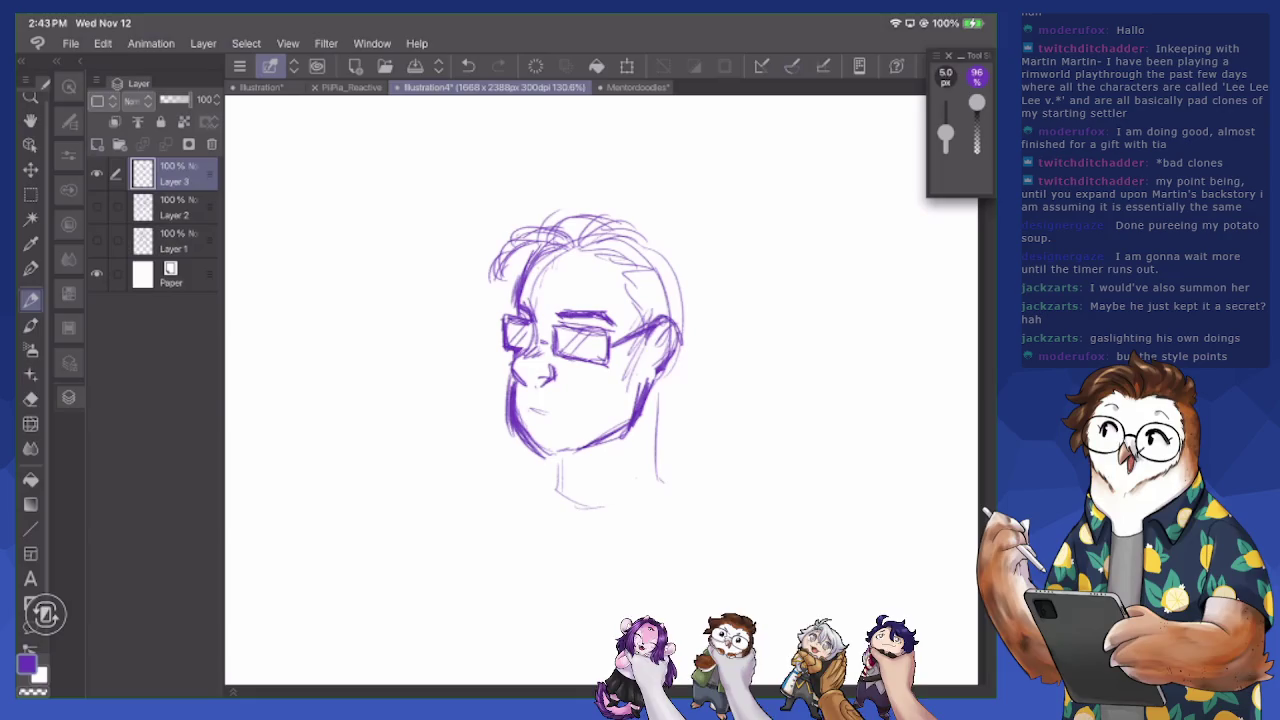
Erase the small mouth stroke, the chin strokes and stray marks near the jaw
key("e")
mouse_move(532, 411)
left_mouse_down()
mouse_move(550, 413)
mouse_move(544, 438)
mouse_move(506, 376)
left_mouse_up()
mouse_move(512, 430)
left_mouse_down()
mouse_move(570, 452)
mouse_move(629, 436)
left_mouse_up()
left_click_drag(645, 386, 650, 410)
left_click_drag(622, 428, 634, 444)
Retrace the hair's top and right side, the right neck line and the glasses' top edge
key("p")
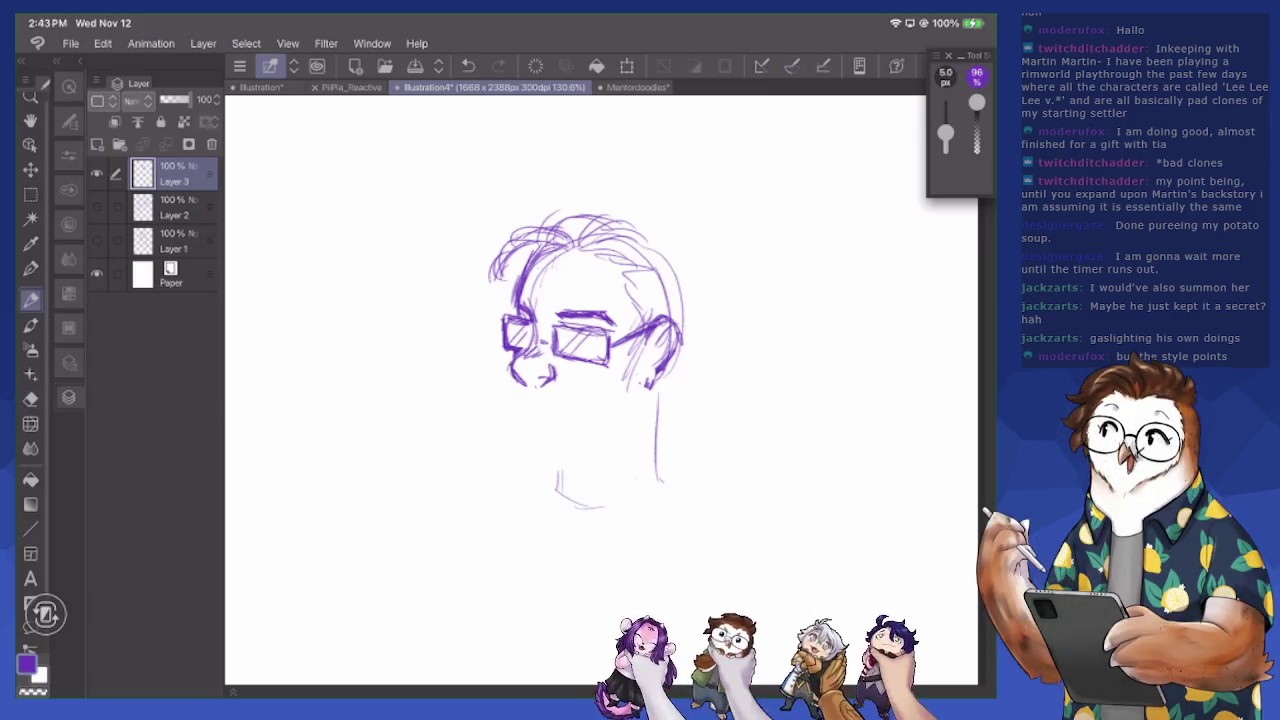
mouse_move(512, 380)
left_mouse_down()
mouse_move(520, 448)
mouse_move(548, 460)
mouse_move(630, 426)
mouse_move(655, 368)
left_mouse_up()
mouse_move(556, 240)
left_mouse_down()
mouse_move(612, 220)
mouse_move(680, 256)
mouse_move(674, 490)
left_mouse_up()
left_click_drag(666, 380, 672, 498)
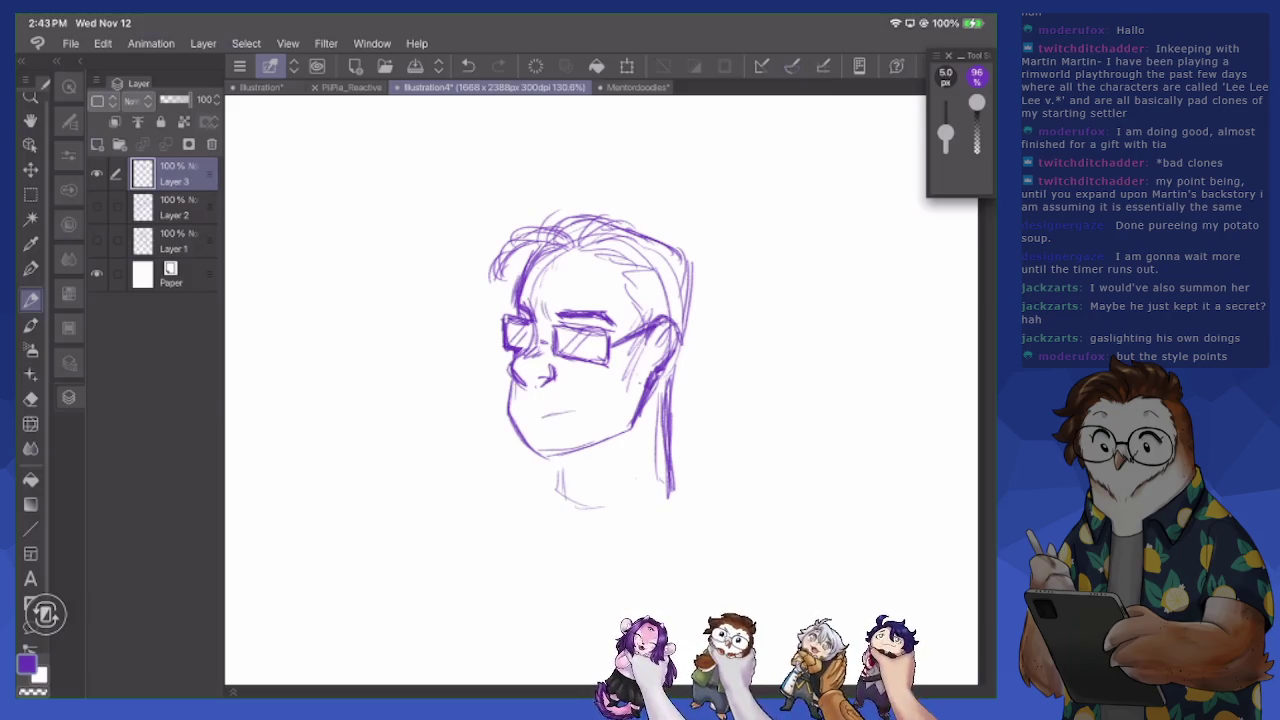
left_click_drag(558, 323, 606, 330)
left_click(637, 87)
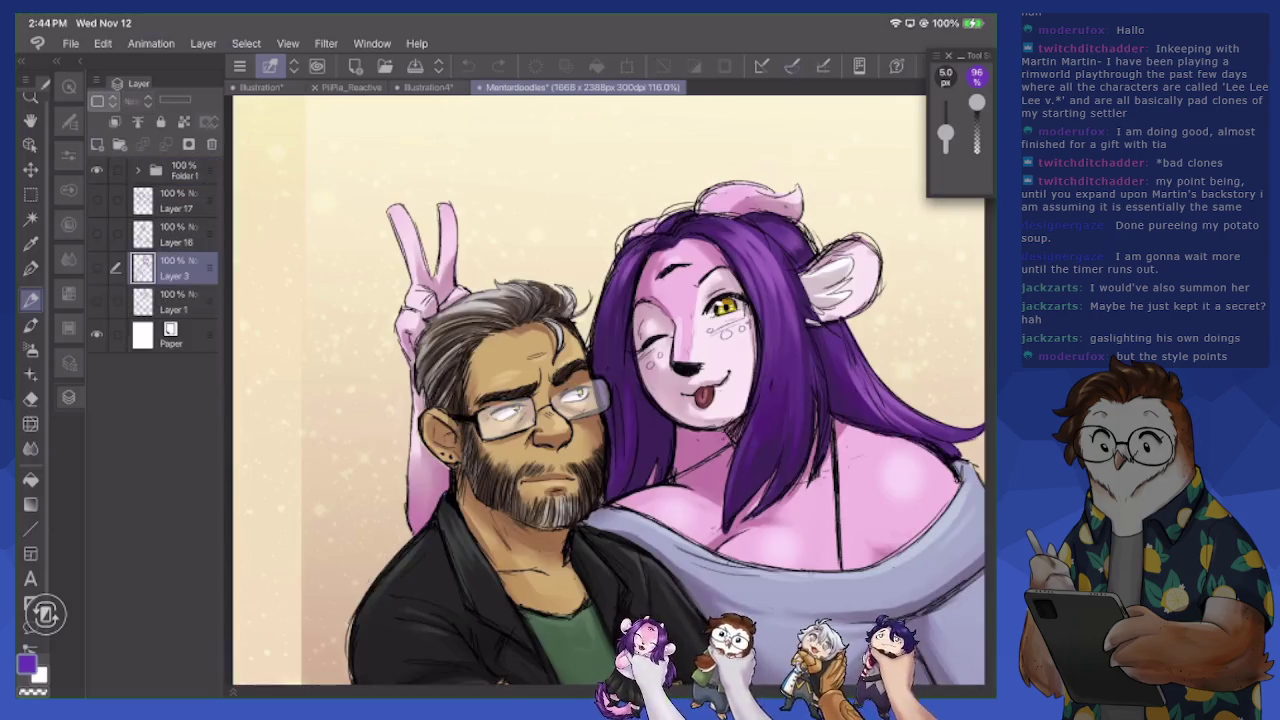
On Illustration4, retrace the left jaw to the chin, checking the Mentordoodles reference
left_click(428, 87)
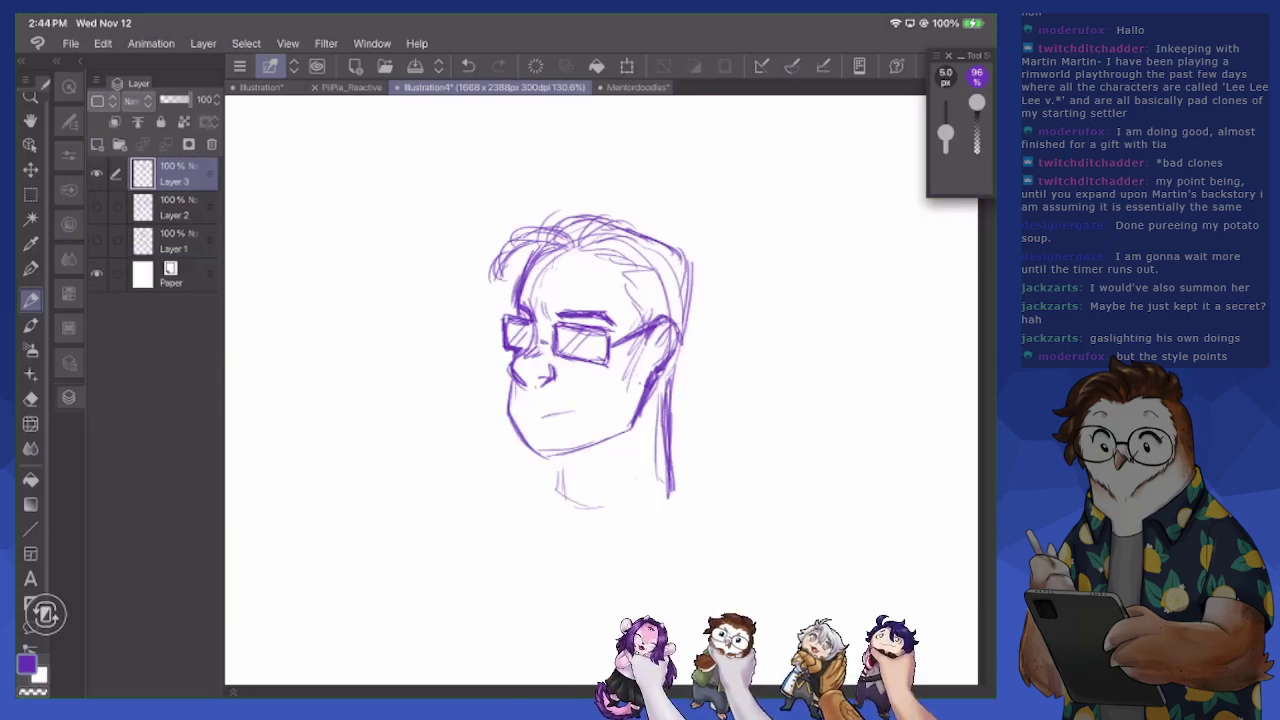
left_click_drag(510, 386, 548, 464)
key("e")
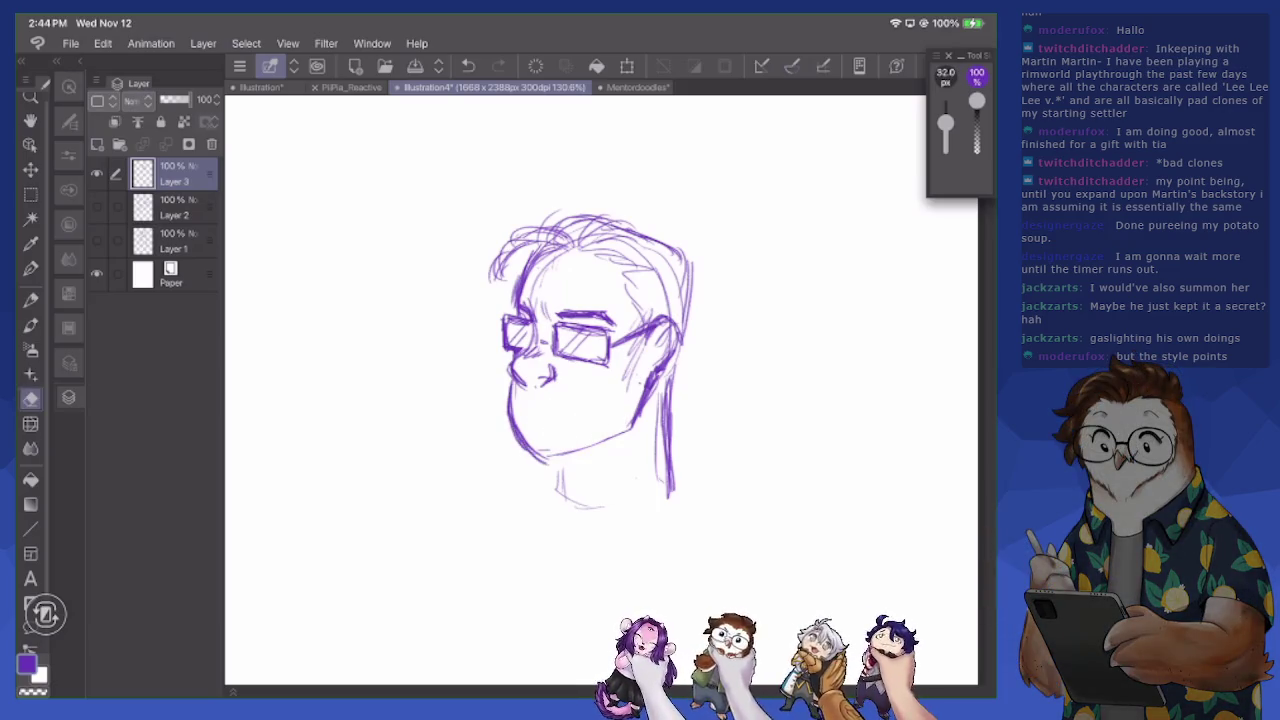
key("p")
left_click_drag(668, 362, 652, 398)
left_click(637, 87)
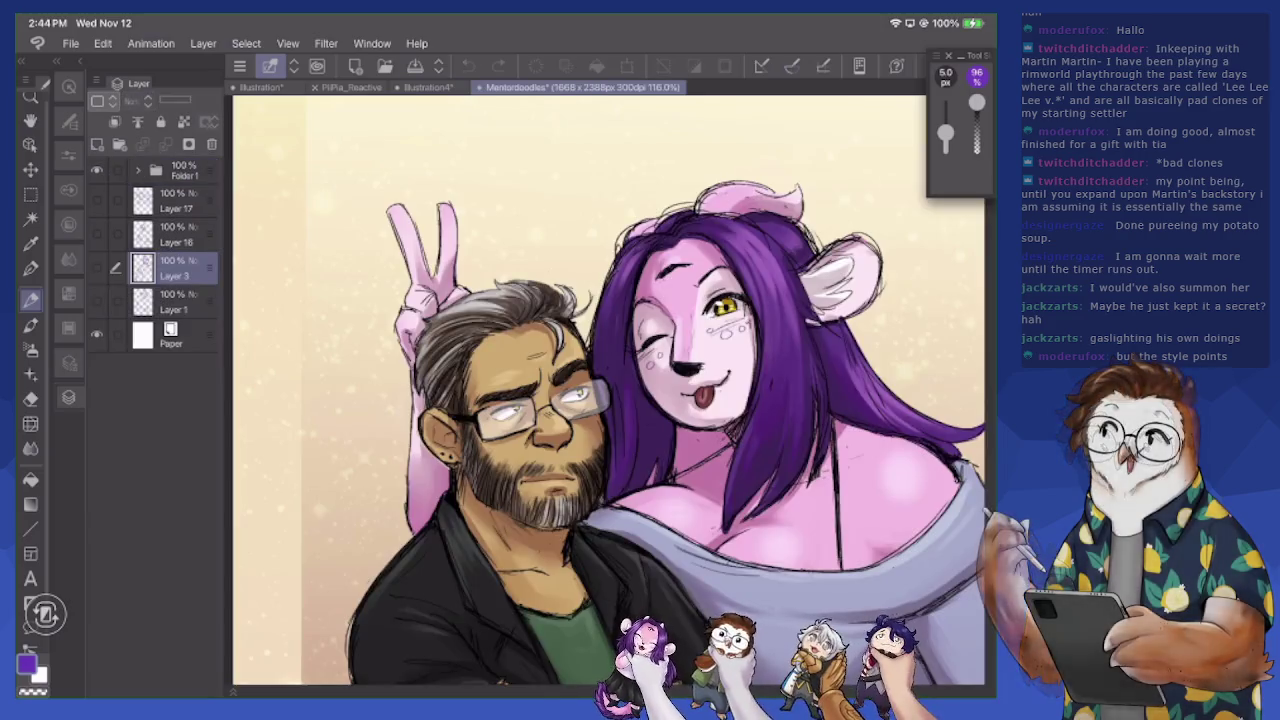
left_click(428, 87)
Add hair strokes over the top and right, erasing stray upper-left hair and faint chin marks
mouse_move(694, 266)
left_mouse_down()
mouse_move(704, 308)
mouse_move(684, 334)
left_mouse_up()
left_click_drag(660, 236, 628, 244)
mouse_move(644, 220)
left_mouse_down()
mouse_move(566, 240)
mouse_move(648, 232)
left_mouse_up()
mouse_move(490, 278)
left_mouse_down()
mouse_move(530, 224)
mouse_move(574, 204)
left_mouse_up()
key("e")
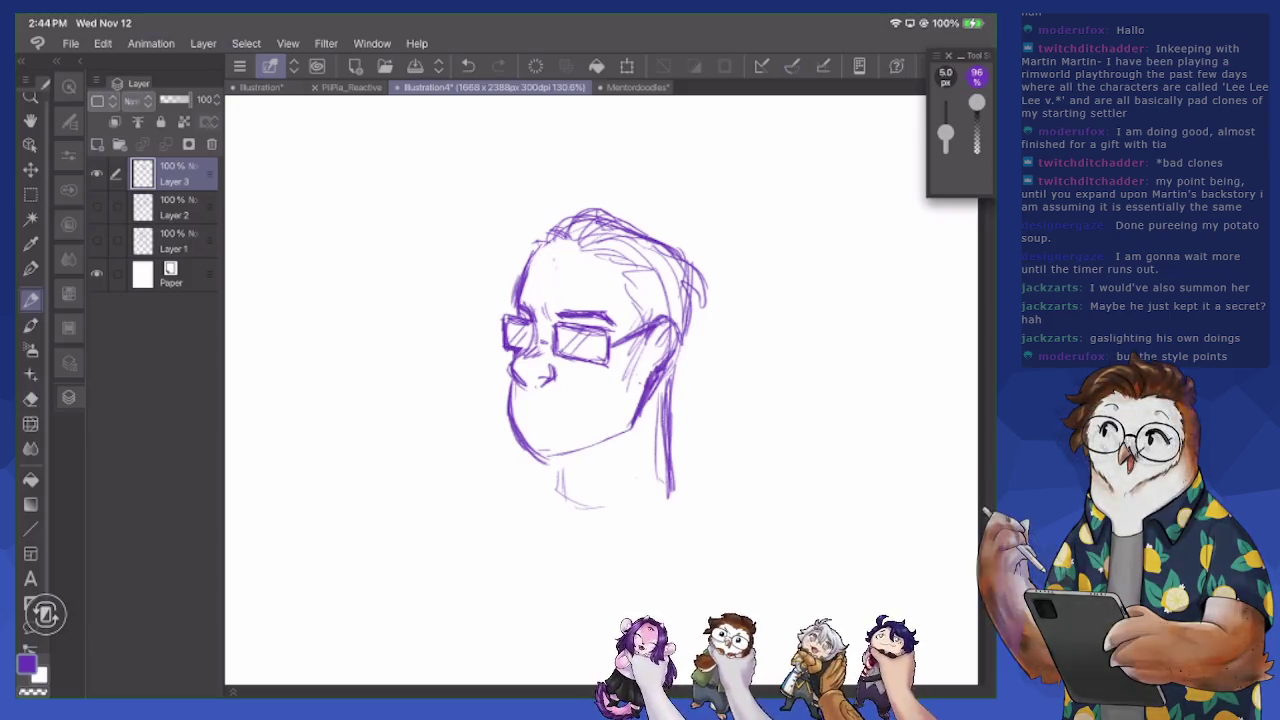
left_click_drag(518, 412, 552, 424)
key("p")
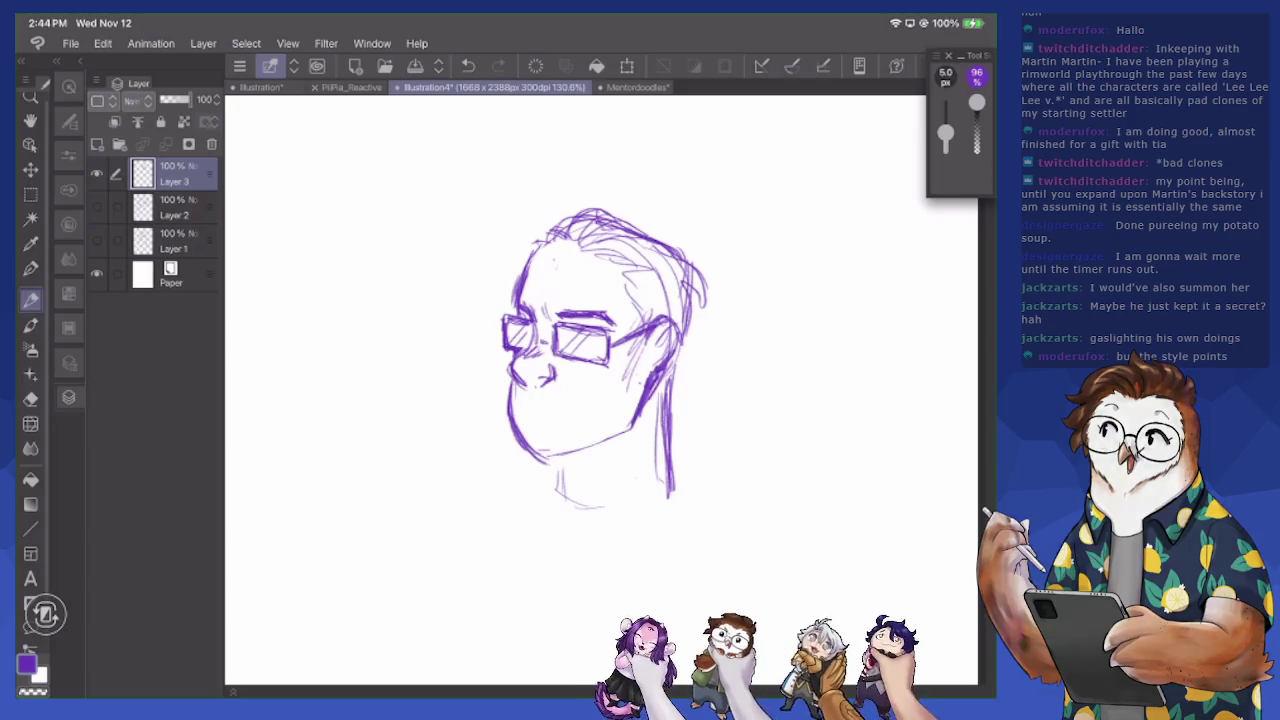
Draw the underside of the jaw and hatch beard stubble over the left jaw and chin
mouse_move(646, 384)
left_mouse_down()
mouse_move(630, 436)
mouse_move(632, 420)
mouse_move(560, 470)
mouse_move(642, 420)
mouse_move(652, 390)
left_mouse_up()
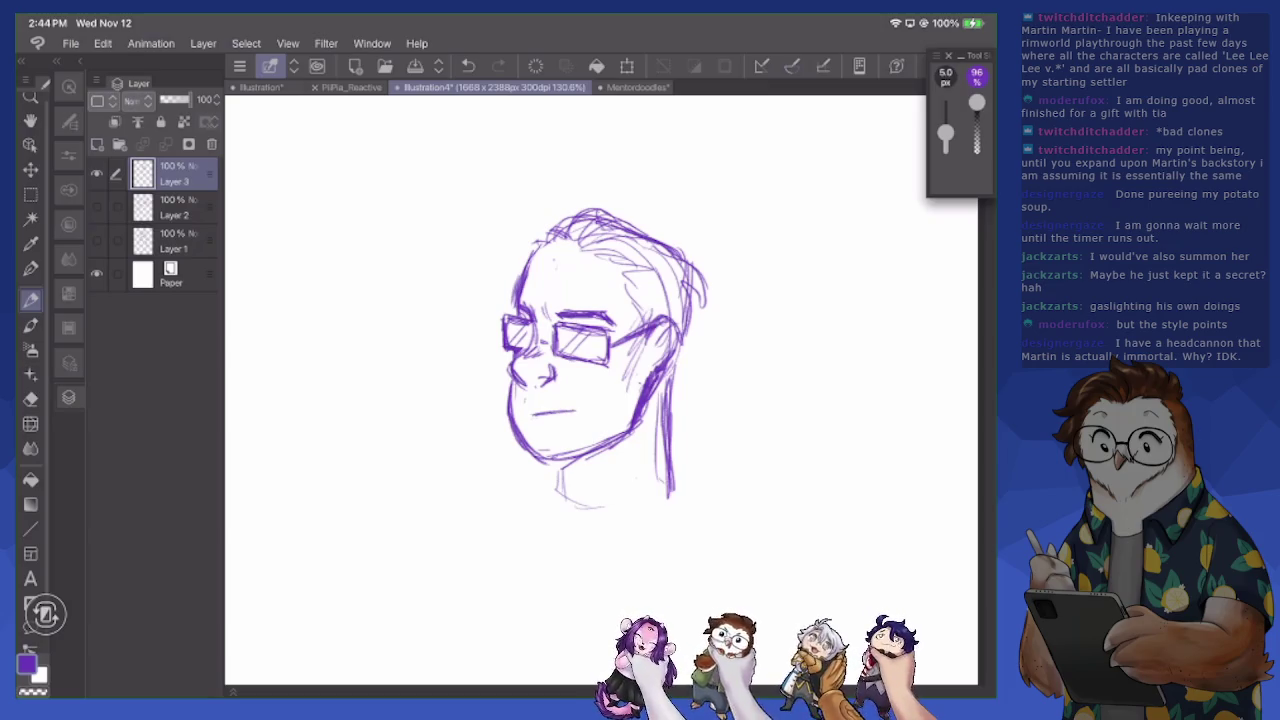
mouse_move(520, 396)
left_mouse_down()
mouse_move(514, 420)
mouse_move(536, 466)
left_mouse_up()
mouse_move(550, 428)
left_mouse_down()
mouse_move(542, 460)
mouse_move(562, 458)
left_mouse_up()
left_click_drag(610, 390, 596, 442)
left_click_drag(608, 388, 582, 454)
left_click_drag(592, 408, 566, 458)
mouse_move(568, 432)
left_mouse_down()
mouse_move(558, 464)
mouse_move(540, 460)
left_mouse_up()
left_click_drag(542, 430, 536, 458)
Hatch beard along the right jaw and up the right cheek
left_click_drag(600, 406, 596, 446)
left_click_drag(618, 380, 616, 448)
left_click_drag(636, 360, 630, 420)
mouse_move(640, 346)
left_mouse_down()
mouse_move(632, 408)
mouse_move(636, 386)
left_mouse_up()
left_click_drag(648, 330, 644, 380)
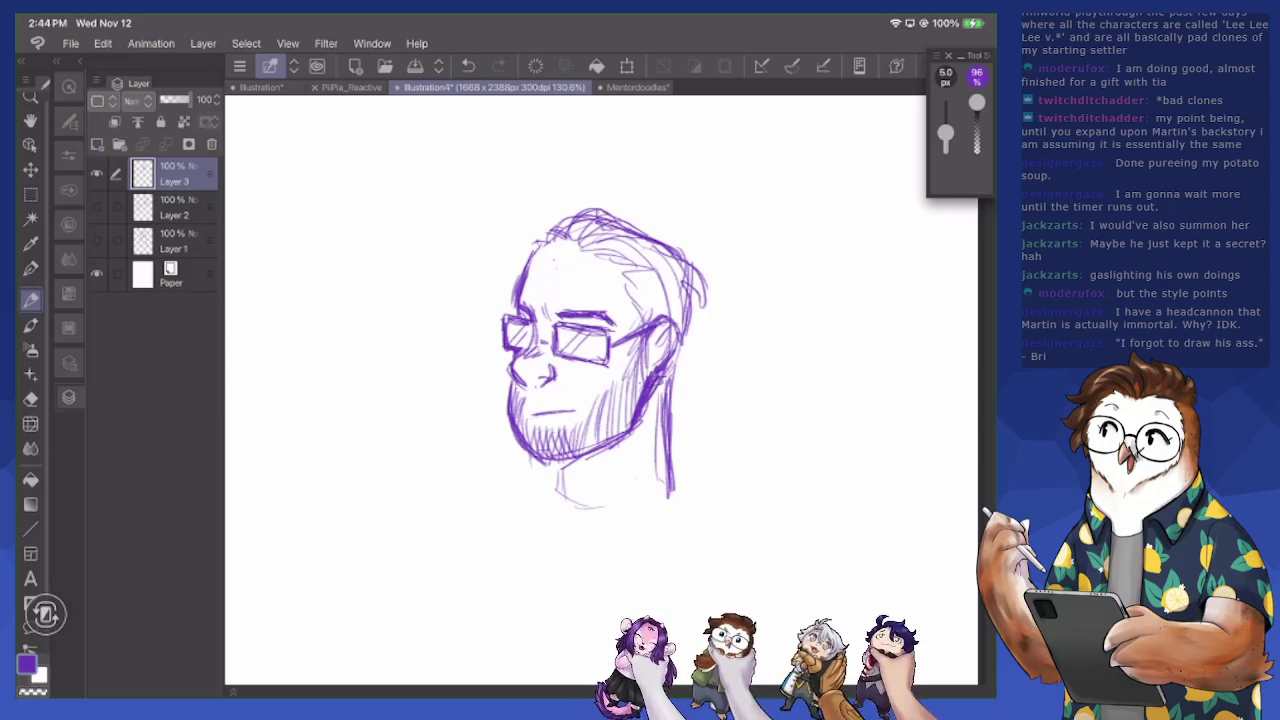
Erase some right-cheek hatching and sketch the ear on the right of the face
key("e")
left_click_drag(660, 328, 652, 378)
key("p")
mouse_move(660, 324)
left_mouse_down()
mouse_move(652, 338)
mouse_move(686, 370)
mouse_move(658, 382)
left_mouse_up()
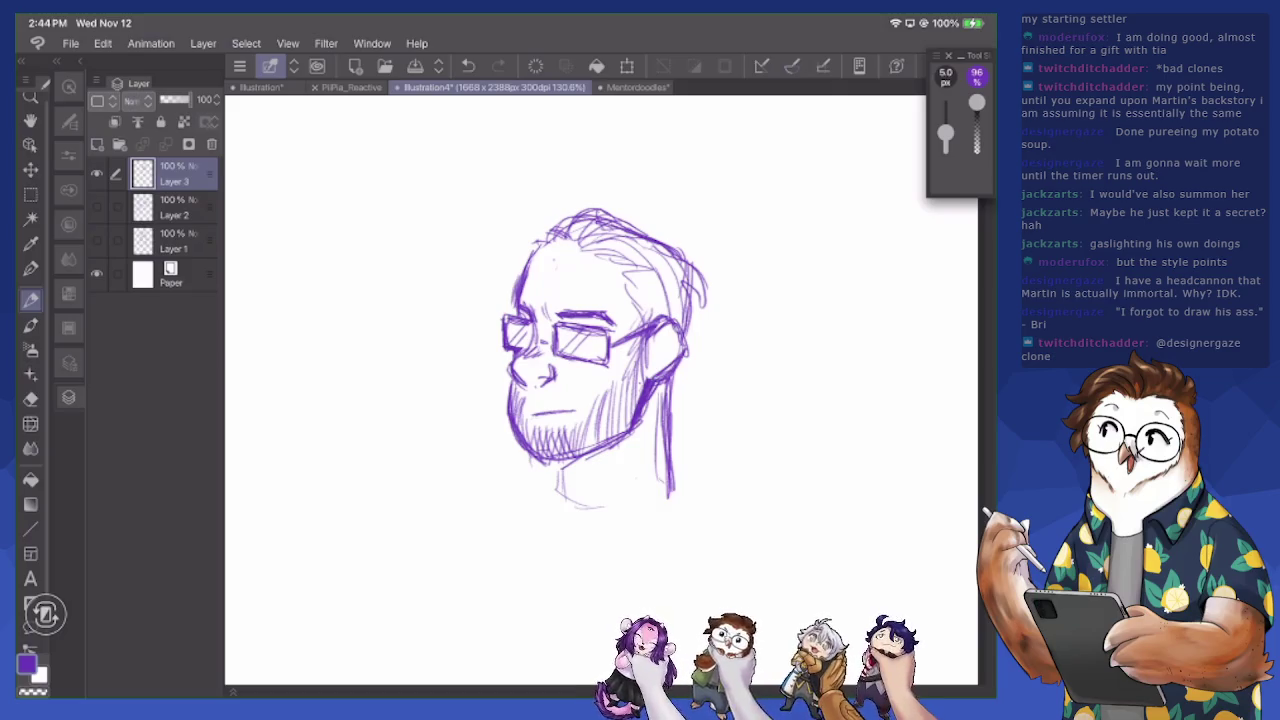
Erase a patch near the chin, extend the neck line down, and scribble hair on top
key("e")
mouse_move(626, 430)
left_mouse_down()
mouse_move(596, 454)
mouse_move(560, 526)
left_mouse_up()
key("p")
mouse_move(556, 518)
left_mouse_down()
mouse_move(572, 536)
mouse_move(642, 498)
left_mouse_up()
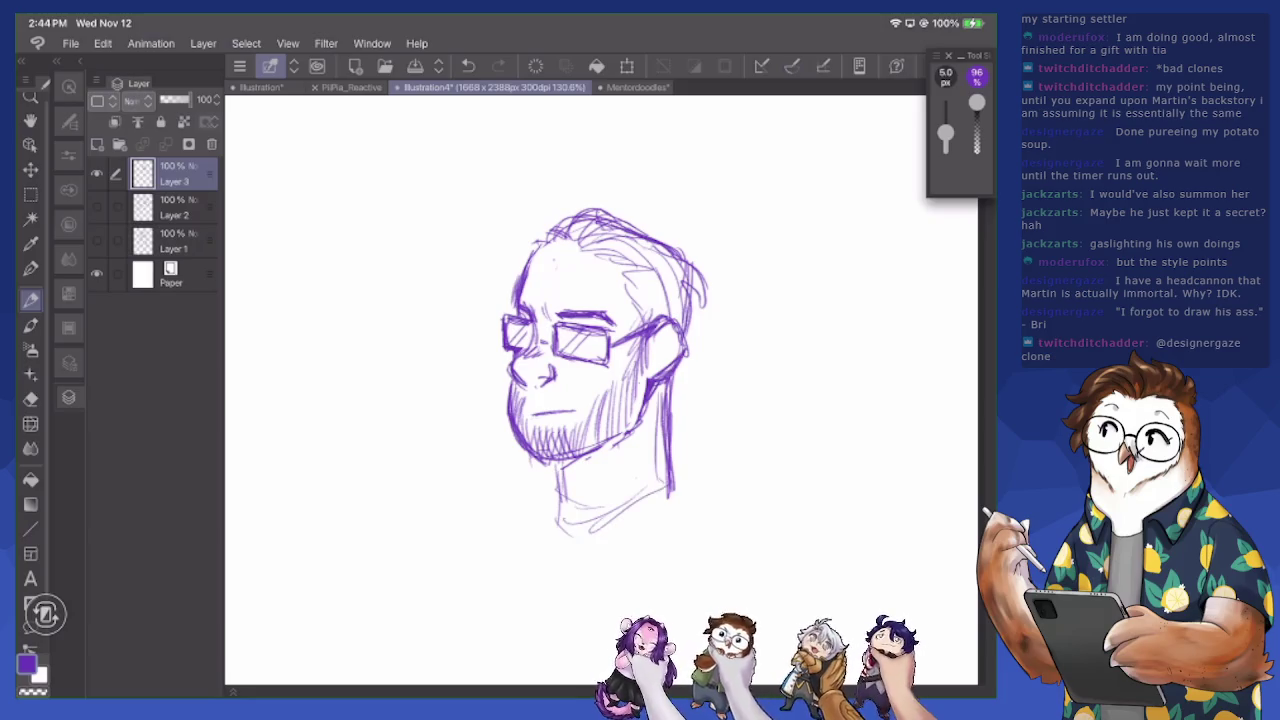
mouse_move(570, 212)
left_mouse_down()
mouse_move(534, 240)
mouse_move(596, 212)
mouse_move(646, 234)
left_mouse_up()
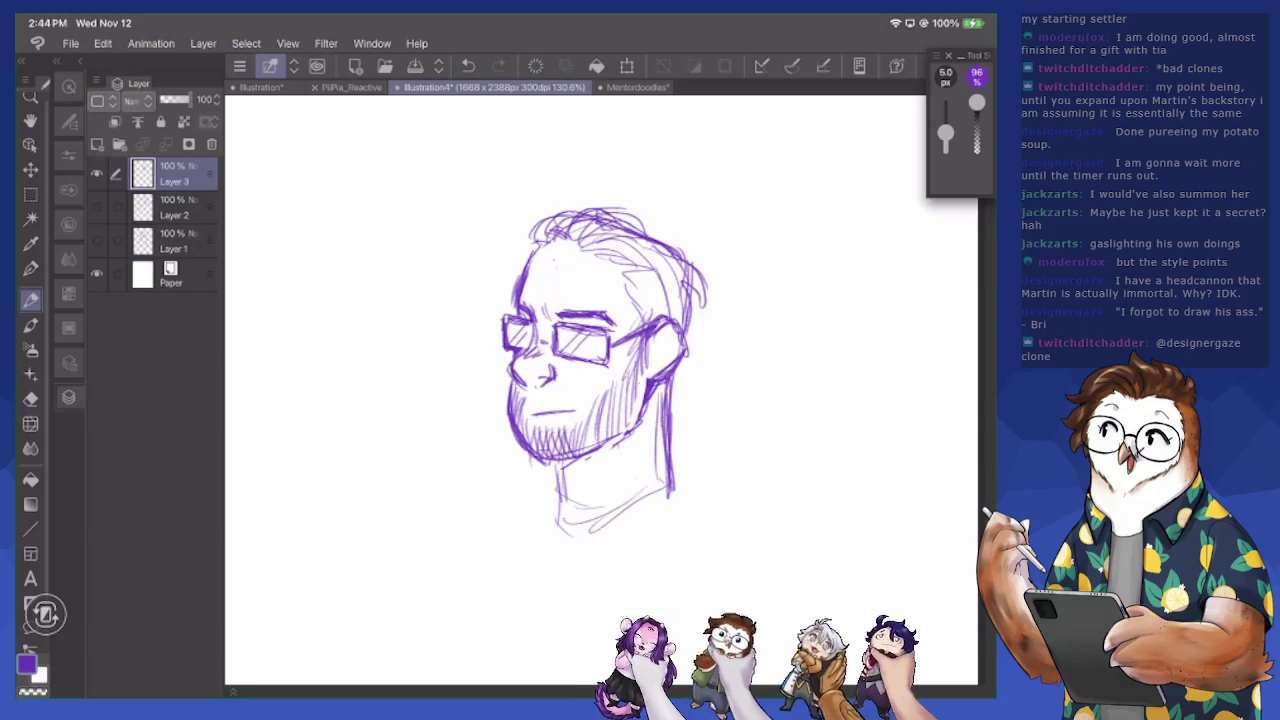
Add a moustache stroke, more beard hatching on chin and cheek, and upper-right hair strokes
mouse_move(548, 403)
left_mouse_down()
mouse_move(600, 398)
mouse_move(586, 450)
left_mouse_up()
left_click_drag(588, 410, 580, 450)
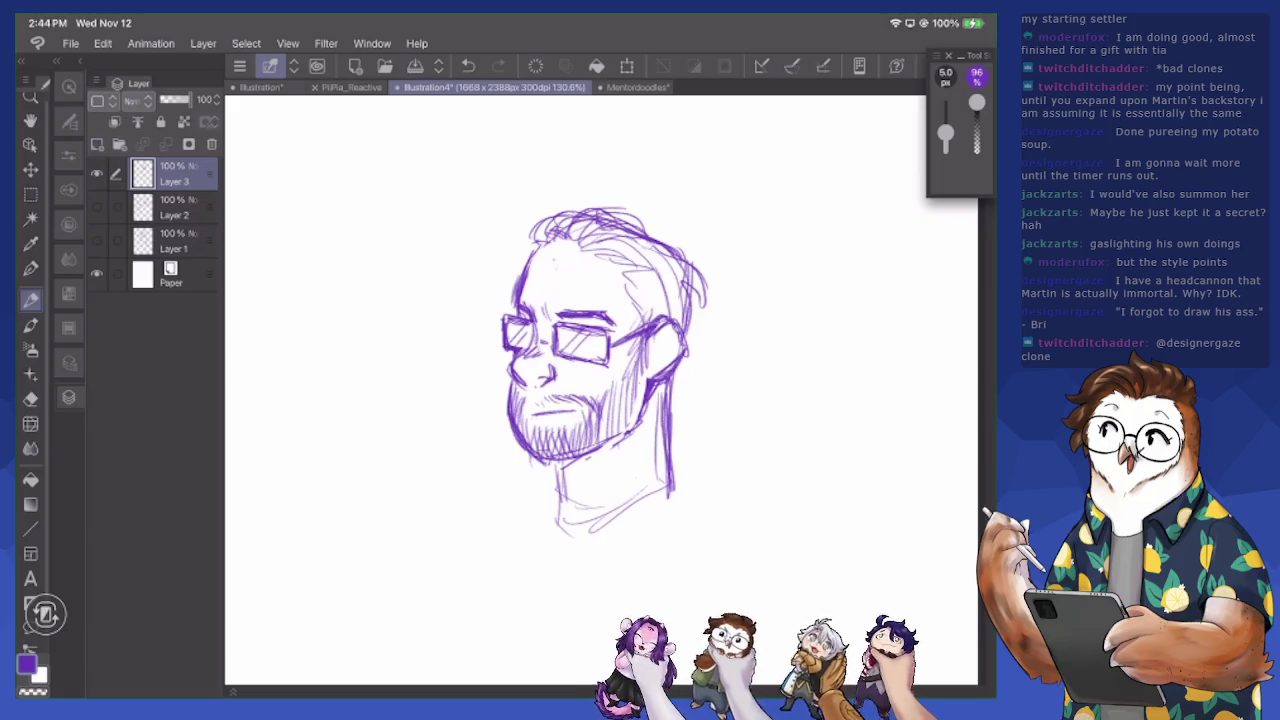
left_click_drag(520, 402, 520, 440)
mouse_move(598, 402)
left_mouse_down()
mouse_move(594, 442)
mouse_move(614, 436)
left_mouse_up()
left_click_drag(626, 386, 618, 430)
left_click_drag(630, 372, 628, 426)
left_click_drag(640, 372, 632, 412)
mouse_move(641, 384)
left_mouse_down()
mouse_move(640, 300)
mouse_move(652, 286)
mouse_move(626, 262)
mouse_move(646, 233)
left_mouse_up()
mouse_move(694, 264)
left_mouse_down()
mouse_move(637, 228)
mouse_move(695, 273)
left_mouse_up()
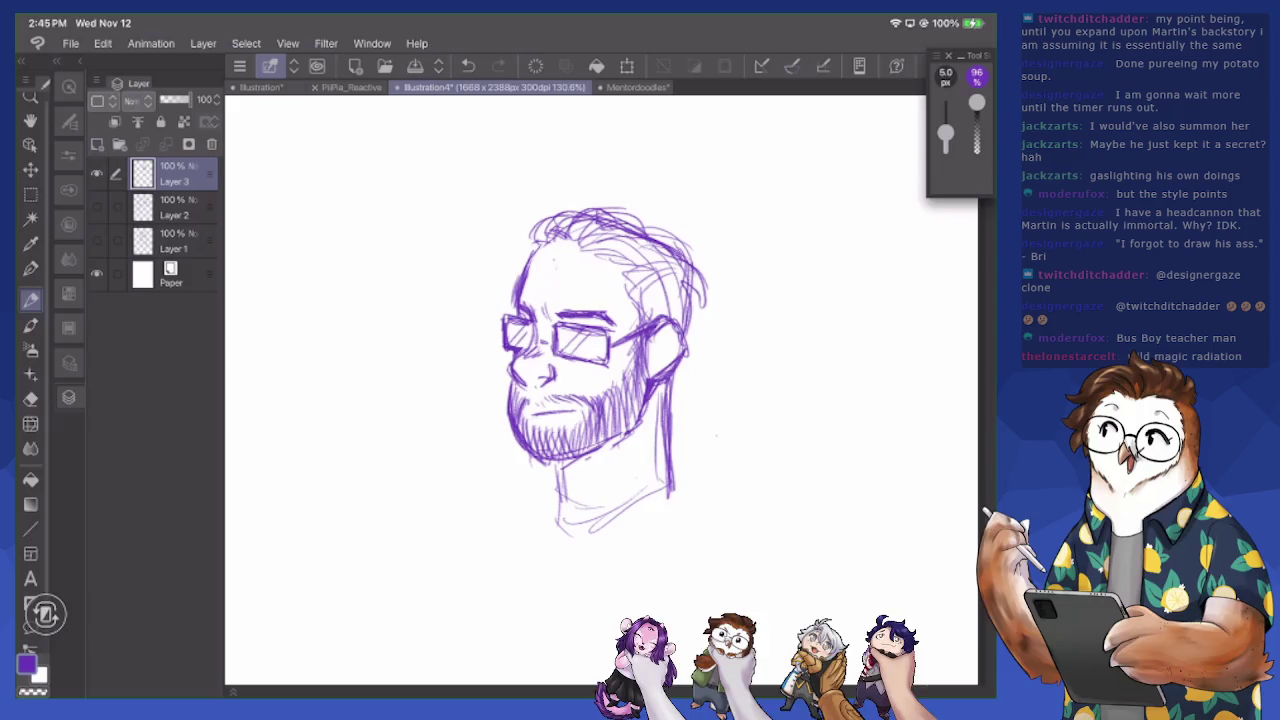
Sketch thin hair strands across the top and left of the head
mouse_move(540, 242)
left_mouse_down()
mouse_move(500, 260)
mouse_move(510, 270)
mouse_move(499, 252)
mouse_move(512, 260)
left_mouse_up()
left_click_drag(564, 234, 520, 244)
left_click_drag(590, 212, 546, 224)
mouse_move(630, 218)
left_mouse_down()
mouse_move(556, 248)
mouse_move(578, 246)
mouse_move(580, 264)
mouse_move(632, 288)
left_mouse_up()
key("e")
key("p")
mouse_move(636, 242)
left_mouse_down()
mouse_move(598, 250)
mouse_move(646, 330)
mouse_move(628, 236)
mouse_move(574, 218)
left_mouse_up()
Erase stray top-right hair lines, add right-side hair strands and a stroke near the left eye
key("e")
mouse_move(678, 240)
left_mouse_down()
mouse_move(644, 252)
mouse_move(690, 310)
mouse_move(684, 336)
left_mouse_up()
key("p")
left_click_drag(690, 290, 682, 336)
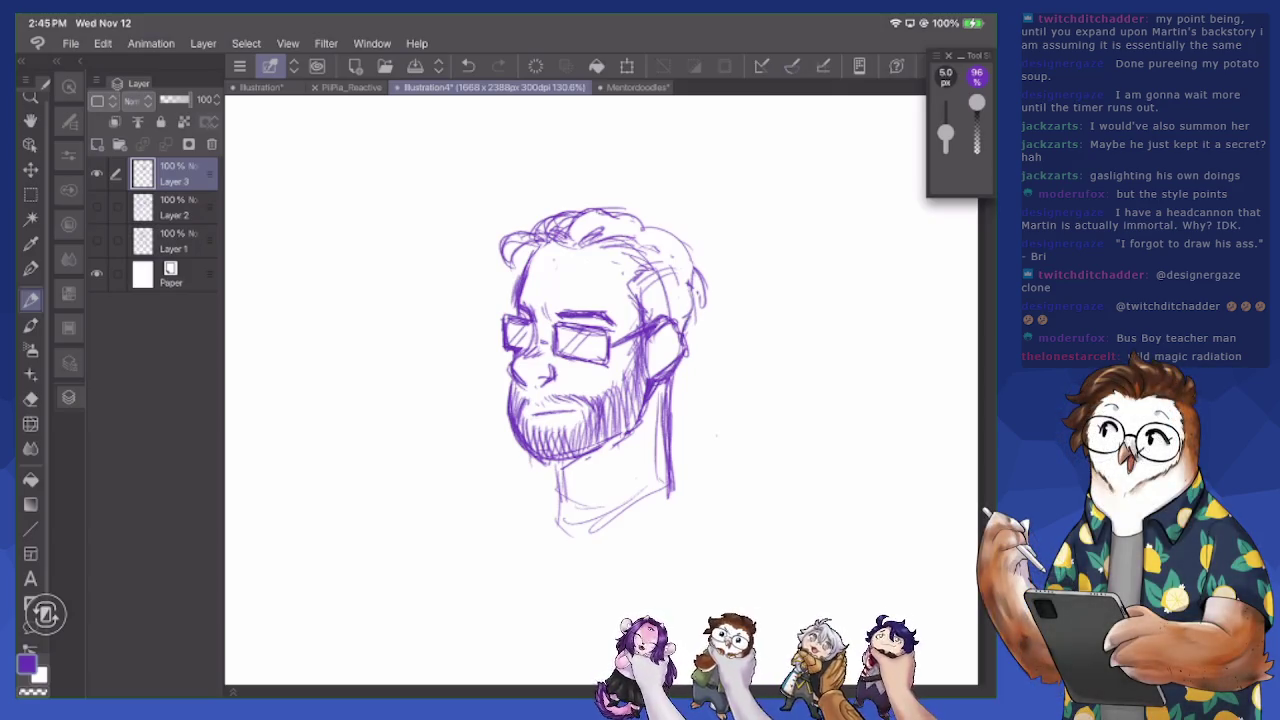
mouse_move(636, 288)
left_mouse_down()
mouse_move(676, 266)
mouse_move(680, 300)
left_mouse_up()
left_click_drag(636, 230, 670, 218)
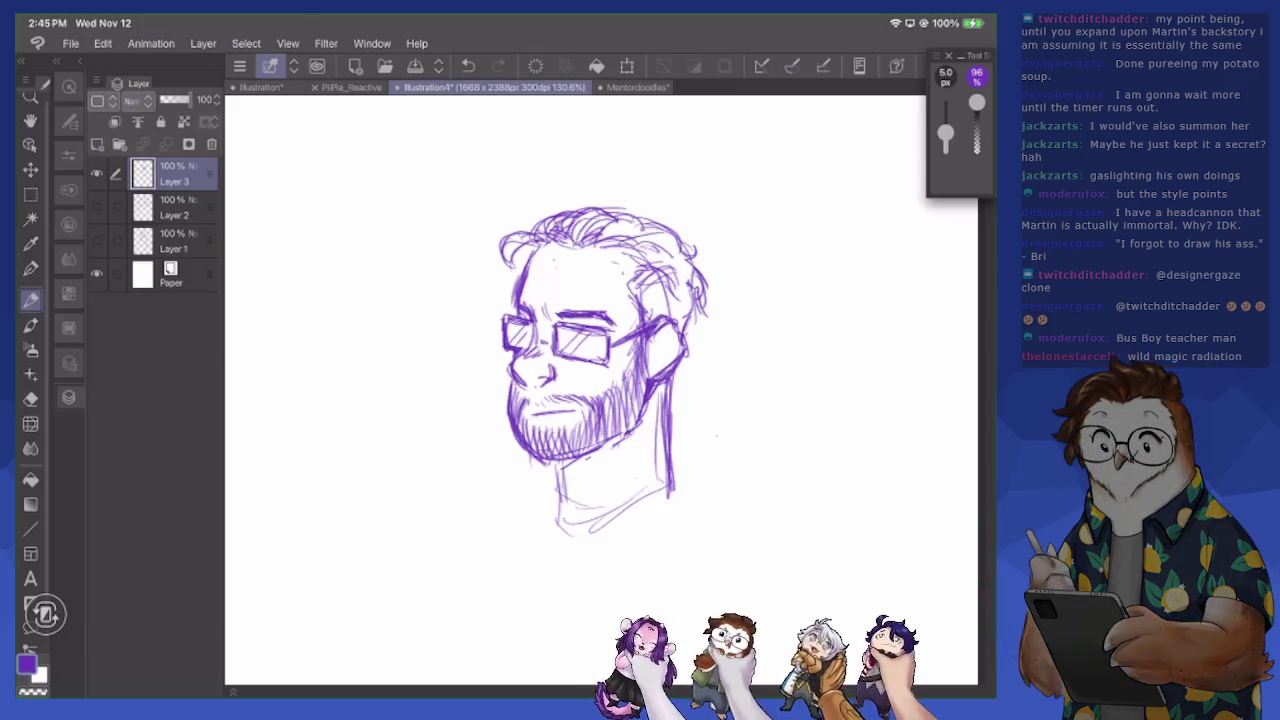
left_click_drag(559, 276, 545, 292)
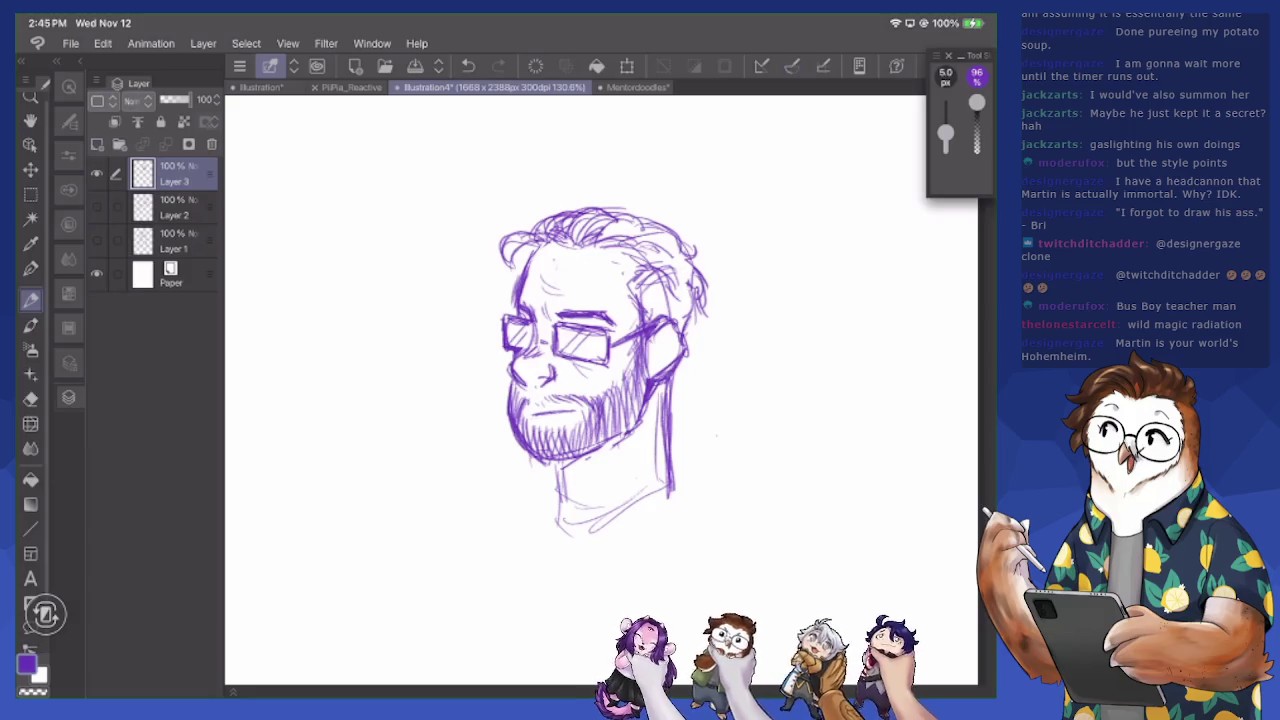
Rough in the neck, shoulders and chest below the beard, extending the right shoulder contour
mouse_move(545, 502)
left_mouse_down()
mouse_move(483, 558)
mouse_move(495, 540)
left_mouse_up()
left_click_drag(491, 512, 579, 591)
left_click_drag(602, 590, 683, 519)
left_click_drag(672, 468, 686, 566)
left_click_drag(668, 440, 690, 574)
mouse_move(550, 478)
left_mouse_down()
mouse_move(564, 584)
mouse_move(550, 594)
left_mouse_up()
left_click_drag(544, 466, 500, 544)
mouse_move(524, 504)
left_mouse_down()
mouse_move(488, 554)
mouse_move(538, 556)
left_mouse_up()
mouse_move(686, 532)
left_mouse_down()
mouse_move(714, 504)
mouse_move(754, 550)
left_mouse_up()
left_click_drag(670, 428, 744, 536)
left_click_drag(712, 494, 756, 554)
scroll(600, 390, "down", 3)
Draw wide left and right shoulder lines and long torso side contours
scroll(600, 390, "down", 2)
mouse_move(524, 398)
left_mouse_down()
mouse_move(388, 464)
mouse_move(402, 536)
left_mouse_up()
left_click_drag(392, 482, 338, 628)
left_click_drag(682, 372, 812, 430)
left_click_drag(712, 392, 842, 446)
left_click_drag(816, 440, 888, 594)
left_click_drag(862, 552, 888, 596)
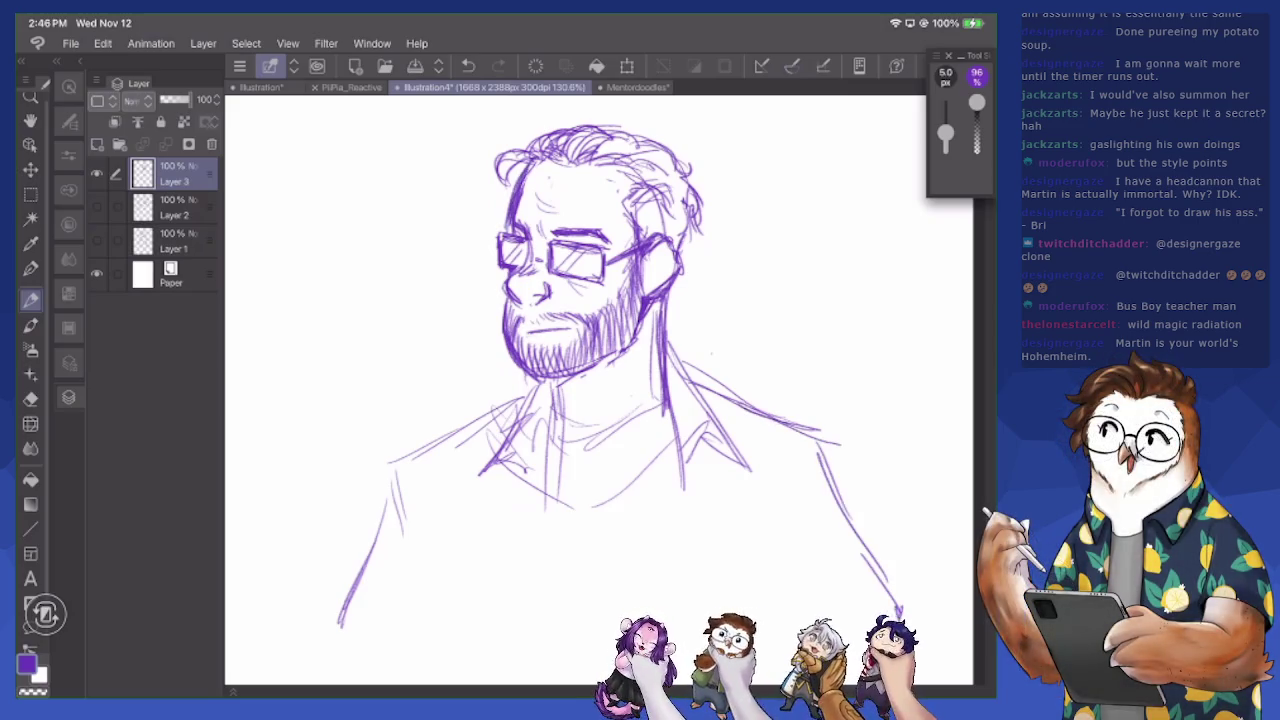
With a finer pen, add a stroke by the left lens and darken the lines around the ear
key("e")
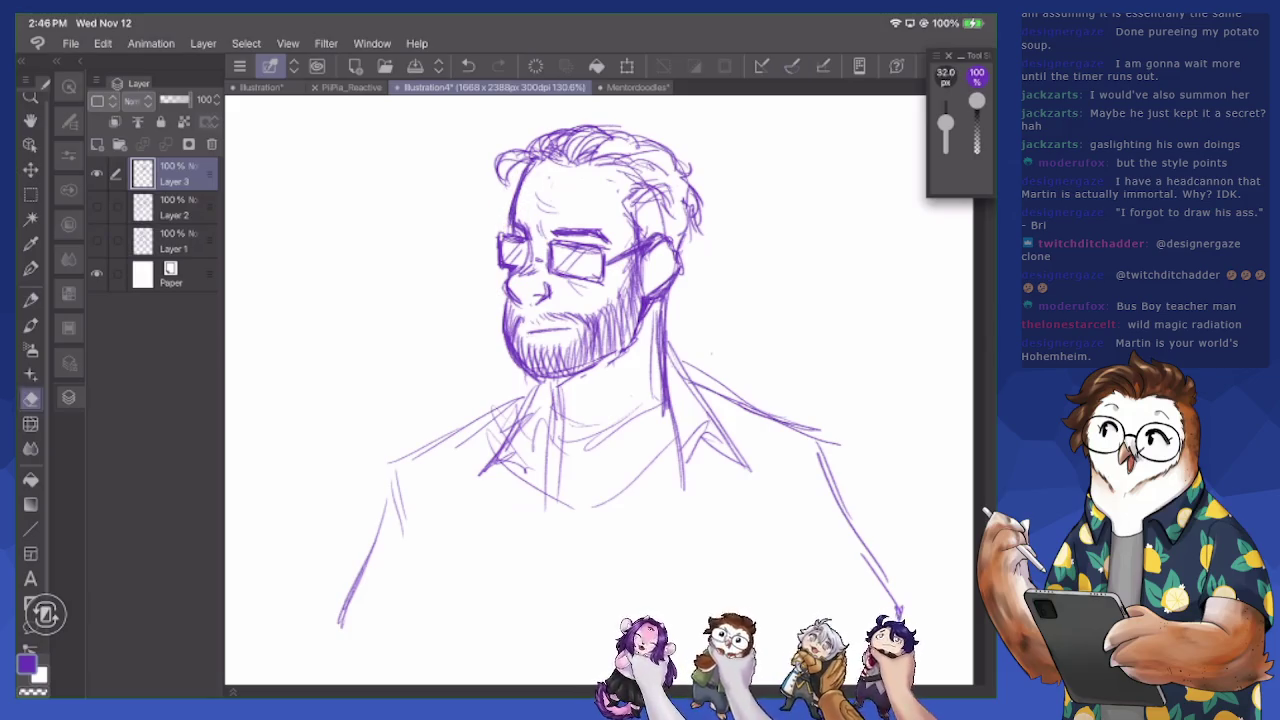
key("p")
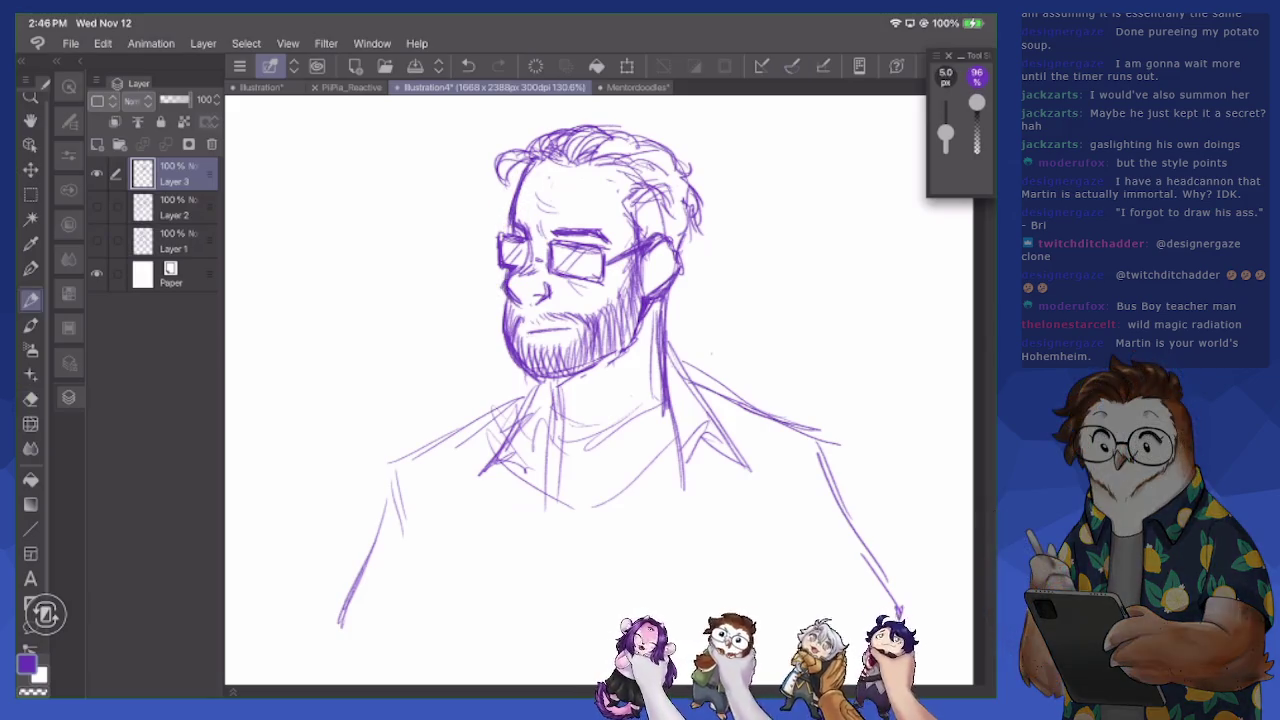
mouse_move(529, 240)
left_mouse_down()
mouse_move(529, 264)
mouse_move(578, 226)
mouse_move(676, 260)
left_mouse_up()
left_click_drag(656, 280, 670, 292)
mouse_move(650, 246)
left_mouse_down()
mouse_move(664, 262)
mouse_move(652, 280)
mouse_move(670, 286)
mouse_move(648, 392)
left_mouse_up()
Darken the neck and collar, erase stray collar lines, and darken the mouth and mustache line
mouse_move(580, 462)
left_mouse_down()
mouse_move(558, 490)
mouse_move(670, 442)
left_mouse_up()
key("e")
mouse_move(584, 446)
left_mouse_down()
mouse_move(634, 395)
mouse_move(650, 342)
mouse_move(652, 408)
mouse_move(570, 422)
left_mouse_up()
key("p")
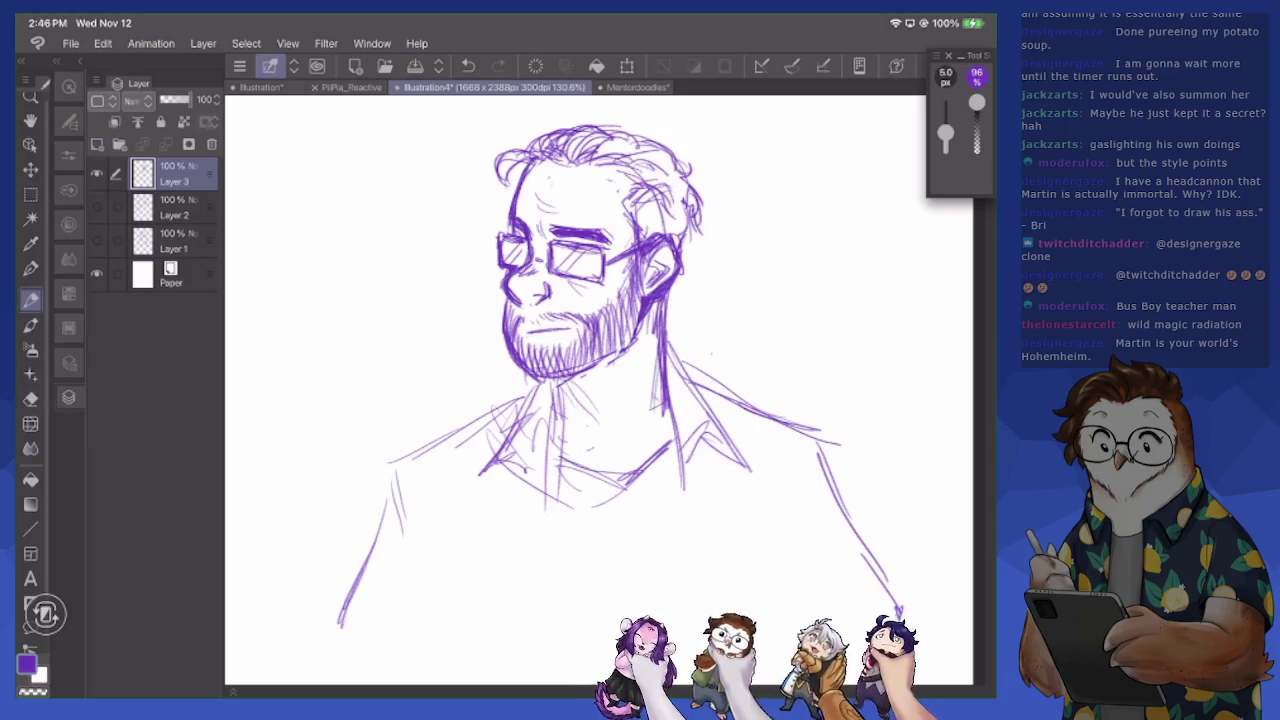
left_click_drag(541, 326, 577, 331)
scroll(600, 390, "down", 3)
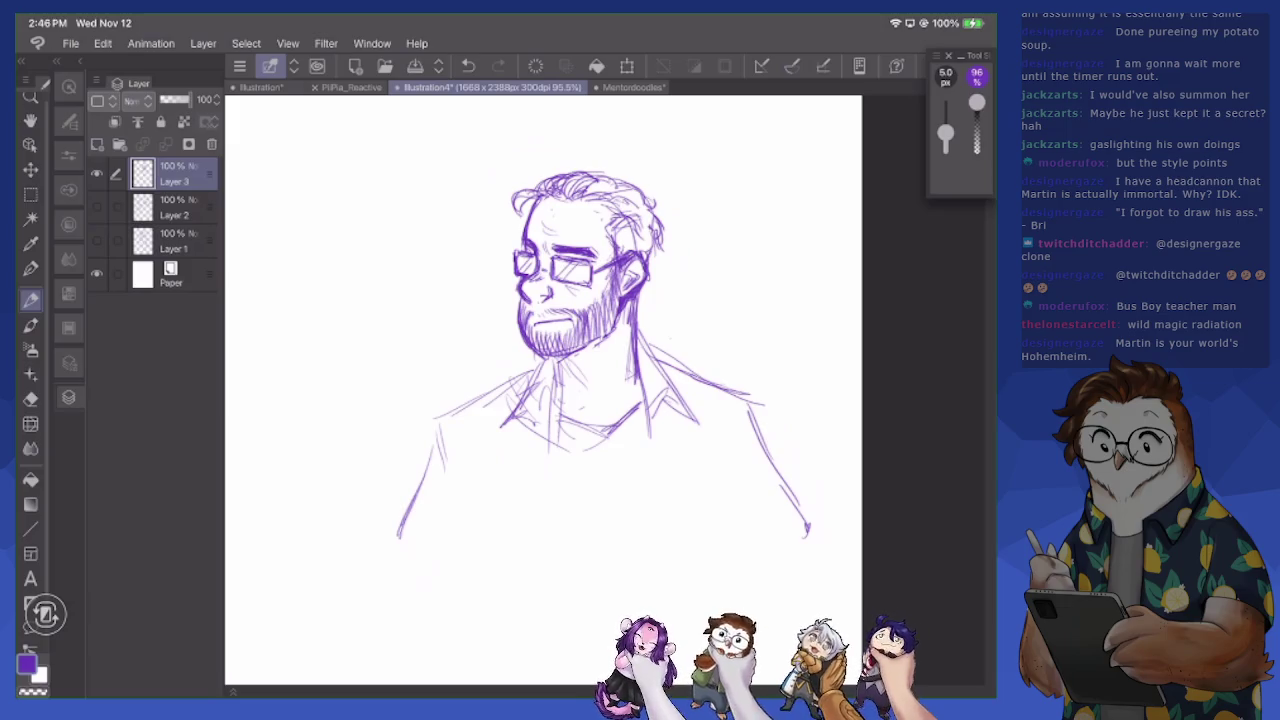
Add hair strands on both sides of the head and strengthen the jaw and ear line
left_click_drag(587, 174, 628, 198)
left_click_drag(654, 248, 636, 318)
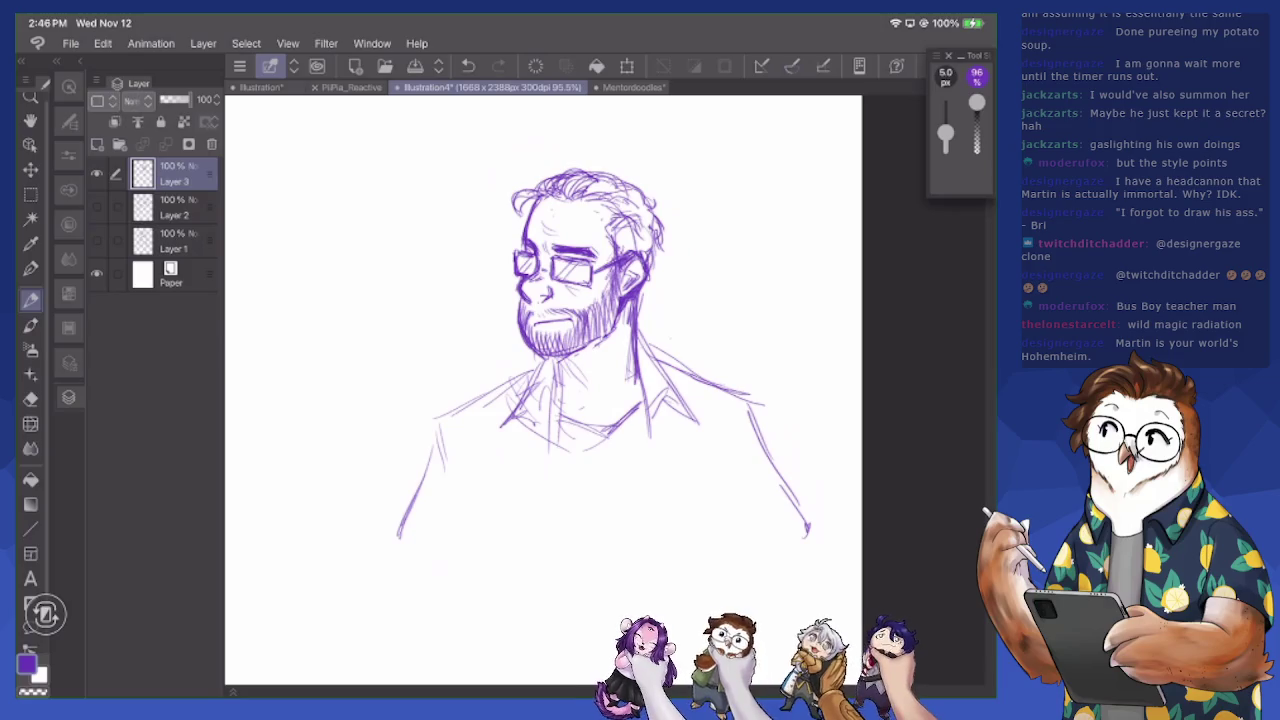
left_click_drag(642, 285, 626, 340)
key("e")
mouse_move(646, 290)
left_mouse_down()
mouse_move(636, 320)
mouse_move(638, 300)
mouse_move(622, 294)
left_mouse_up()
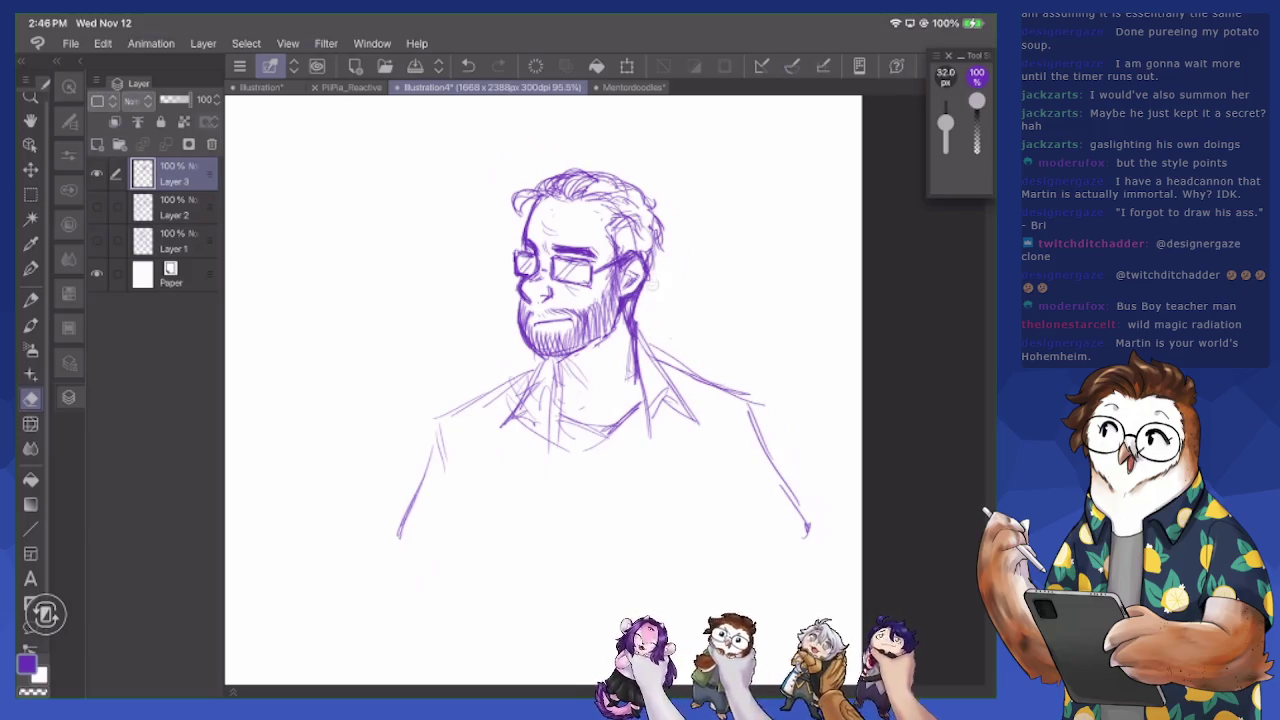
key("p")
left_click_drag(524, 226, 521, 244)
mouse_move(544, 192)
left_mouse_down()
mouse_move(526, 234)
mouse_move(534, 215)
left_mouse_up()
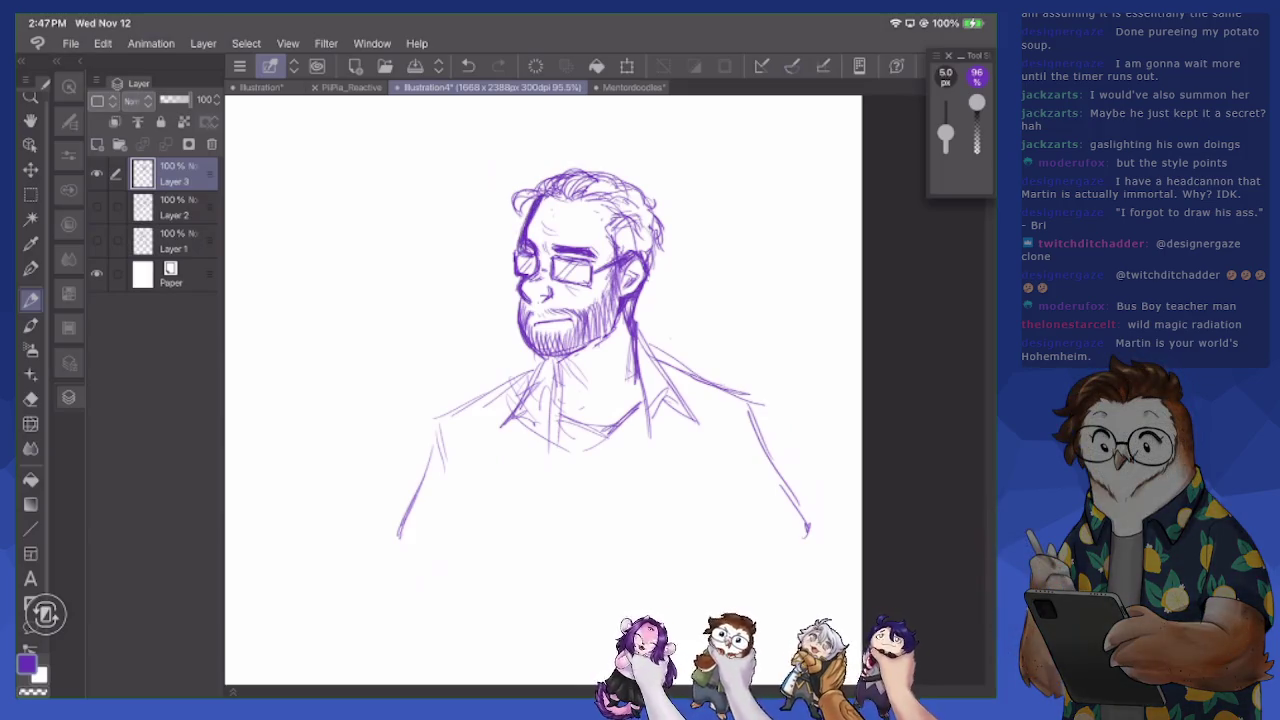
mouse_move(619, 310)
left_mouse_down()
mouse_move(614, 334)
mouse_move(546, 360)
left_mouse_up()
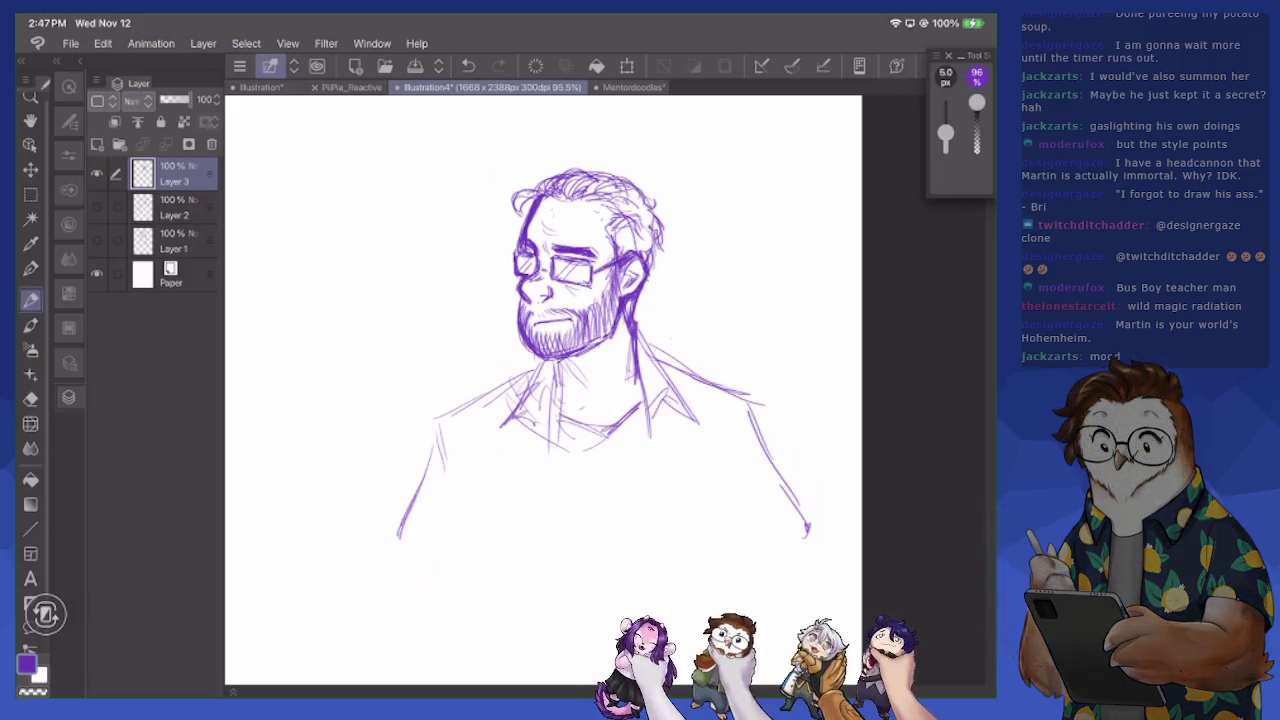
left_click_drag(606, 202, 646, 210)
mouse_move(646, 204)
left_mouse_down()
mouse_move(670, 220)
mouse_move(654, 260)
left_mouse_up()
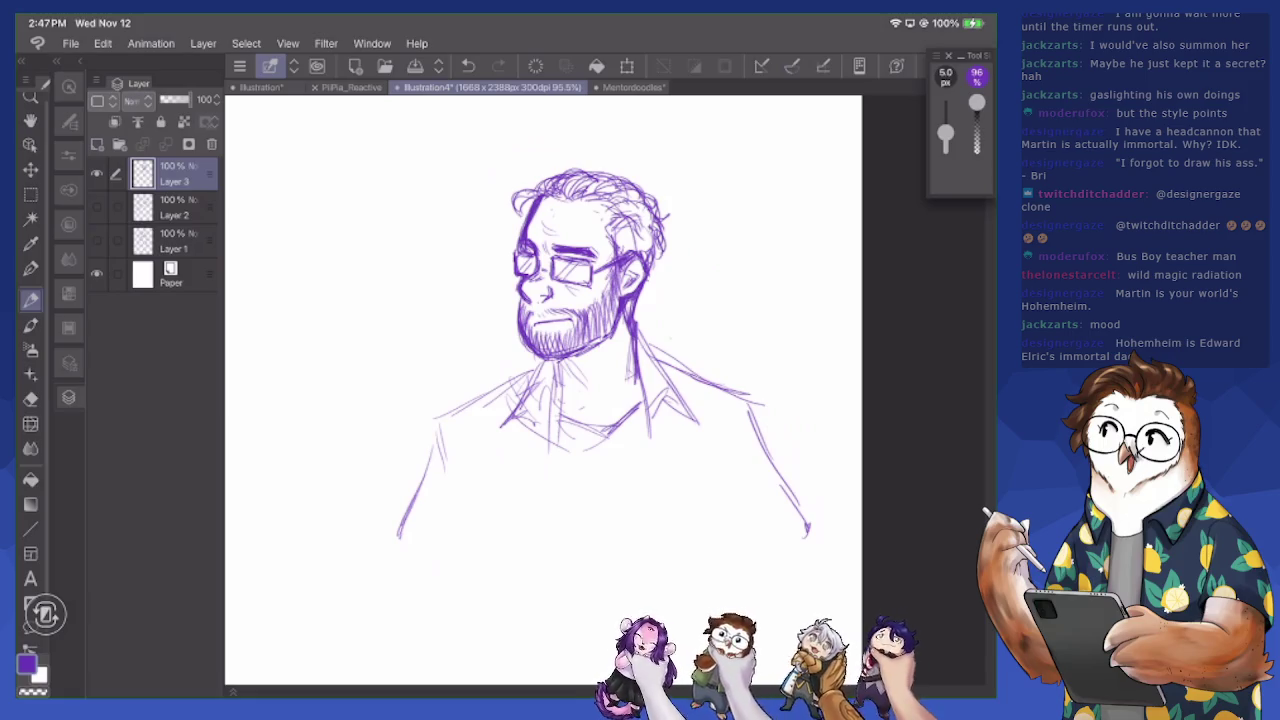
Draw the shirt-front line and neckline, then erase and redraw part of the collar
left_click_drag(556, 368, 558, 424)
left_click_drag(551, 366, 550, 498)
left_click_drag(650, 412, 653, 474)
mouse_move(553, 410)
left_mouse_down()
mouse_move(603, 429)
mouse_move(642, 407)
mouse_move(620, 410)
mouse_move(642, 390)
mouse_move(634, 402)
left_mouse_up()
key("e")
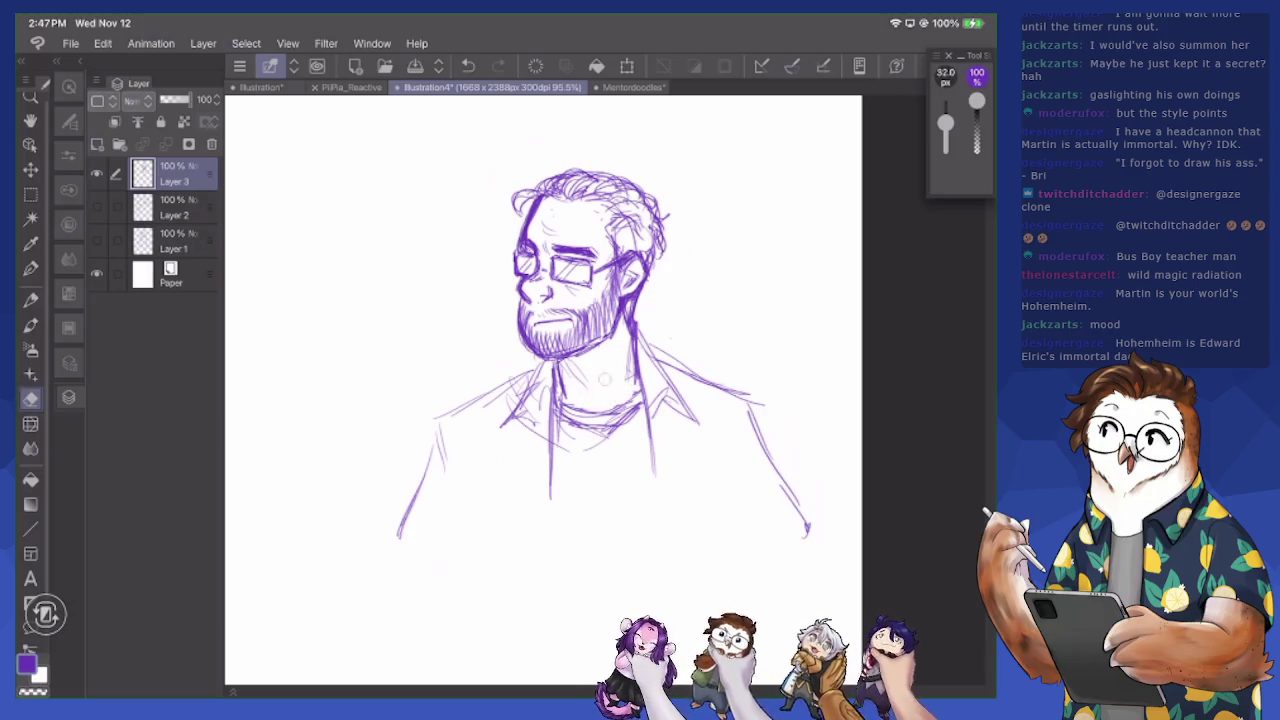
left_click_drag(639, 330, 633, 384)
key("p")
left_click_drag(632, 308, 641, 422)
mouse_move(540, 358)
left_mouse_down()
mouse_move(500, 468)
mouse_move(548, 565)
left_mouse_up()
Sketch the right and left sides of the jacket down the torso
left_click_drag(659, 447, 670, 530)
mouse_move(656, 414)
left_mouse_down()
mouse_move(692, 458)
mouse_move(674, 562)
left_mouse_up()
left_click_drag(563, 527, 559, 551)
left_click_drag(454, 440, 472, 504)
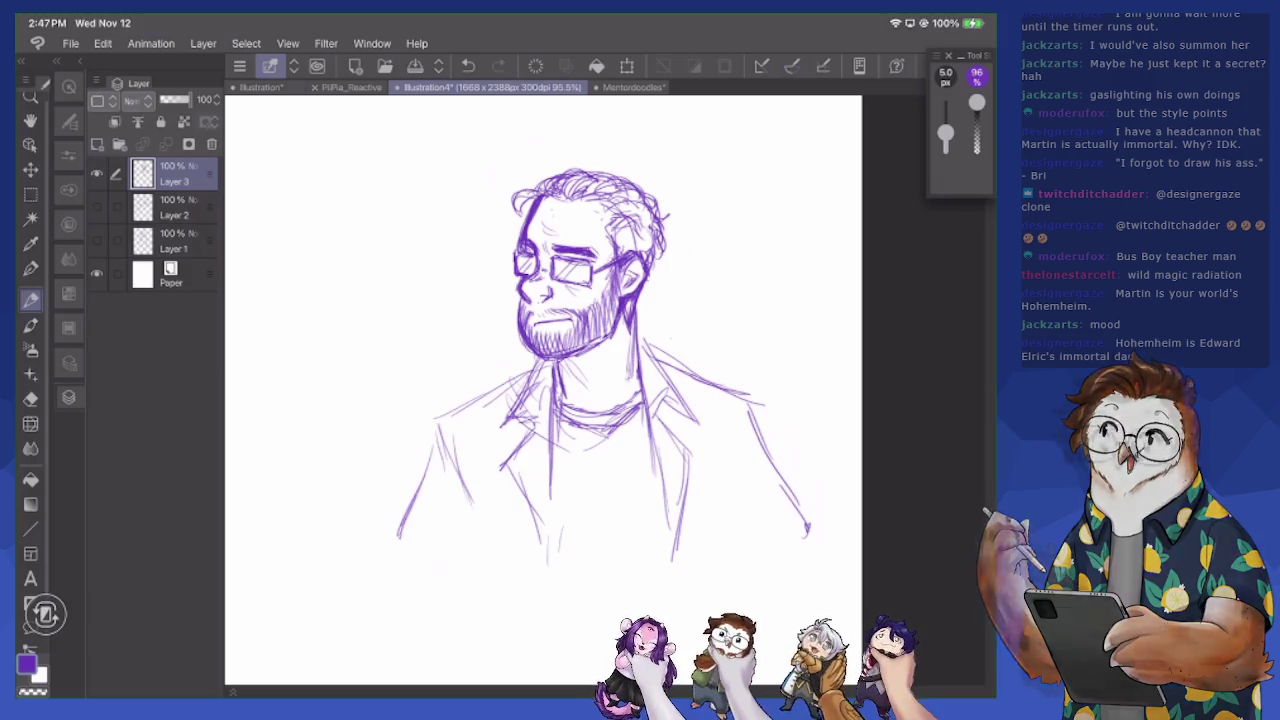
scroll(580, 390, "down", 2)
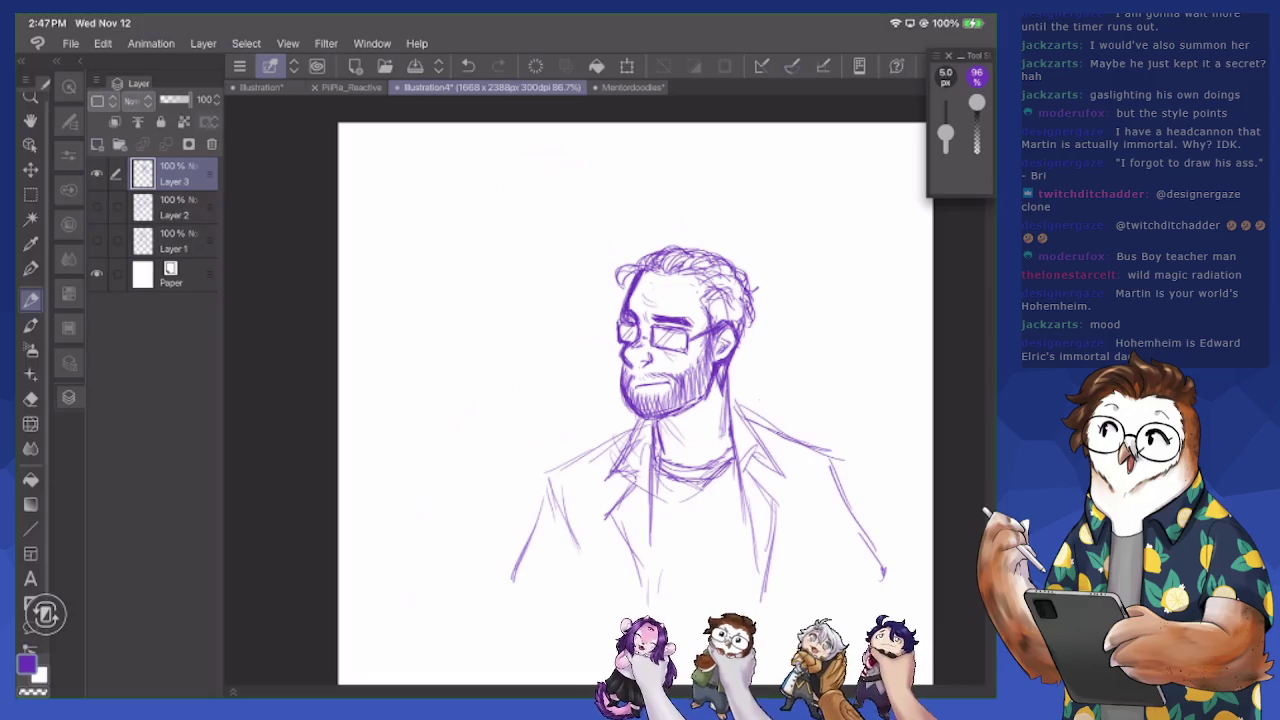
Darken the lines beside the face, neck and right shoulder, and stroke the left collar
left_click_drag(730, 356, 732, 432)
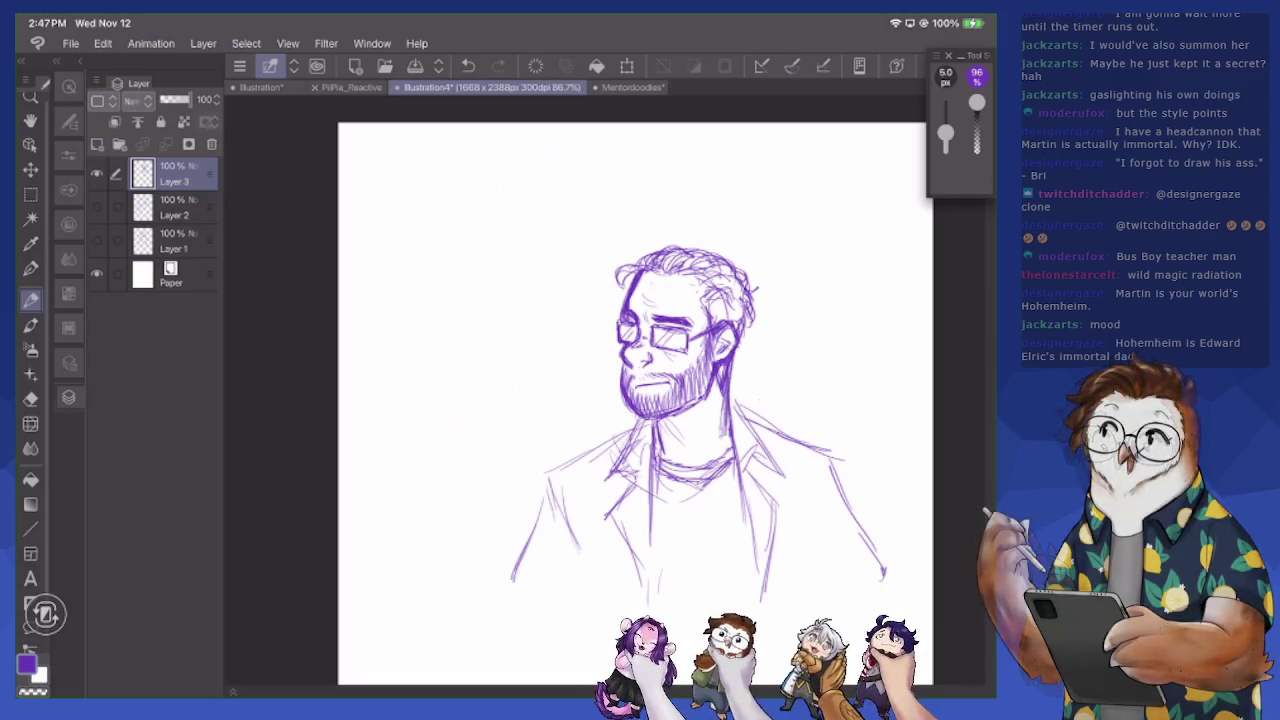
mouse_move(750, 386)
left_mouse_down()
mouse_move(736, 432)
mouse_move(834, 456)
left_mouse_up()
left_click_drag(748, 418, 836, 456)
left_click_drag(638, 426, 584, 452)
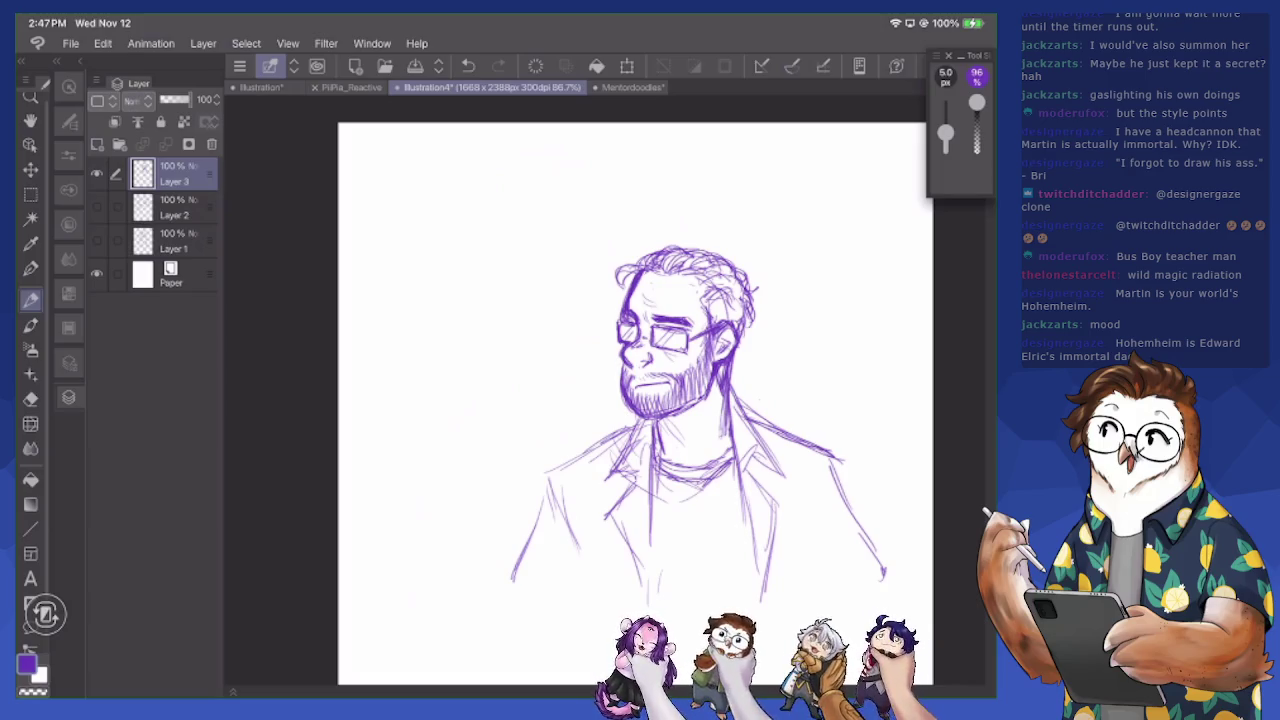
Draw the shirt's centre line and the lapel lines on both sides
left_click_drag(640, 400, 580, 312)
left_click_drag(601, 400, 597, 546)
left_click_drag(598, 462, 599, 556)
left_click_drag(678, 386, 694, 536)
left_click_drag(684, 422, 696, 550)
mouse_move(704, 466)
left_mouse_down()
mouse_move(700, 550)
mouse_move(718, 406)
left_mouse_up()
left_click_drag(716, 380, 690, 404)
mouse_move(588, 382)
left_mouse_down()
mouse_move(548, 434)
mouse_move(596, 556)
left_mouse_up()
mouse_move(714, 382)
left_mouse_down()
mouse_move(696, 412)
mouse_move(696, 550)
left_mouse_up()
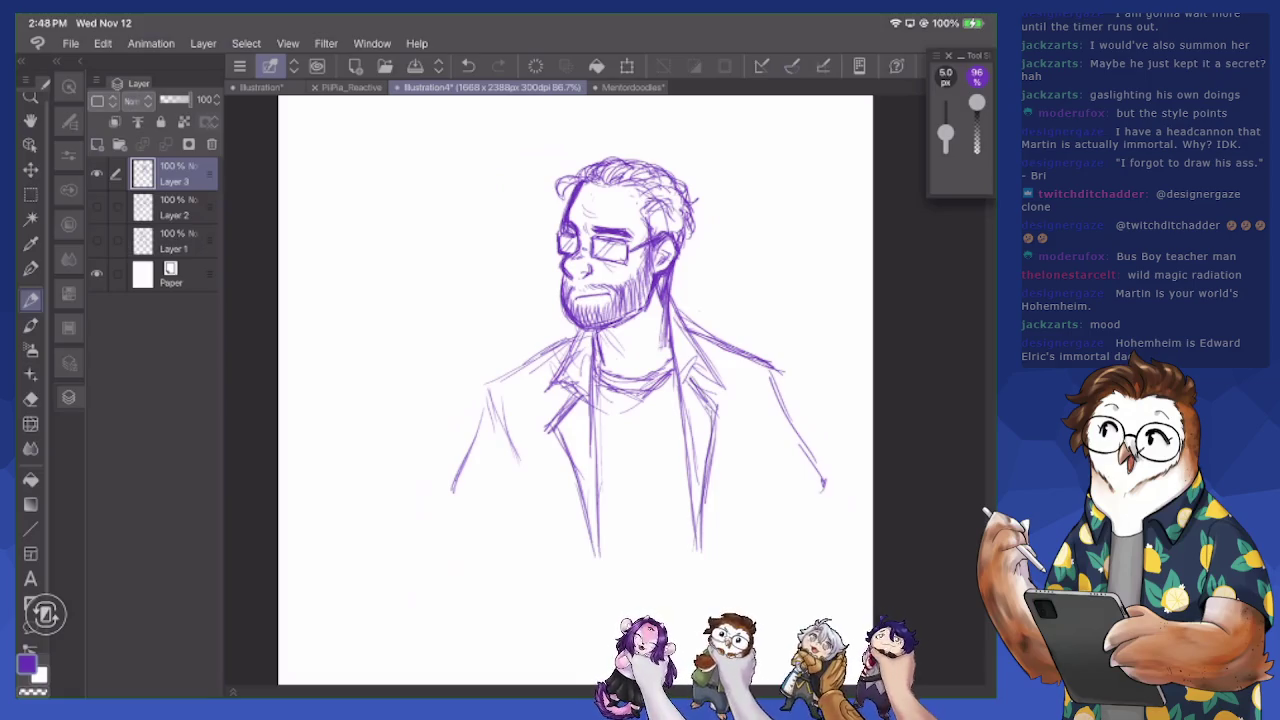
Sketch strokes inside the left jacket edge and hatching at the lower left
left_click_drag(518, 512, 482, 560)
left_click_drag(498, 392, 534, 540)
left_click_drag(528, 452, 530, 568)
mouse_move(450, 535)
left_mouse_down()
mouse_move(506, 576)
mouse_move(490, 574)
mouse_move(488, 638)
mouse_move(520, 645)
left_mouse_up()
Extend both the right and left jacket edges down to the waist
left_click_drag(820, 482, 814, 500)
left_click_drag(776, 396, 798, 504)
left_click_drag(790, 448, 822, 608)
left_click_drag(520, 484, 520, 570)
mouse_move(516, 452)
left_mouse_down()
mouse_move(530, 594)
mouse_move(510, 664)
left_mouse_up()
left_click_drag(526, 606, 512, 662)
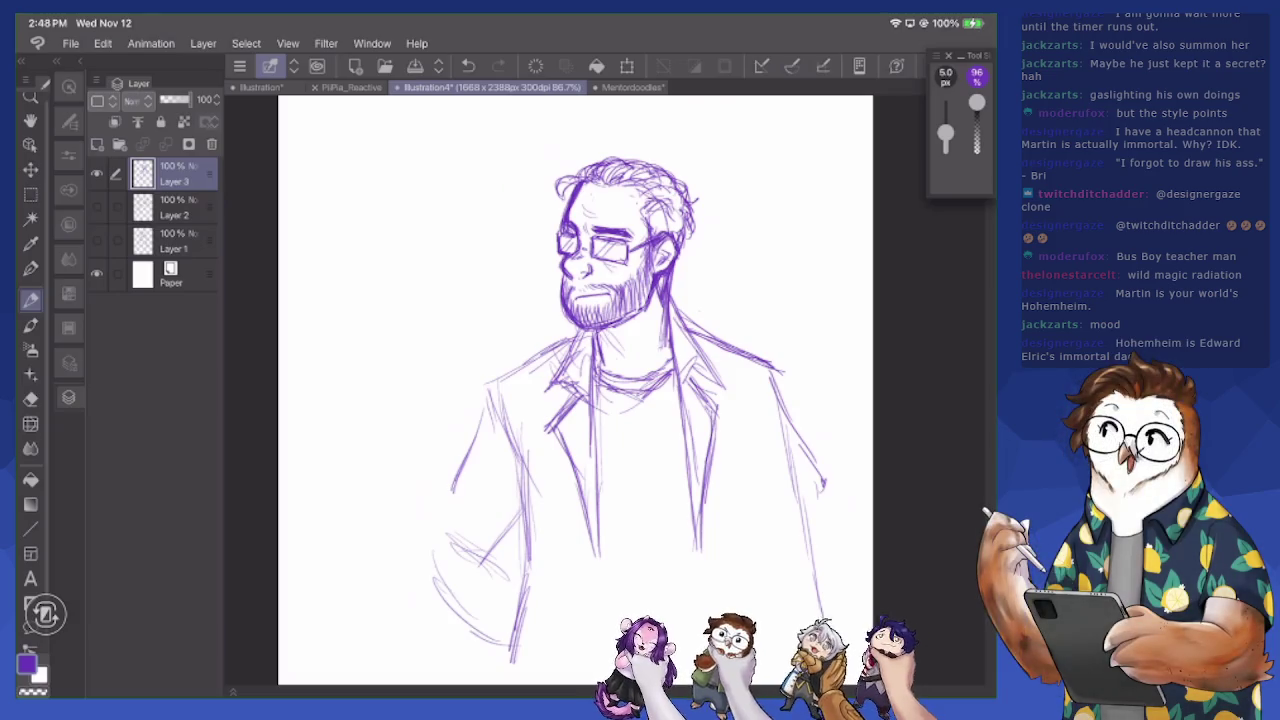
Pan the view and sketch the lower left jacket near the hand
mouse_move(575, 390)
left_mouse_down()
mouse_move(547, 365)
mouse_move(463, 350)
mouse_move(424, 458)
left_mouse_up()
mouse_move(450, 400)
left_mouse_down()
mouse_move(403, 498)
mouse_move(450, 495)
mouse_move(481, 534)
left_mouse_up()
left_click_drag(450, 485, 470, 530)
mouse_move(498, 464)
left_mouse_down()
mouse_move(478, 516)
mouse_move(487, 496)
left_mouse_up()
left_click_drag(498, 428, 490, 536)
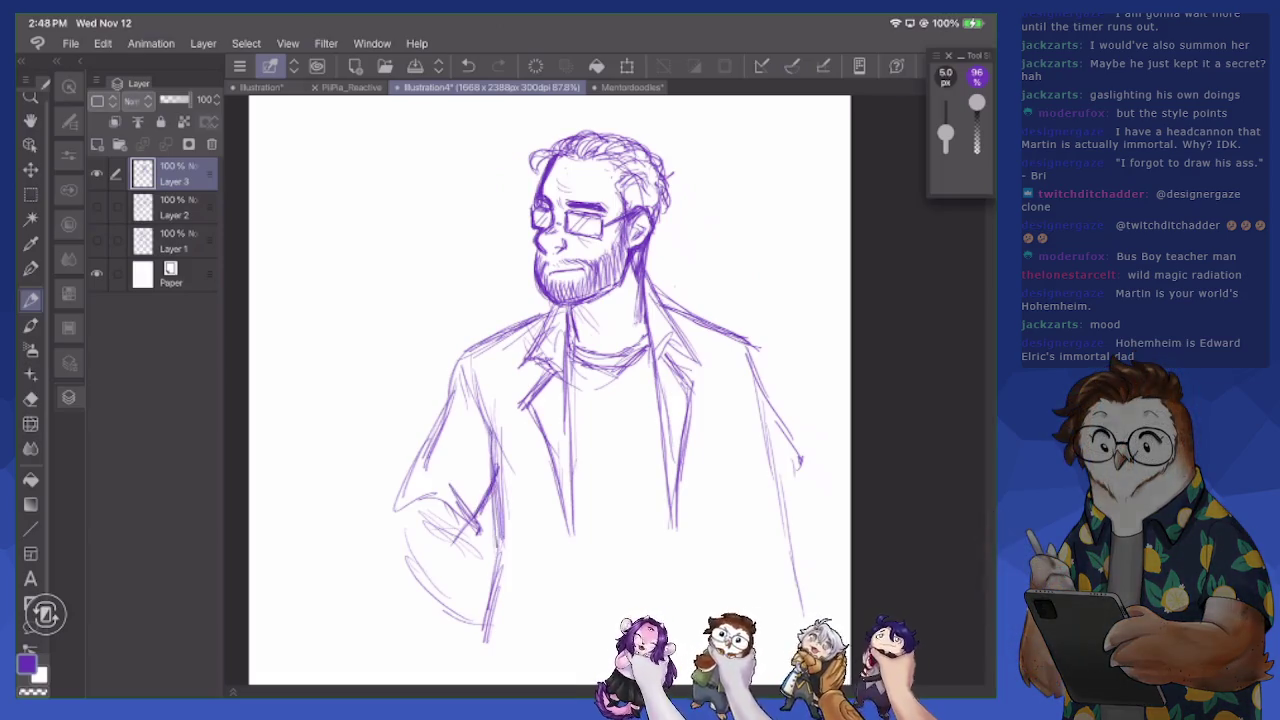
left_click_drag(502, 488, 494, 570)
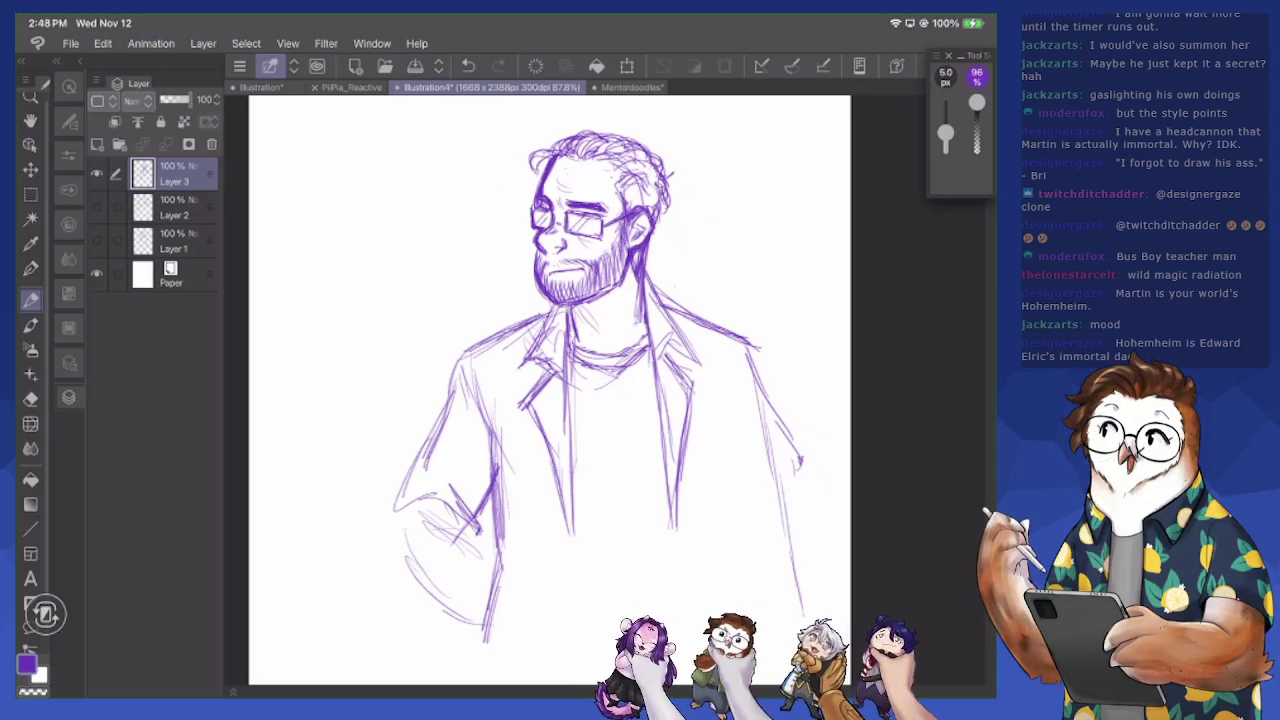
Erase the heavy lower-left jacket strokes and redraw the left jacket edge
key("e")
mouse_move(432, 515)
left_mouse_down()
mouse_move(478, 545)
mouse_move(482, 532)
left_mouse_up()
mouse_move(450, 484)
left_mouse_down()
mouse_move(480, 540)
mouse_move(506, 424)
mouse_move(500, 535)
left_mouse_up()
mouse_move(486, 400)
left_mouse_down()
mouse_move(492, 495)
mouse_move(488, 440)
left_mouse_up()
key("p")
left_click_drag(472, 350, 494, 488)
mouse_move(486, 416)
left_mouse_down()
mouse_move(500, 554)
mouse_move(486, 634)
mouse_move(532, 670)
mouse_move(514, 664)
left_mouse_up()
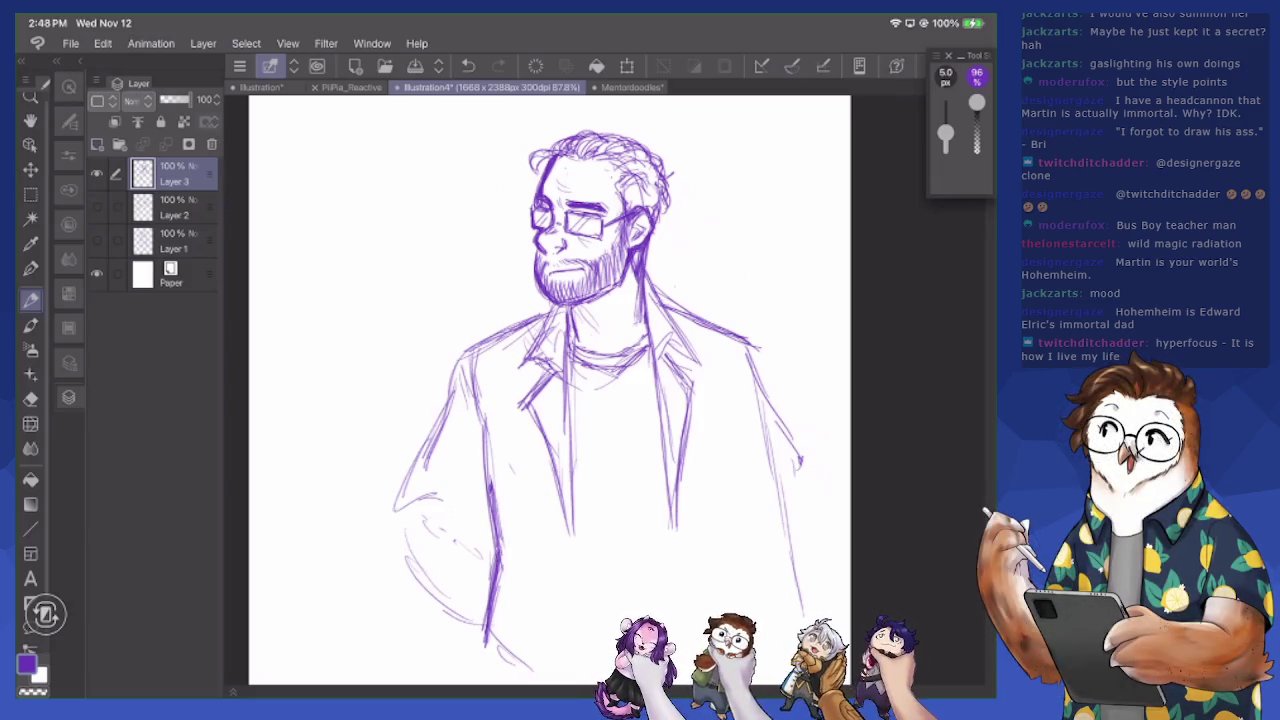
Draw the right jacket lines, a vertical shirt line and the belt line
left_click_drag(746, 416, 745, 454)
left_click_drag(741, 376, 738, 486)
left_click_drag(738, 436, 743, 580)
left_click_drag(741, 532, 751, 606)
left_click_drag(688, 498, 670, 640)
left_click_drag(572, 486, 576, 622)
left_click_drag(576, 544, 584, 664)
left_click_drag(582, 616, 668, 618)
Draw the left sleeve cuff, a faint right coat edge and the left upper arm to the elbow
mouse_move(432, 504)
left_mouse_down()
mouse_move(484, 488)
mouse_move(480, 512)
left_mouse_up()
left_click_drag(490, 454, 478, 512)
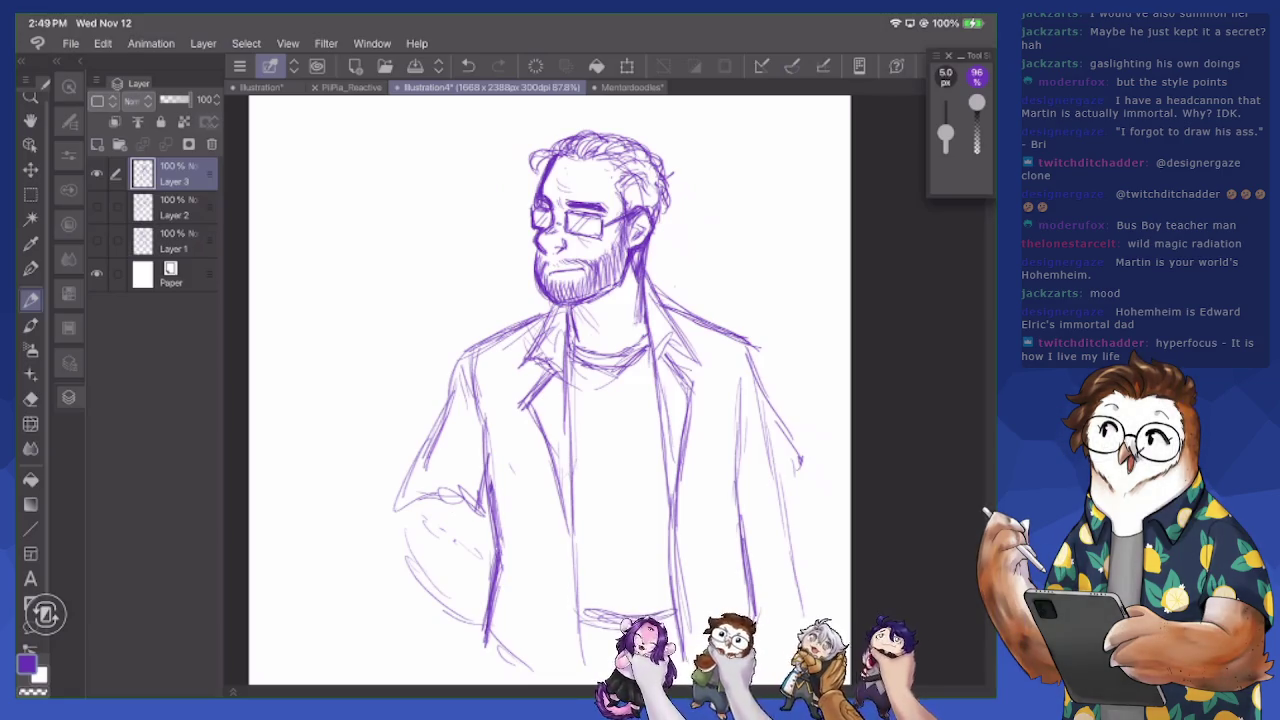
left_click_drag(754, 352, 798, 632)
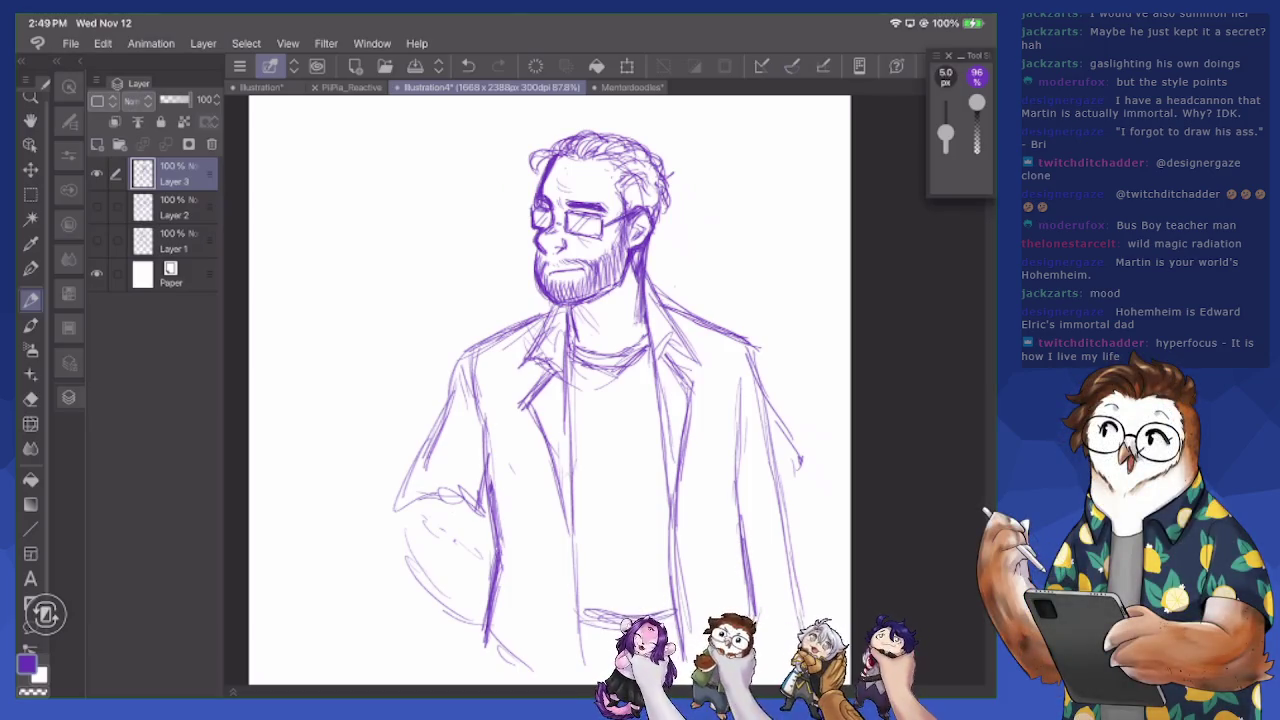
scroll(555, 390, "down", 2)
mouse_move(562, 256)
left_mouse_down()
mouse_move(484, 292)
mouse_move(440, 388)
mouse_move(492, 394)
left_mouse_up()
left_click_drag(494, 348, 492, 428)
Add short strokes along the right jacket edge and across the shirt
left_click_drag(746, 326, 742, 376)
left_click_drag(750, 290, 740, 360)
left_click_drag(504, 288, 510, 518)
left_click_drag(516, 380, 546, 378)
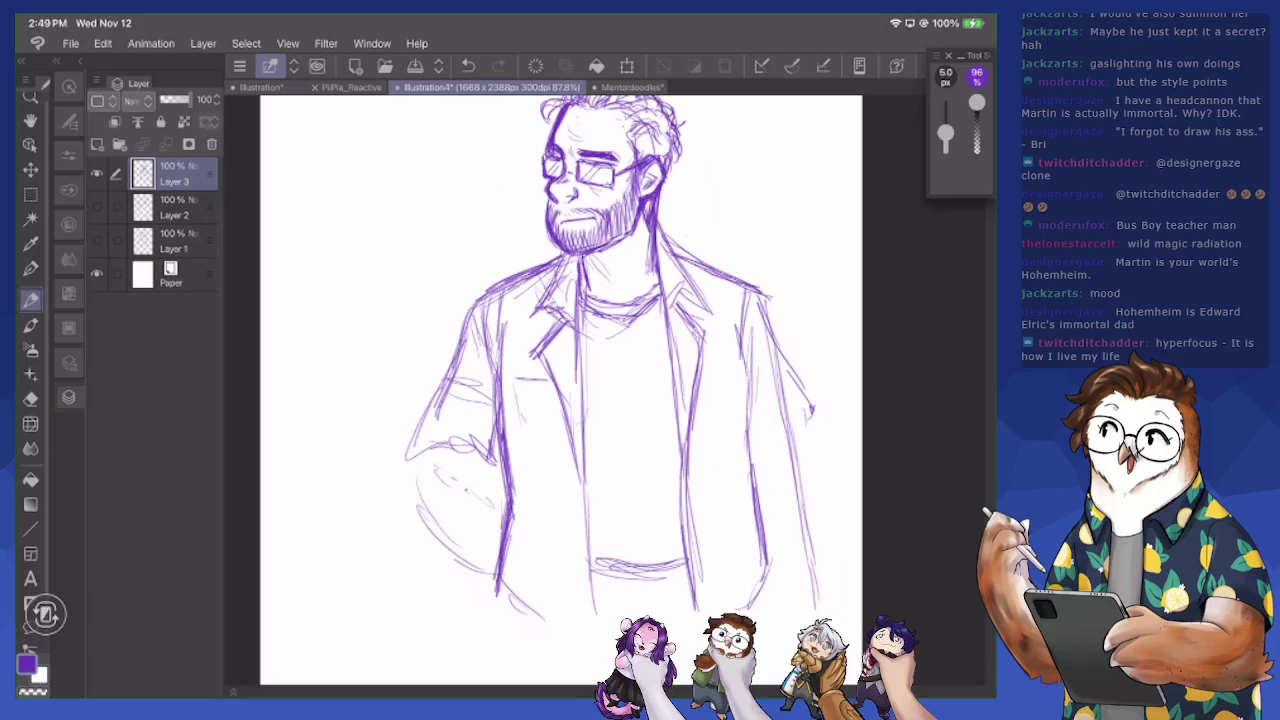
Sketch the lower left arm and hand, then erase stray bits around them
left_click_drag(404, 456, 490, 576)
left_click_drag(500, 538, 484, 590)
left_click_drag(502, 566, 490, 614)
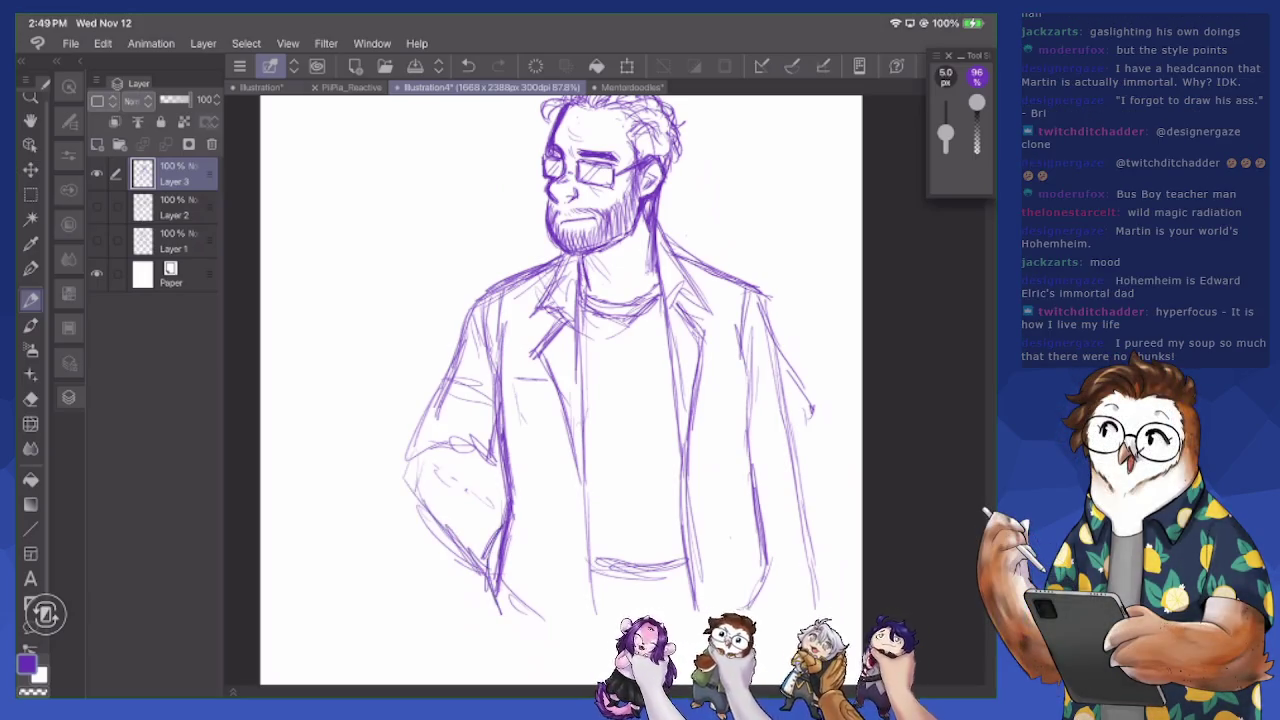
key("e")
left_click_drag(500, 550, 500, 606)
mouse_move(506, 532)
left_mouse_down()
mouse_move(500, 552)
mouse_move(506, 532)
left_mouse_up()
left_click_drag(484, 456, 508, 516)
left_click_drag(404, 416, 426, 484)
Redraw the left arm lines with faint strokes on the arm and hand
key("p")
left_click_drag(440, 376, 412, 486)
left_click_drag(444, 438, 420, 540)
left_click_drag(472, 500, 436, 568)
mouse_move(496, 468)
left_mouse_down()
mouse_move(510, 524)
mouse_move(494, 596)
left_mouse_up()
Erase small stray strokes near the lower left hand and hip
key("e")
left_click_drag(490, 530, 488, 604)
left_click_drag(496, 552, 498, 614)
mouse_move(498, 498)
left_mouse_down()
mouse_move(514, 606)
mouse_move(540, 618)
mouse_move(506, 514)
left_mouse_up()
left_click_drag(536, 580, 536, 590)
left_click_drag(480, 386, 492, 496)
left_click_drag(497, 428, 497, 494)
left_click_drag(502, 384, 508, 504)
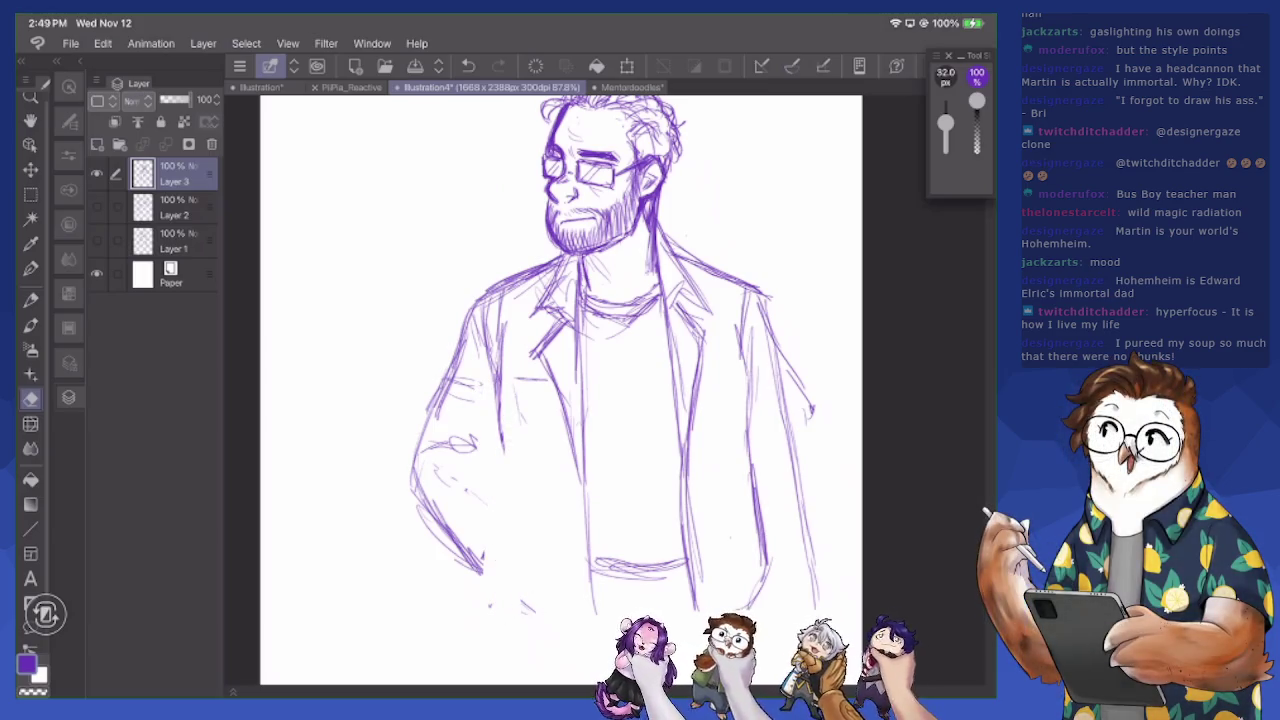
key("p")
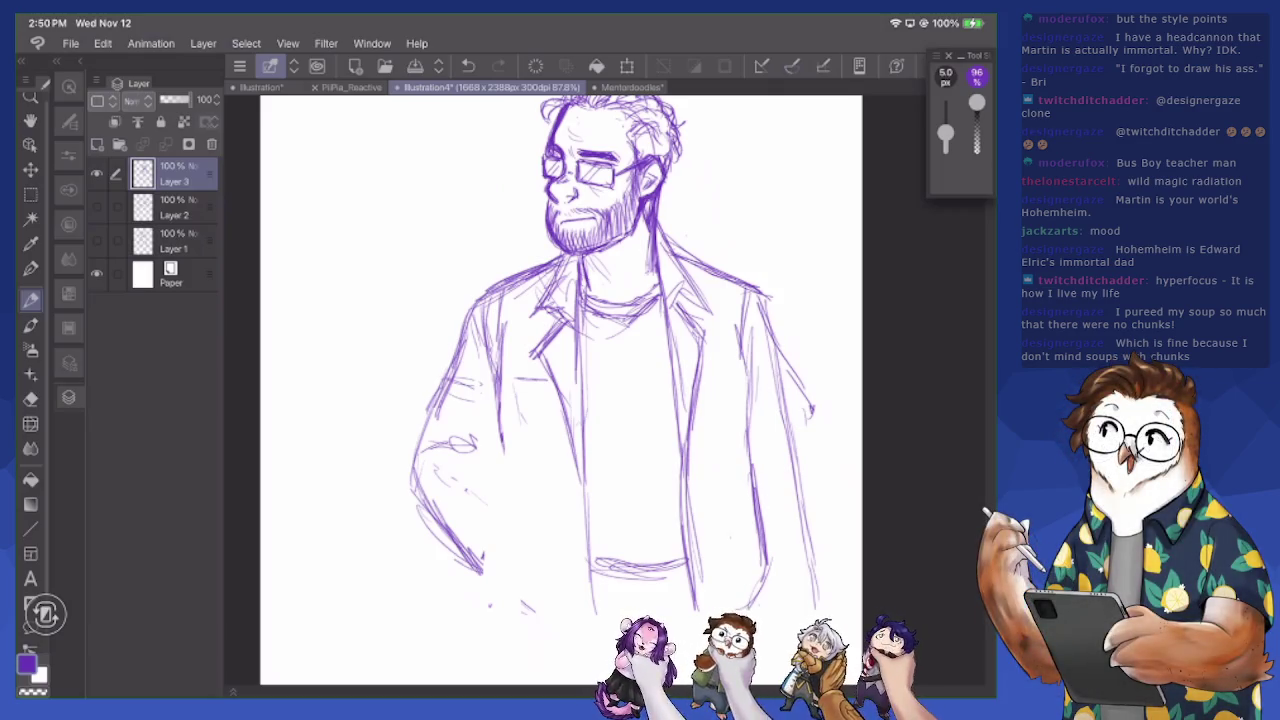
Add strokes to the left arm, the lower left hand and near the hip
left_click_drag(494, 452, 517, 505)
mouse_move(508, 400)
left_mouse_down()
mouse_move(506, 588)
mouse_move(530, 610)
mouse_move(530, 640)
left_mouse_up()
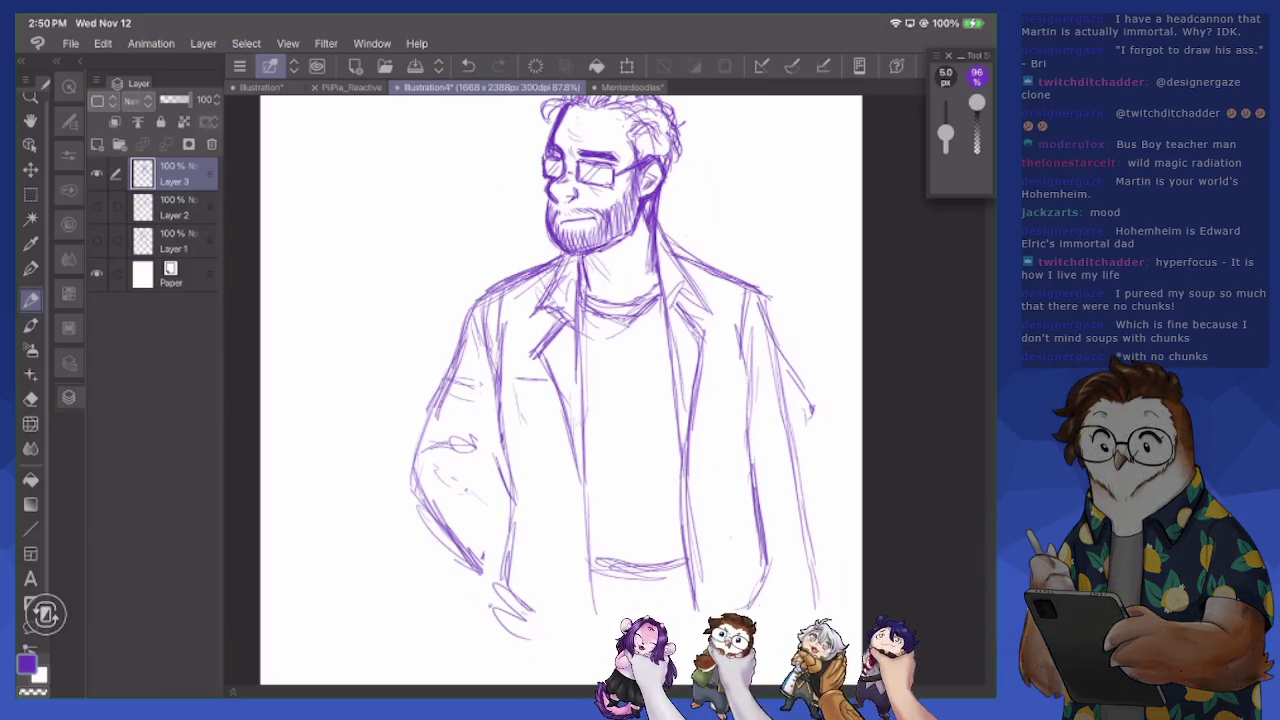
scroll(556, 390, "down", 3)
scroll(556, 390, "down", 2)
left_click_drag(497, 472, 486, 526)
left_click_drag(484, 520, 520, 560)
left_click_drag(508, 398, 492, 432)
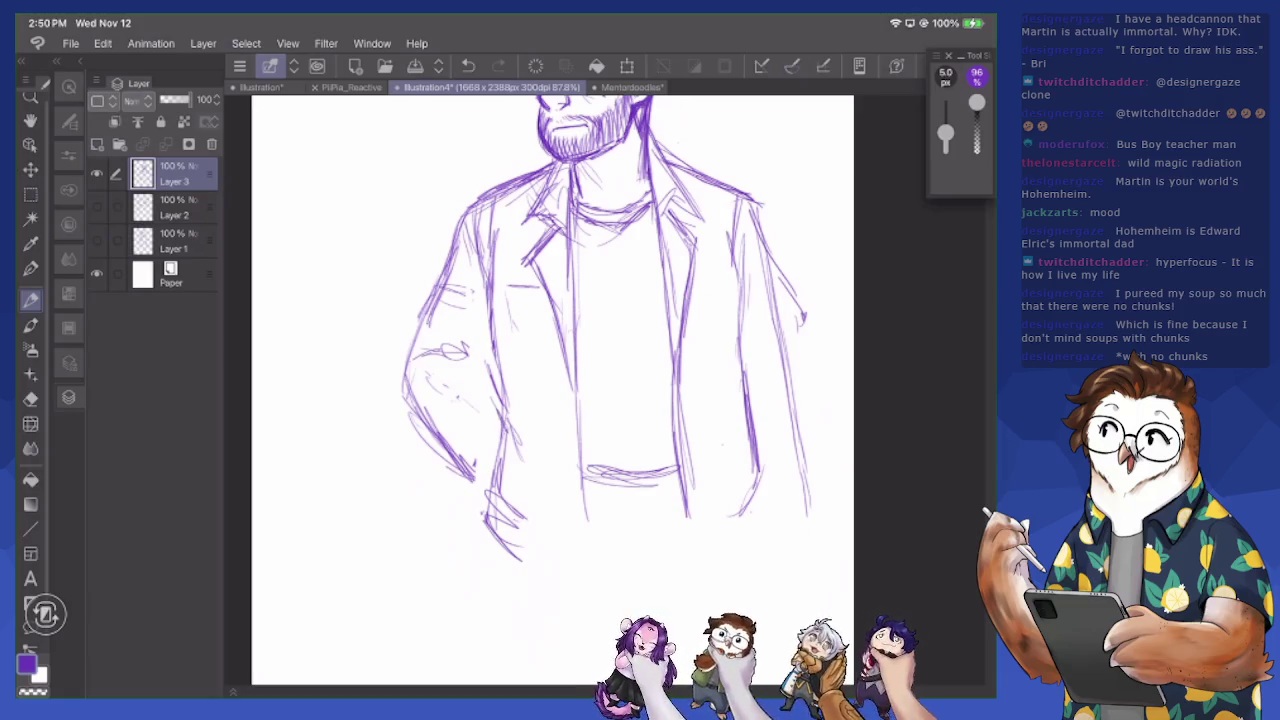
scroll(556, 390, "up", 5)
scroll(556, 390, "up", 3)
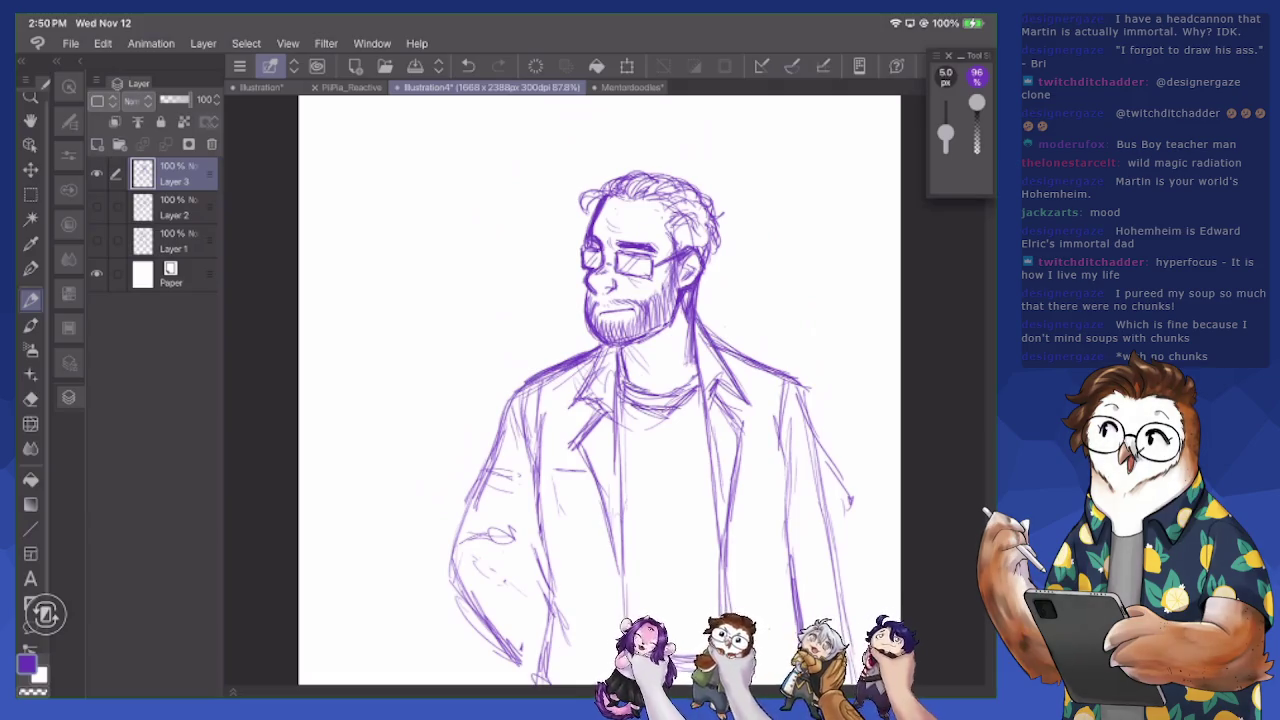
Zoom out and erase the faint line running along the jacket's right edge
key("e")
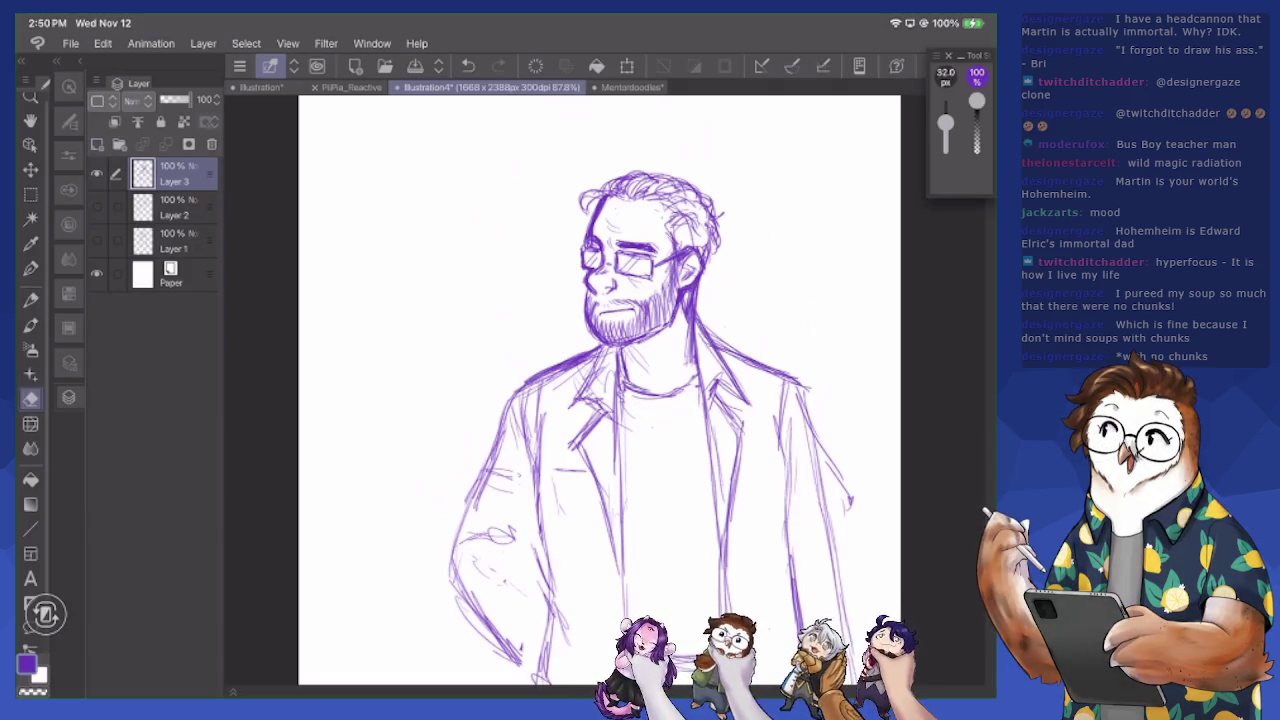
key("p")
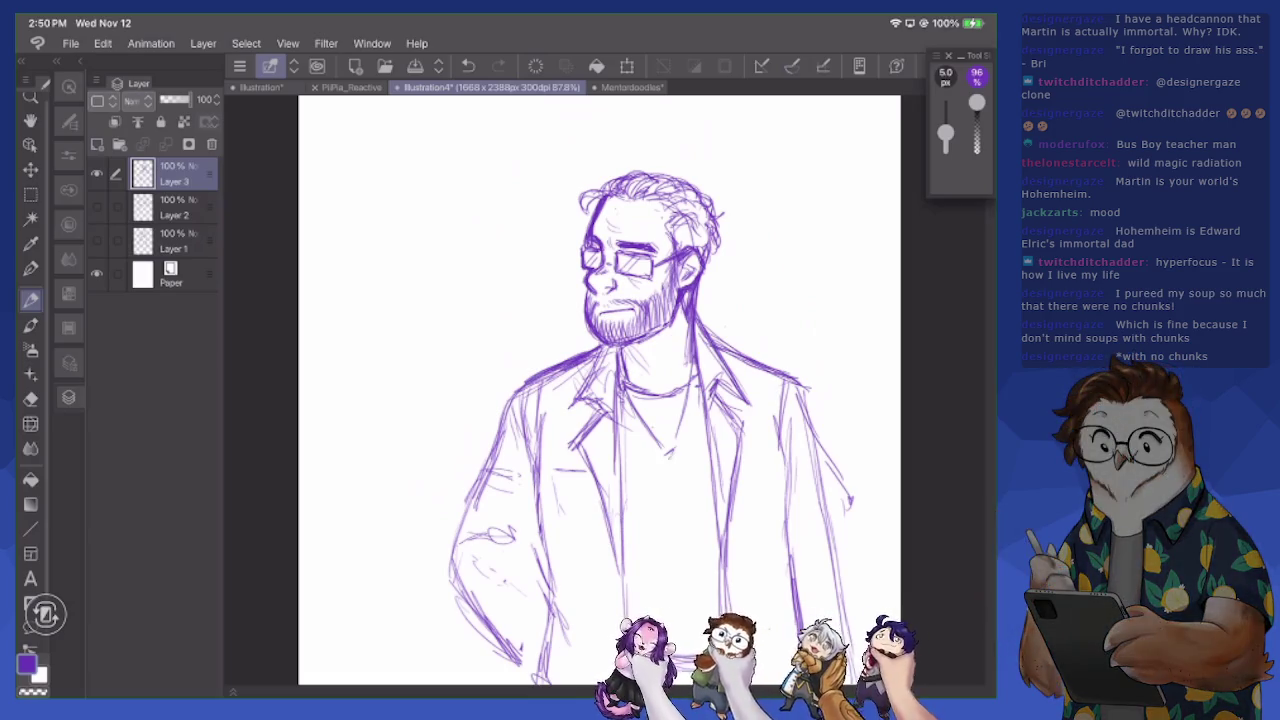
key("e")
key("ctrl+minus")
left_click_drag(768, 402, 788, 545)
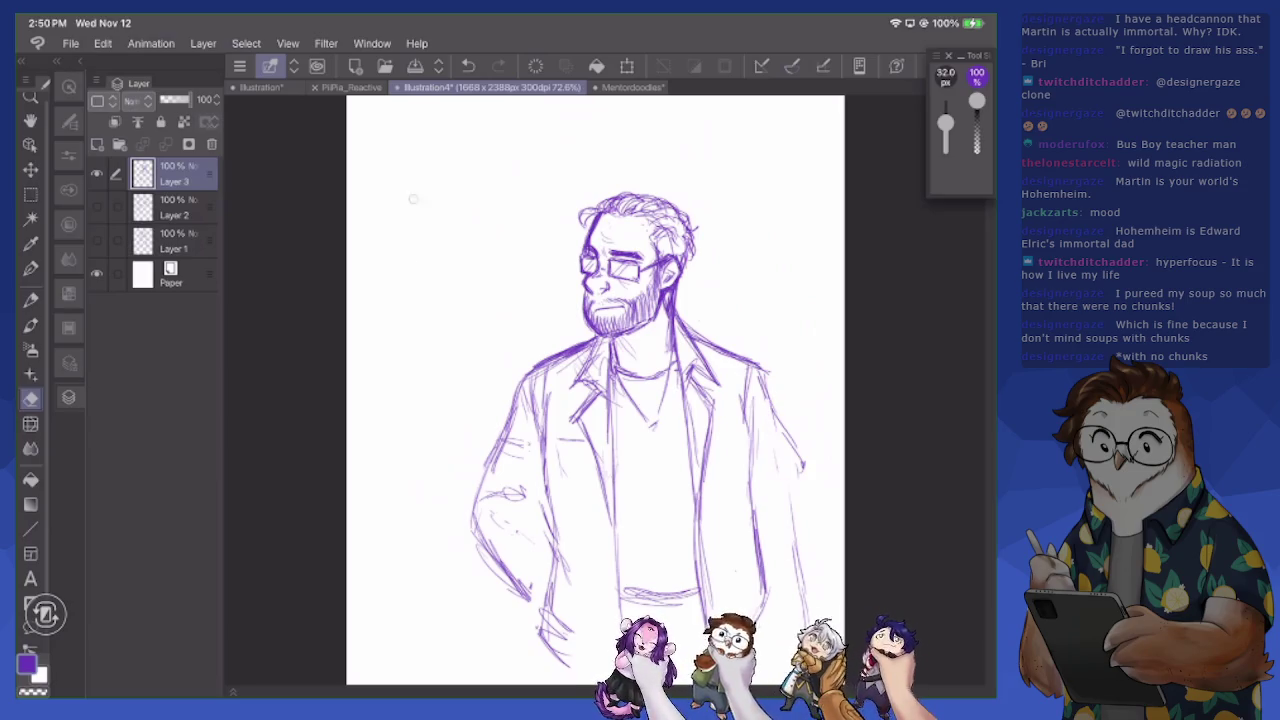
Sketch a rough head circle to the upper left of the man
key("p")
mouse_move(408, 165)
left_mouse_down()
mouse_move(397, 220)
mouse_move(455, 167)
mouse_move(405, 270)
left_mouse_up()
mouse_move(400, 220)
left_mouse_down()
mouse_move(496, 222)
mouse_move(494, 262)
left_mouse_up()
left_click_drag(488, 188, 500, 272)
mouse_move(500, 228)
left_mouse_down()
mouse_move(455, 296)
mouse_move(390, 236)
left_mouse_up()
mouse_move(445, 295)
left_mouse_down()
mouse_move(504, 224)
mouse_move(498, 260)
left_mouse_up()
mouse_move(400, 204)
left_mouse_down()
mouse_move(394, 270)
mouse_move(388, 248)
mouse_move(446, 174)
left_mouse_up()
Pan the view and scale the layer's sketch down with Free Transform
left_click_drag(600, 400, 691, 490)
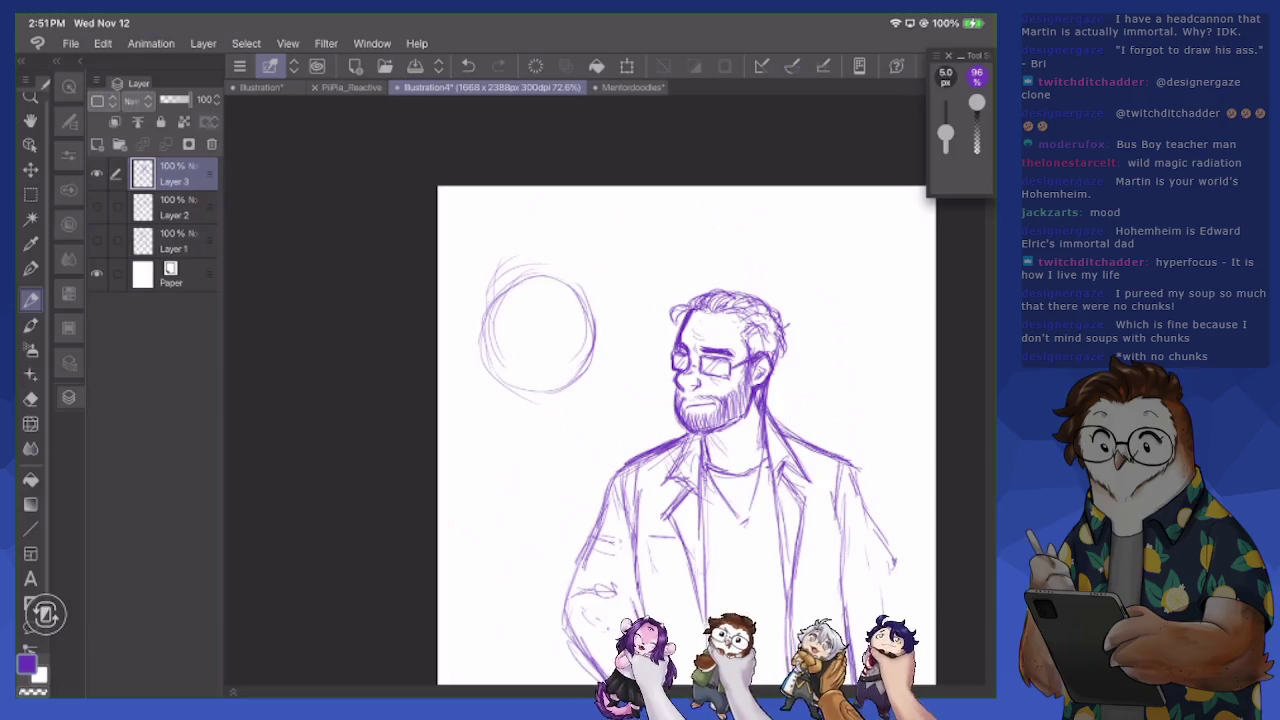
key("ctrl+t")
left_click_drag(474, 240, 506, 288)
key("Return")
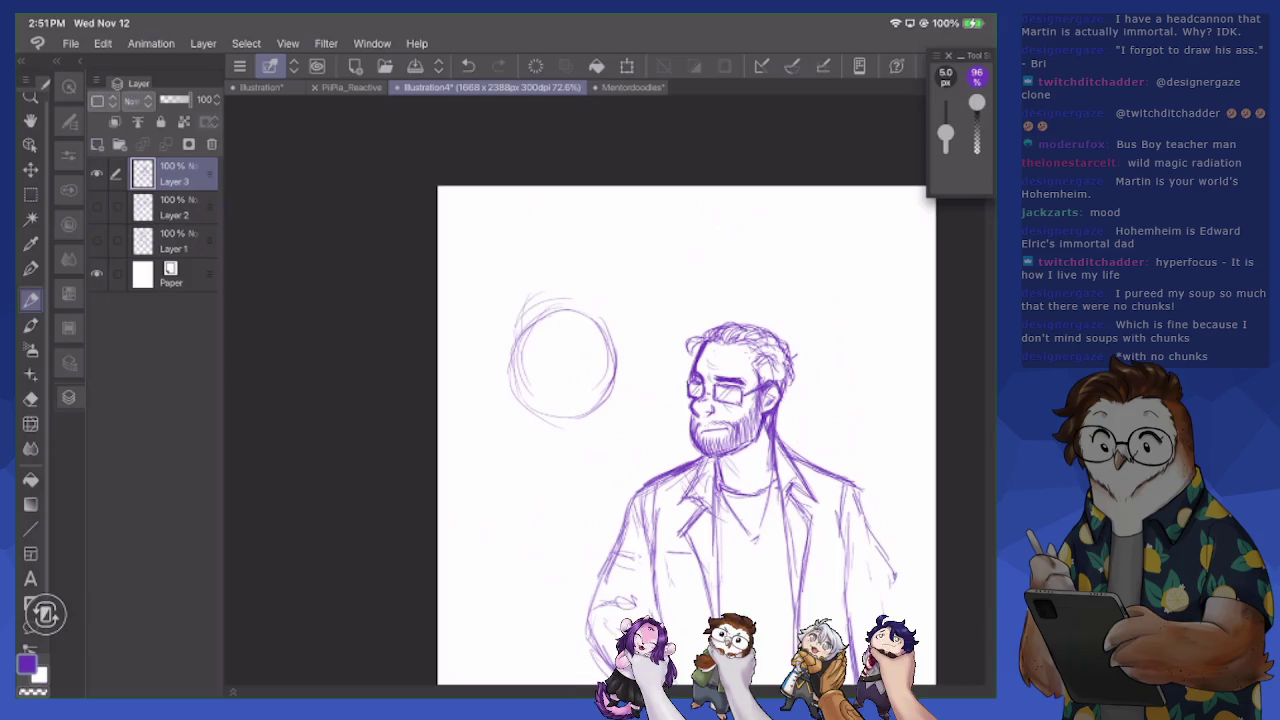
Marquee-select the circle, shrink it and move it up, then deselect
key("m")
mouse_move(457, 263)
left_mouse_down()
mouse_move(645, 451)
mouse_move(631, 437)
left_mouse_up()
key("ctrl+t")
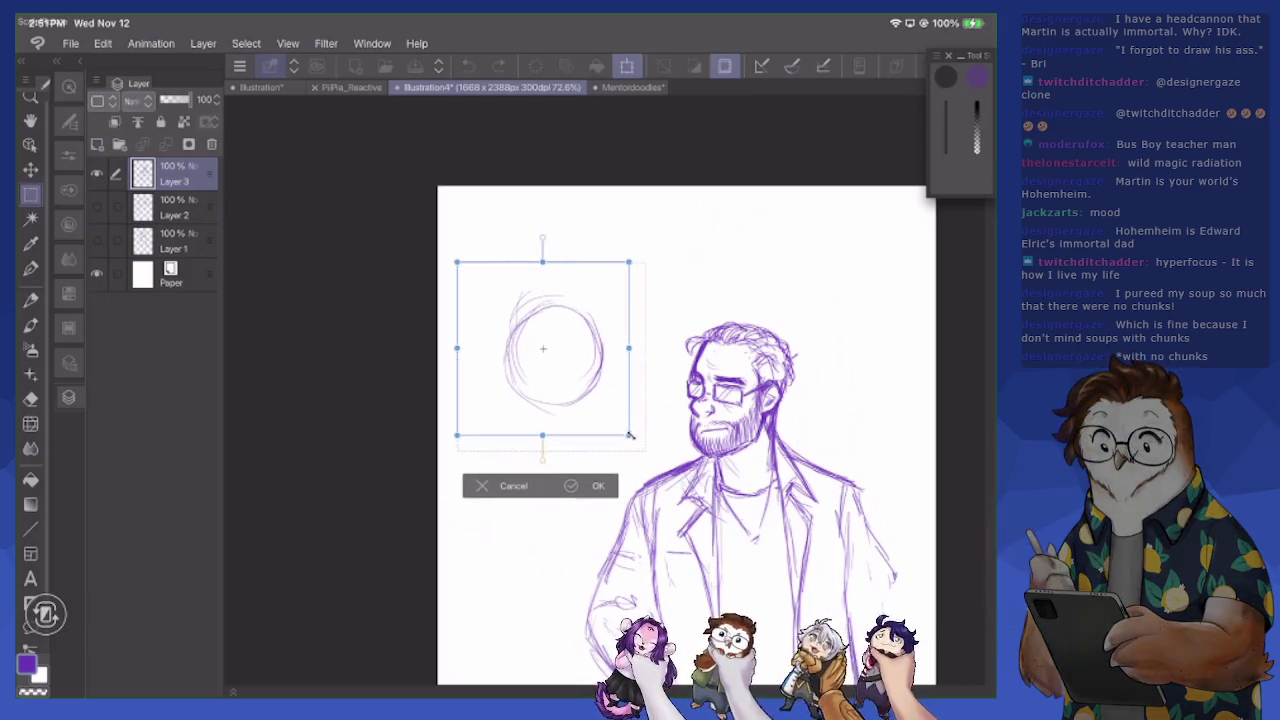
left_click_drag(606, 371, 606, 357)
left_click(599, 474)
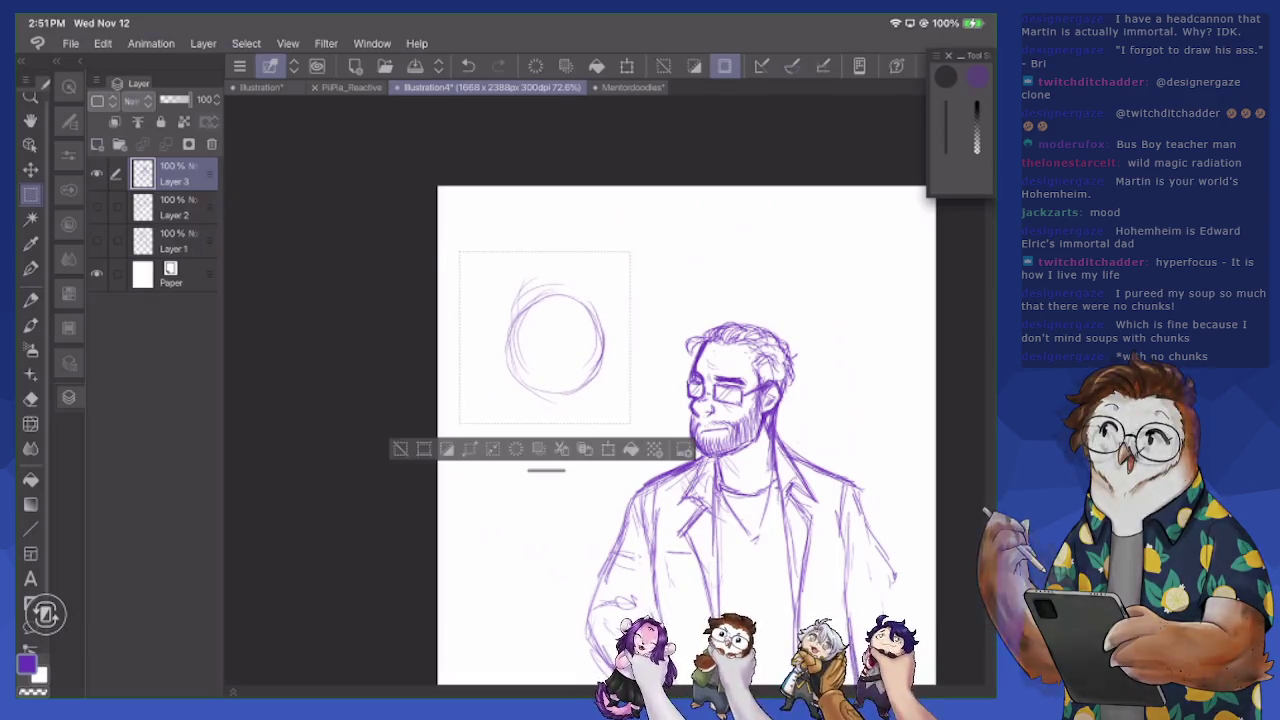
key("ctrl+d")
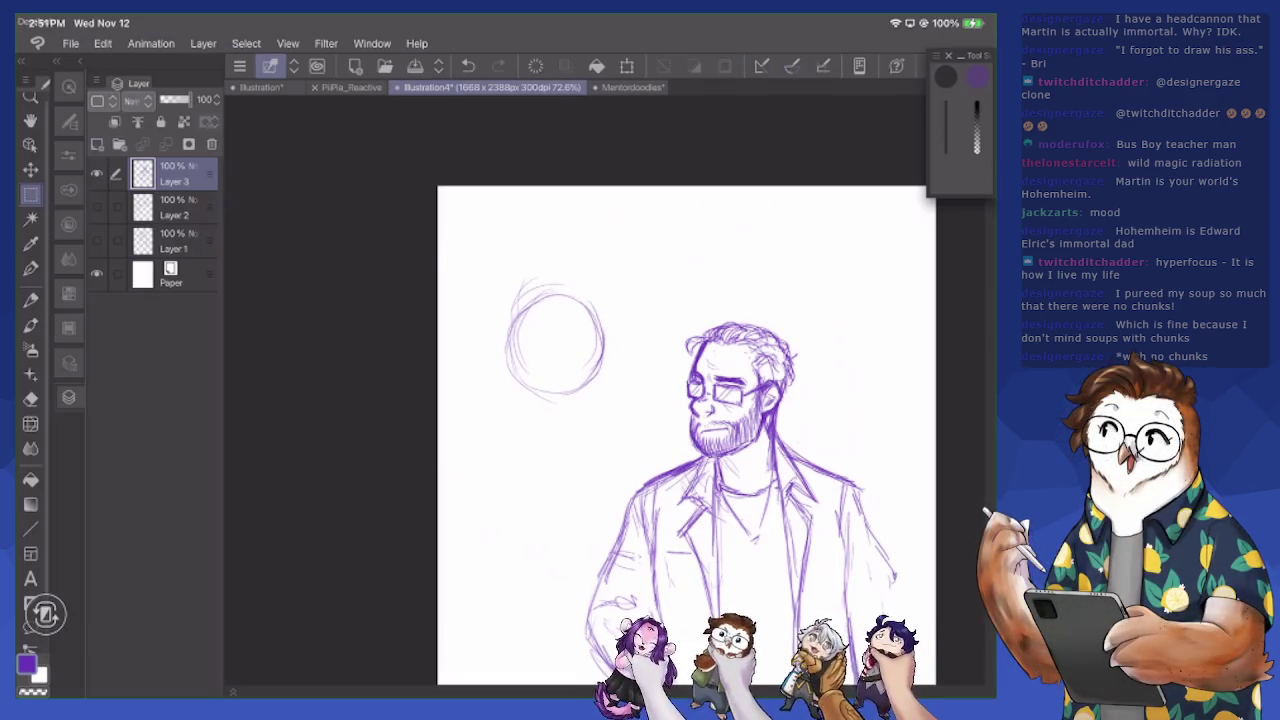
key("p")
scroll(710, 392, "up", 3)
scroll(710, 392, "up", 2)
Refine the circle's outline and erase stray strokes at its top-left
left_click_drag(382, 264, 366, 362)
mouse_move(410, 240)
left_mouse_down()
mouse_move(370, 354)
mouse_move(374, 306)
mouse_move(482, 226)
mouse_move(530, 326)
left_mouse_up()
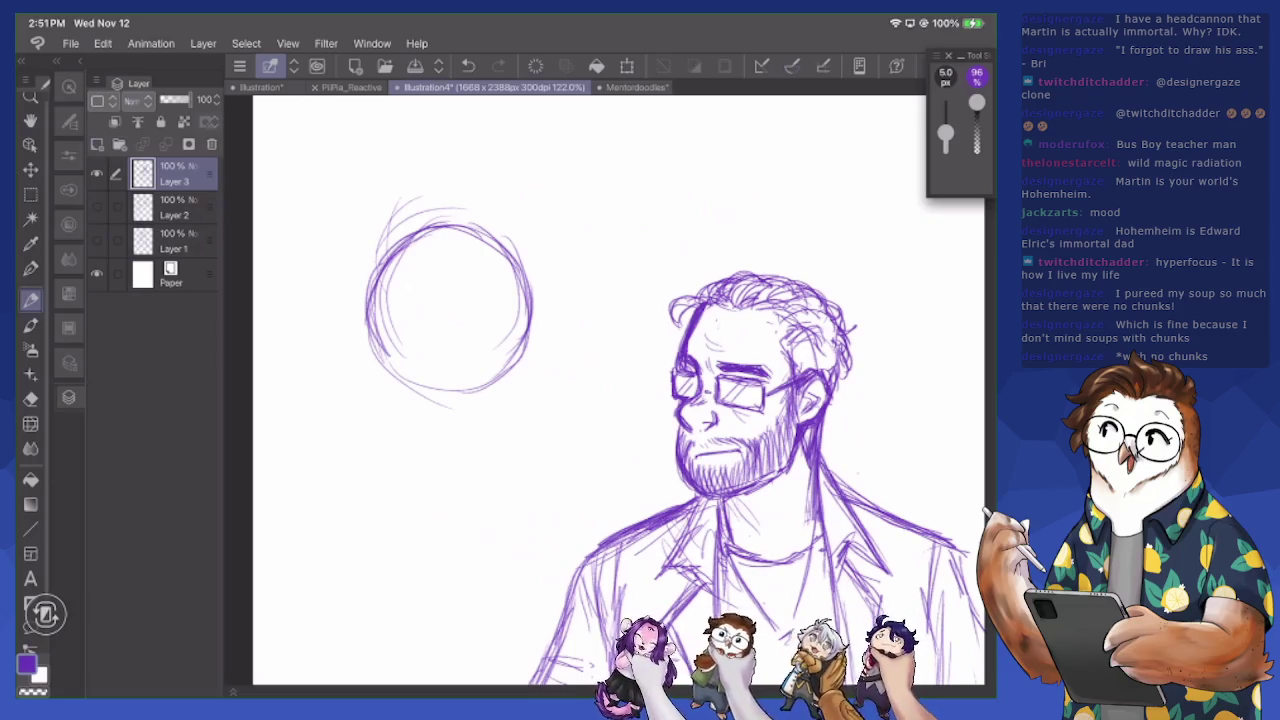
mouse_move(372, 294)
left_mouse_down()
mouse_move(374, 324)
mouse_move(412, 384)
mouse_move(516, 360)
left_mouse_up()
mouse_move(526, 310)
left_mouse_down()
mouse_move(482, 376)
mouse_move(440, 378)
left_mouse_up()
mouse_move(512, 264)
left_mouse_down()
mouse_move(522, 334)
mouse_move(500, 385)
mouse_move(412, 396)
mouse_move(368, 314)
left_mouse_up()
key("e")
left_click_drag(380, 250, 386, 212)
left_click_drag(366, 276, 420, 200)
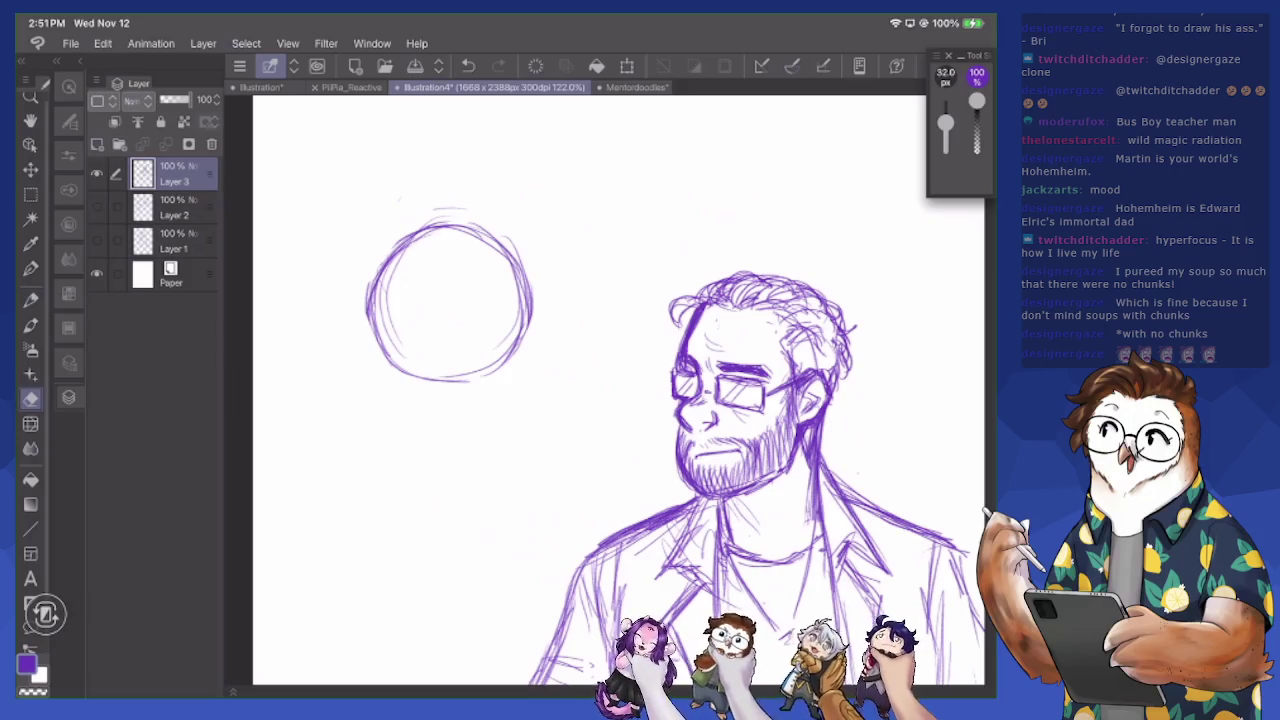
key("p")
Draw vertical and horizontal guide lines through the circle and sketch the jaw and chin
left_click_drag(462, 256, 468, 422)
left_click_drag(390, 347, 515, 323)
mouse_move(518, 278)
left_mouse_down()
mouse_move(526, 372)
mouse_move(474, 416)
mouse_move(528, 362)
mouse_move(528, 312)
left_mouse_up()
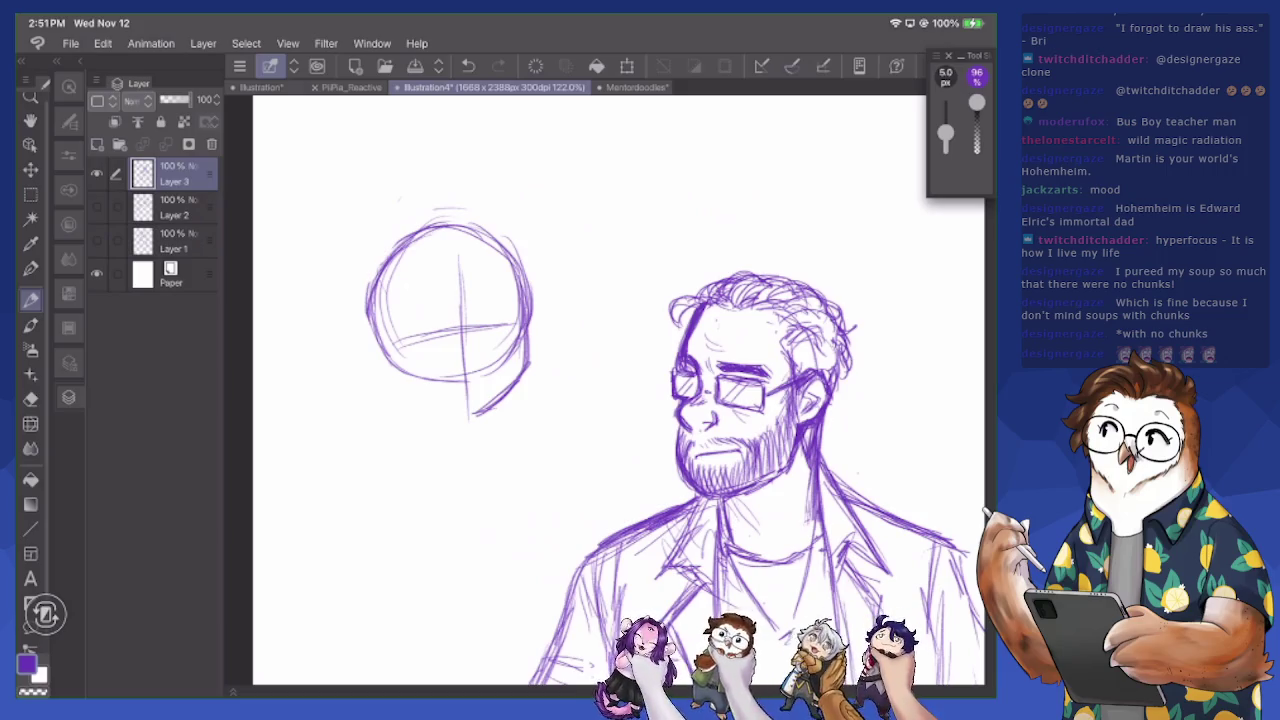
left_click_drag(526, 330, 480, 418)
mouse_move(378, 330)
left_mouse_down()
mouse_move(410, 400)
mouse_move(500, 410)
mouse_move(464, 426)
left_mouse_up()
mouse_move(530, 374)
left_mouse_down()
mouse_move(492, 410)
mouse_move(510, 396)
left_mouse_up()
Rework the head's right edge and add loose curves on both sides
left_click_drag(518, 264, 532, 368)
left_click_drag(530, 310, 532, 352)
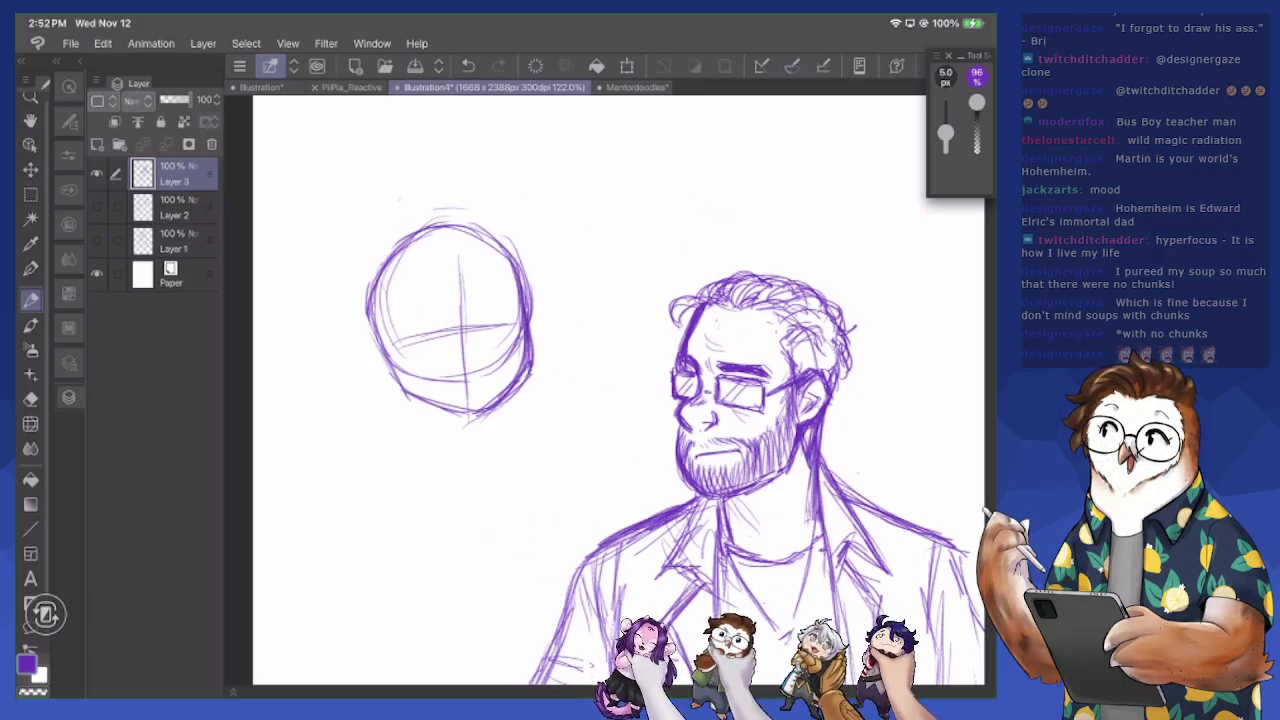
key("e")
mouse_move(520, 296)
left_mouse_down()
mouse_move(522, 370)
mouse_move(414, 390)
left_mouse_up()
left_click_drag(530, 305, 504, 240)
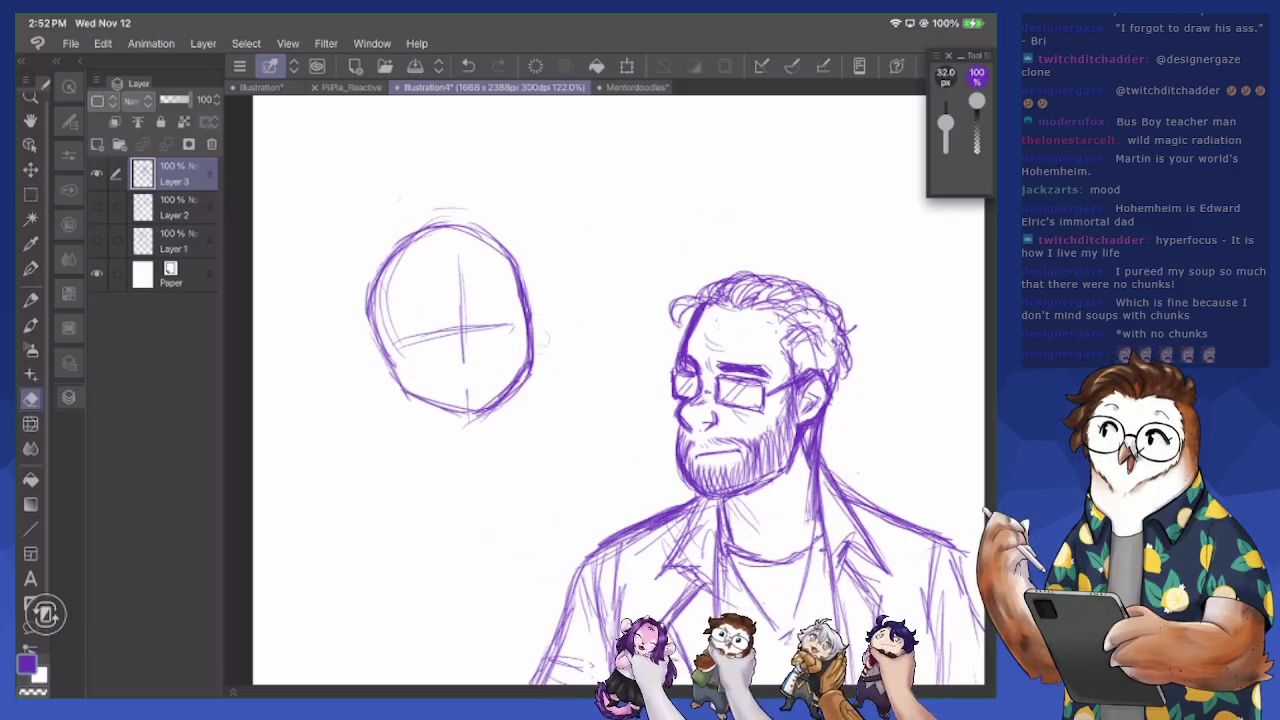
key("p")
mouse_move(530, 318)
left_mouse_down()
mouse_move(538, 378)
mouse_move(498, 400)
left_mouse_up()
mouse_move(340, 352)
left_mouse_down()
mouse_move(378, 345)
mouse_move(286, 345)
mouse_move(292, 394)
mouse_move(376, 362)
left_mouse_up()
mouse_move(530, 306)
left_mouse_down()
mouse_move(576, 282)
mouse_move(598, 294)
left_mouse_up()
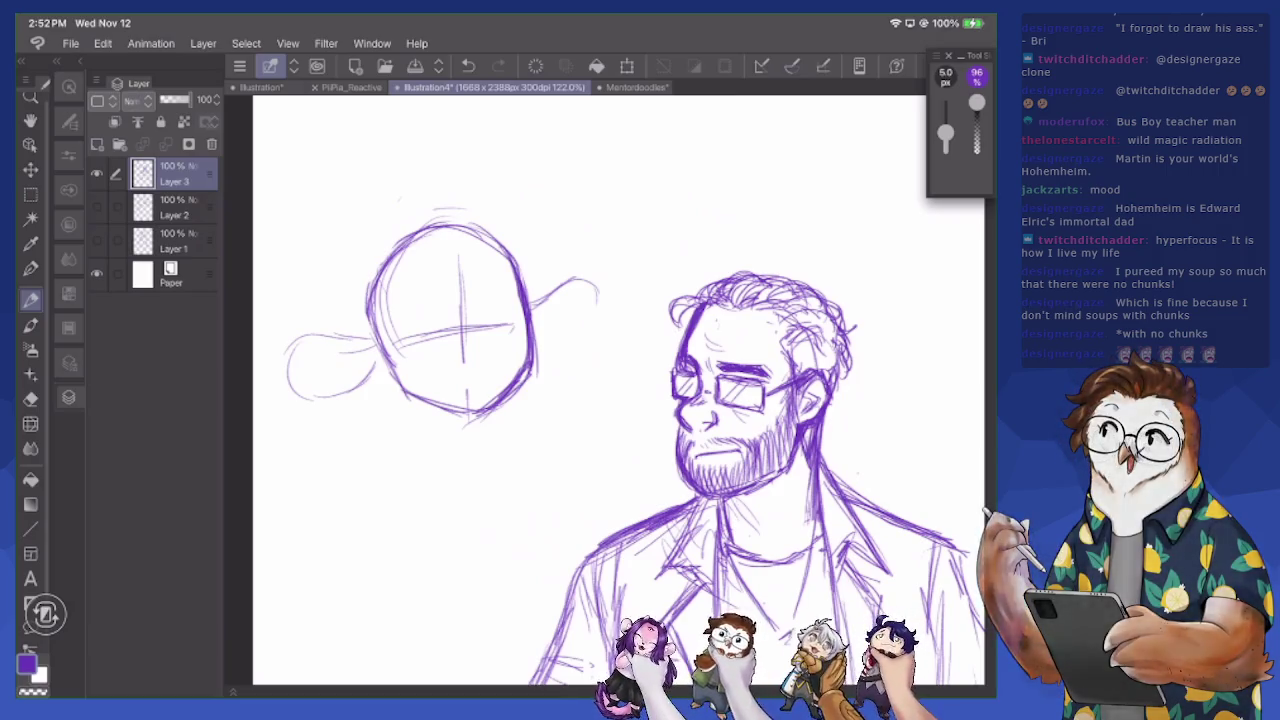
Erase the guide lines, side ovals and stray strokes around the second head
key("e")
left_click_drag(463, 262, 466, 360)
left_click_drag(450, 330, 460, 332)
left_click_drag(466, 380, 470, 398)
left_click_drag(358, 340, 375, 382)
left_click_drag(322, 330, 350, 408)
left_click_drag(287, 364, 298, 396)
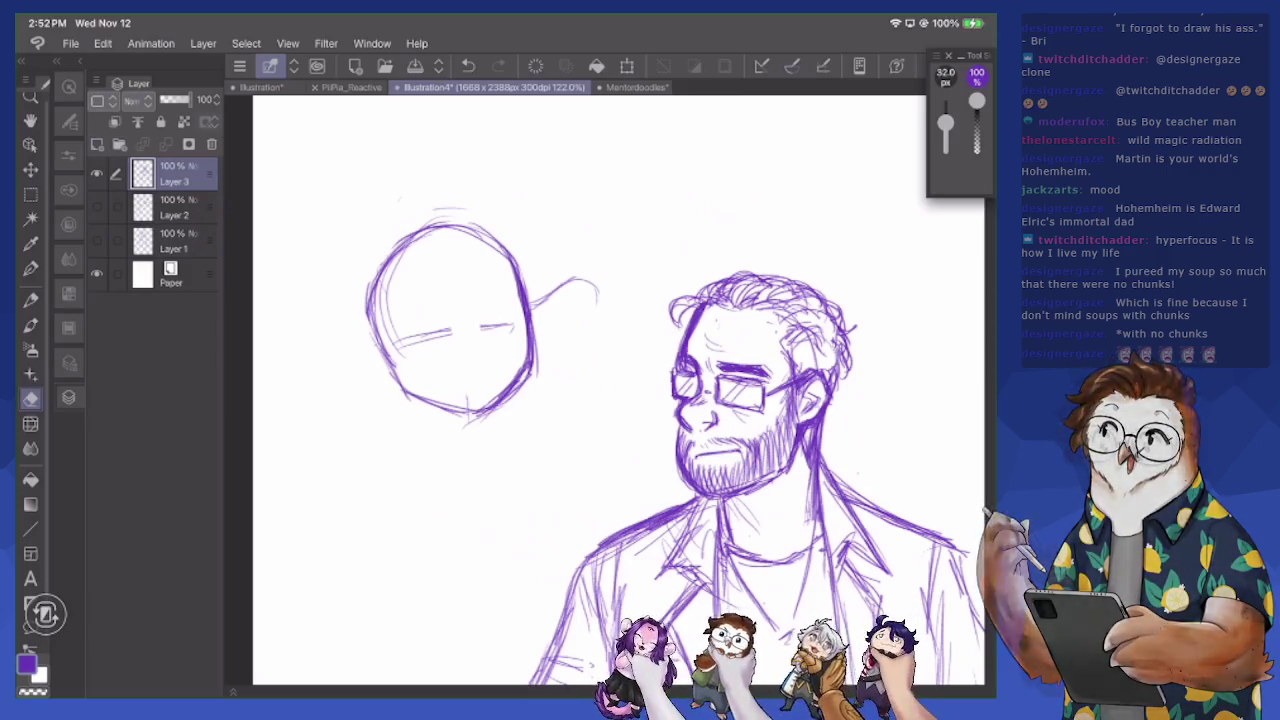
mouse_move(518, 292)
left_mouse_down()
mouse_move(545, 300)
mouse_move(535, 320)
left_mouse_up()
left_click_drag(525, 270, 534, 378)
left_click_drag(536, 306, 610, 270)
Sketch a face centre line, neck, left shoulder, jaw and eye line on the head
key("p")
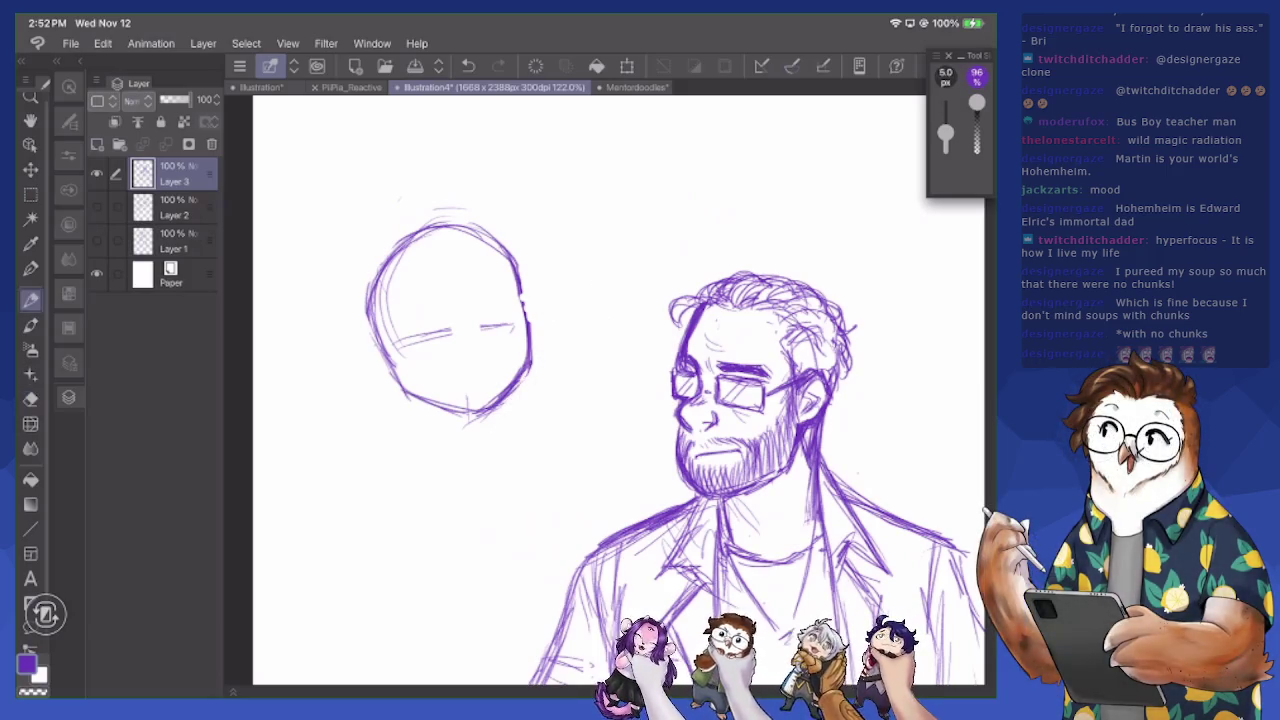
left_click_drag(448, 258, 478, 402)
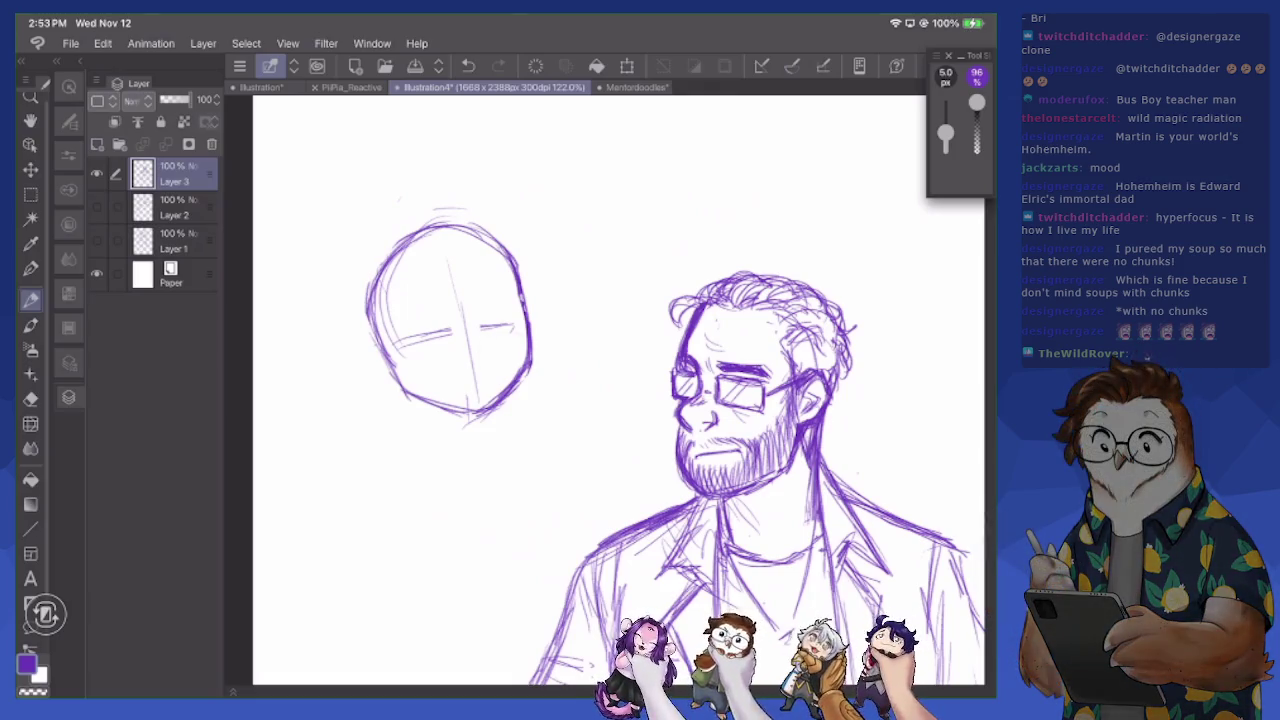
left_click_drag(410, 452, 434, 448)
left_click_drag(505, 400, 507, 438)
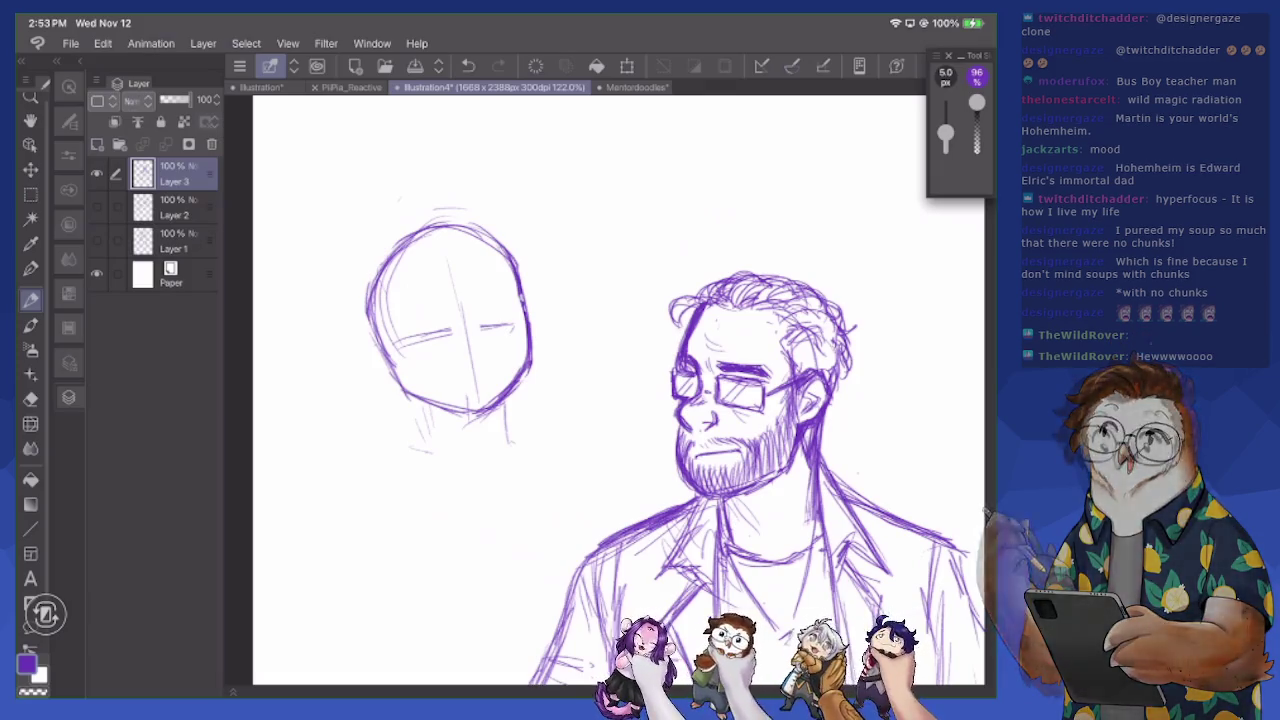
left_click_drag(420, 442, 332, 474)
left_click_drag(505, 402, 507, 446)
mouse_move(392, 364)
left_mouse_down()
mouse_move(412, 400)
mouse_move(496, 406)
left_mouse_up()
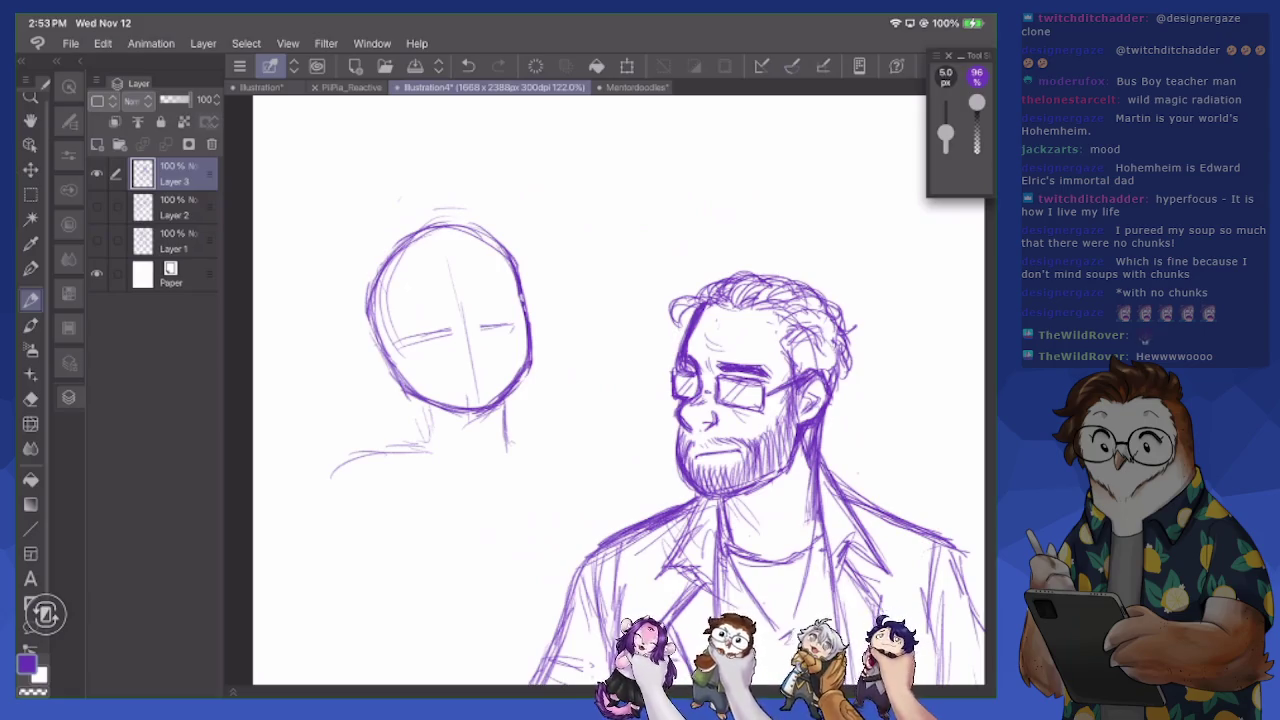
left_click_drag(392, 356, 514, 324)
left_click_drag(522, 278, 514, 392)
left_click_drag(530, 320, 496, 408)
Trim the head's right edge, then sketch an ear, eye-line guides and the head outline
key("e")
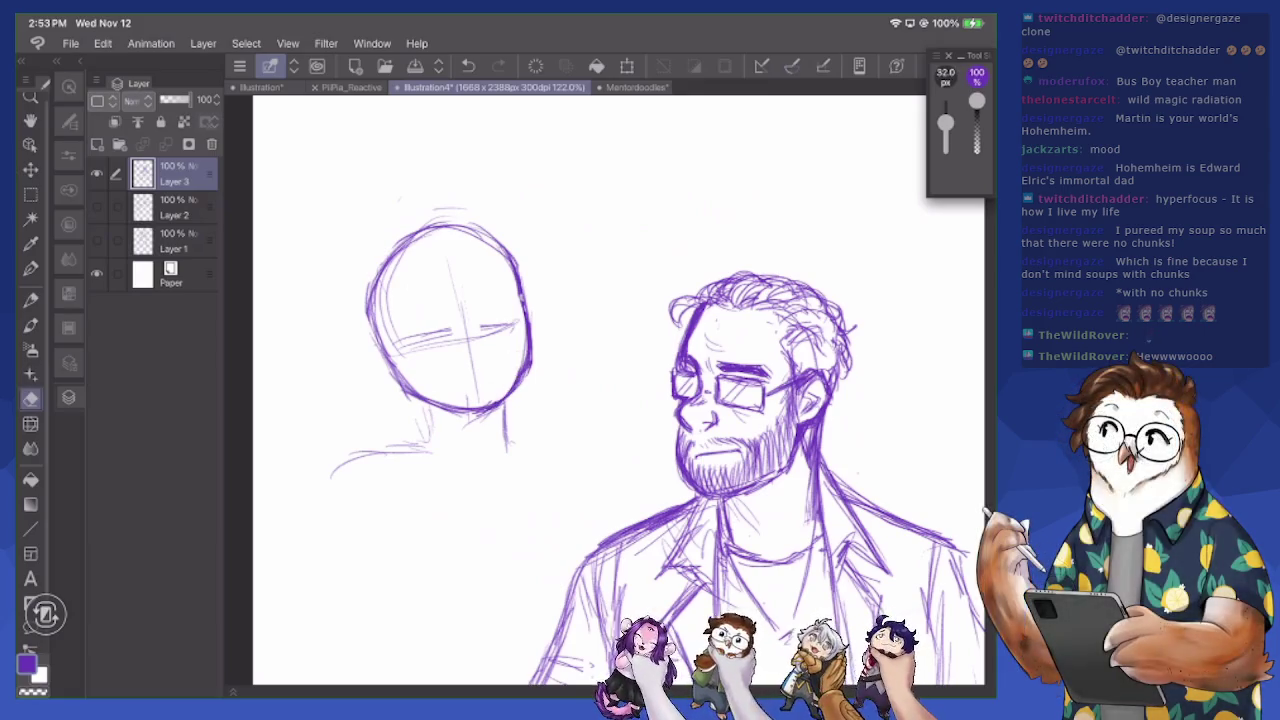
left_click_drag(534, 298, 532, 366)
key("p")
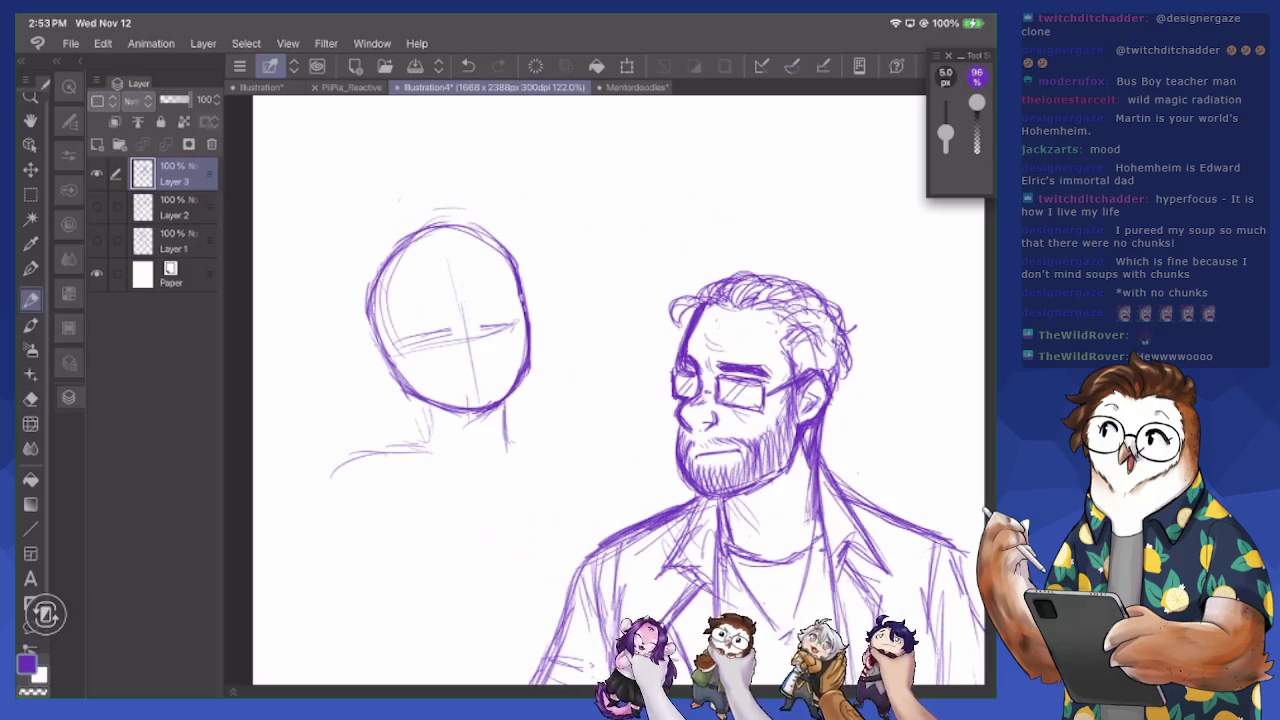
mouse_move(530, 296)
left_mouse_down()
mouse_move(556, 270)
mouse_move(570, 326)
mouse_move(536, 350)
left_mouse_up()
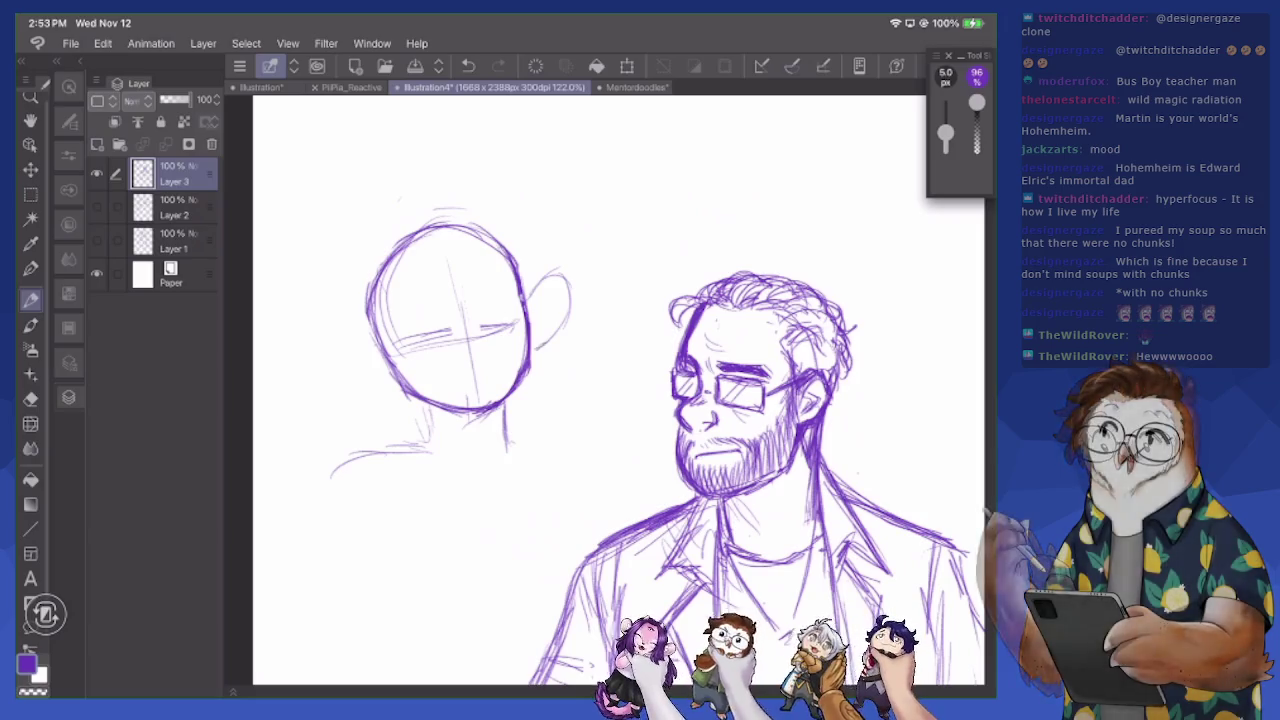
left_click_drag(468, 274, 478, 406)
left_click_drag(394, 344, 518, 322)
left_click_drag(436, 340, 522, 316)
mouse_move(380, 354)
left_mouse_down()
mouse_move(380, 286)
mouse_move(438, 228)
mouse_move(526, 262)
mouse_move(542, 350)
left_mouse_up()
left_click_drag(546, 306, 544, 416)
Sketch long hair falling down both sides of the head past the shoulders
mouse_move(444, 238)
left_mouse_down()
mouse_move(416, 294)
mouse_move(416, 366)
left_mouse_up()
left_click_drag(428, 282, 418, 430)
left_click_drag(420, 346, 414, 498)
mouse_move(370, 296)
left_mouse_down()
mouse_move(376, 426)
mouse_move(446, 506)
left_mouse_up()
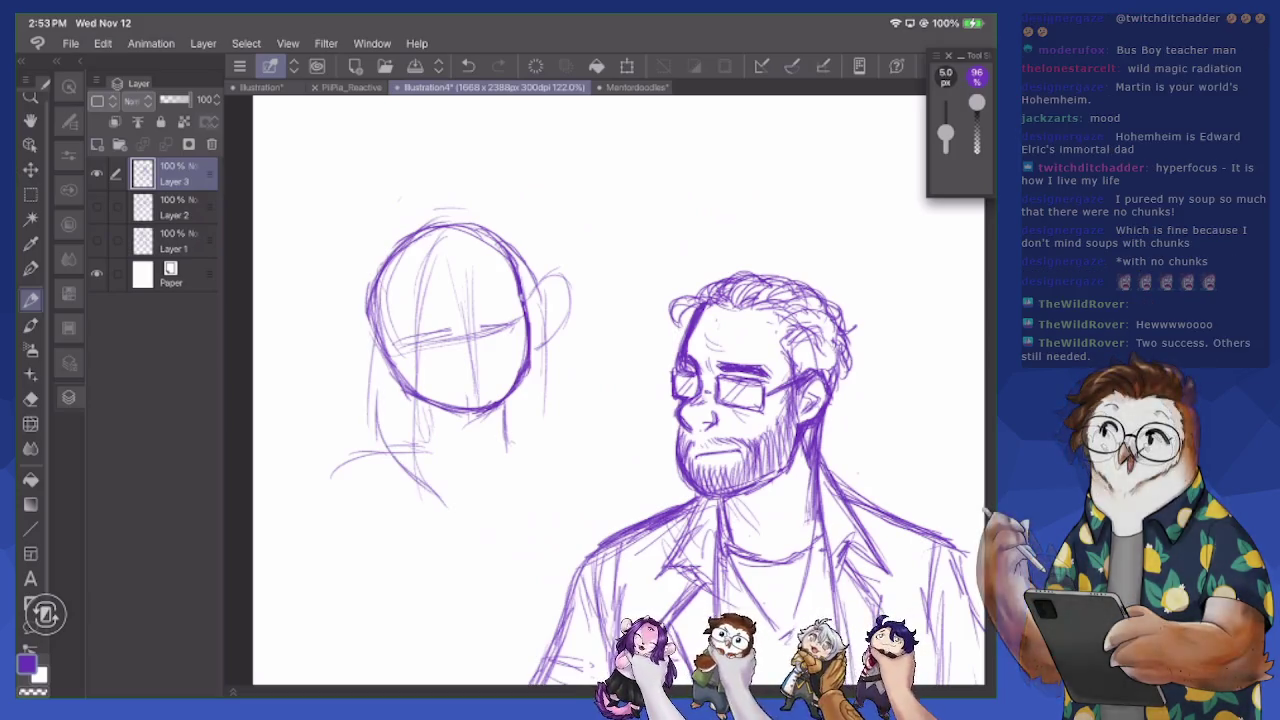
left_click_drag(508, 414, 520, 472)
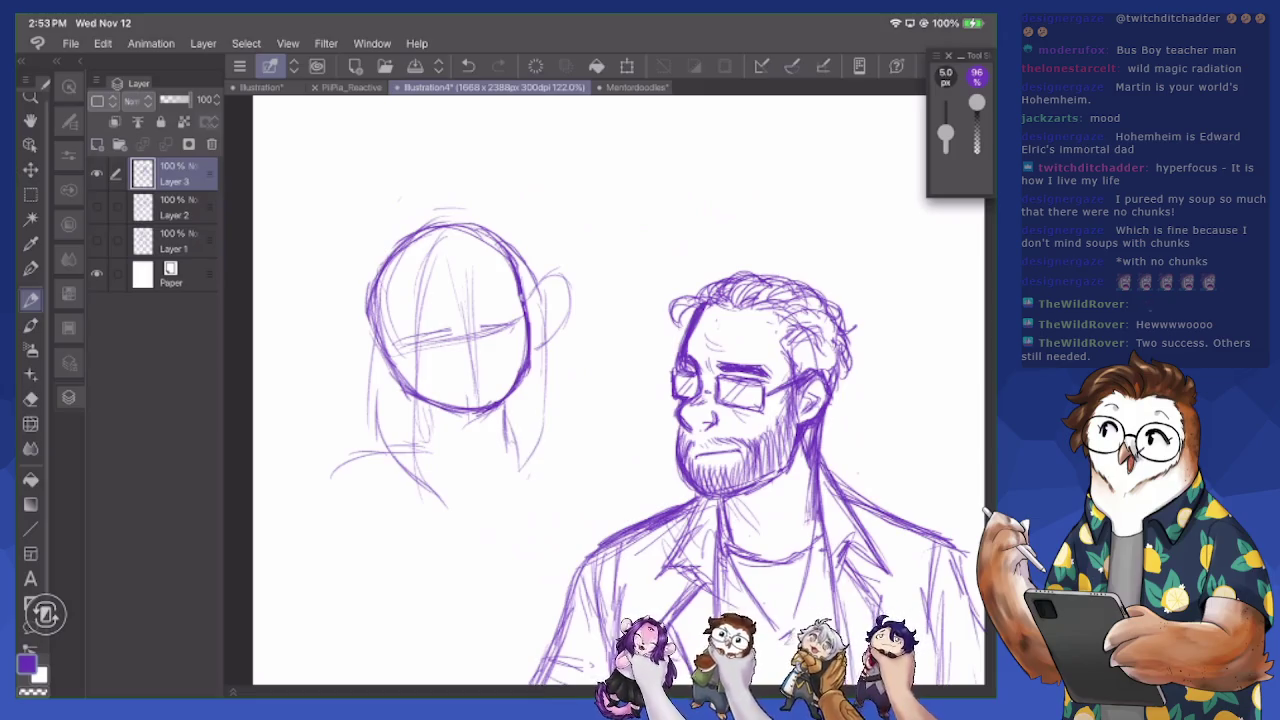
left_click_drag(546, 398, 530, 480)
left_click_drag(562, 262, 548, 396)
mouse_move(548, 302)
left_mouse_down()
mouse_move(546, 350)
mouse_move(578, 410)
left_mouse_up()
mouse_move(550, 368)
left_mouse_down()
mouse_move(548, 448)
mouse_move(522, 504)
left_mouse_up()
Erase the inner face guide lines and faint strokes on the head's left side
key("e")
left_click_drag(454, 334, 404, 338)
left_click_drag(484, 312, 404, 412)
left_click_drag(418, 280, 416, 354)
mouse_move(398, 304)
left_mouse_down()
mouse_move(388, 372)
mouse_move(380, 356)
left_mouse_up()
left_click_drag(396, 258, 392, 286)
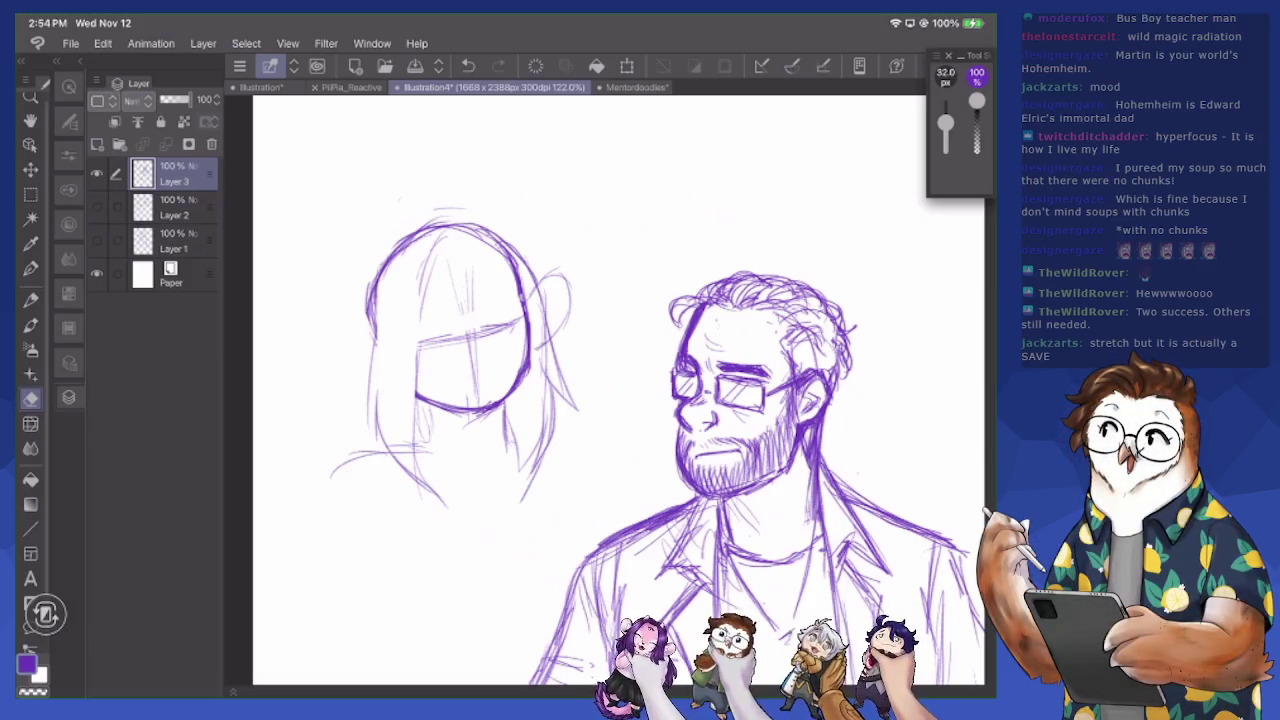
Save the drawing as 'MartinDoodles' in OC Stuff, then erase faint strokes on the head
left_click(415, 65)
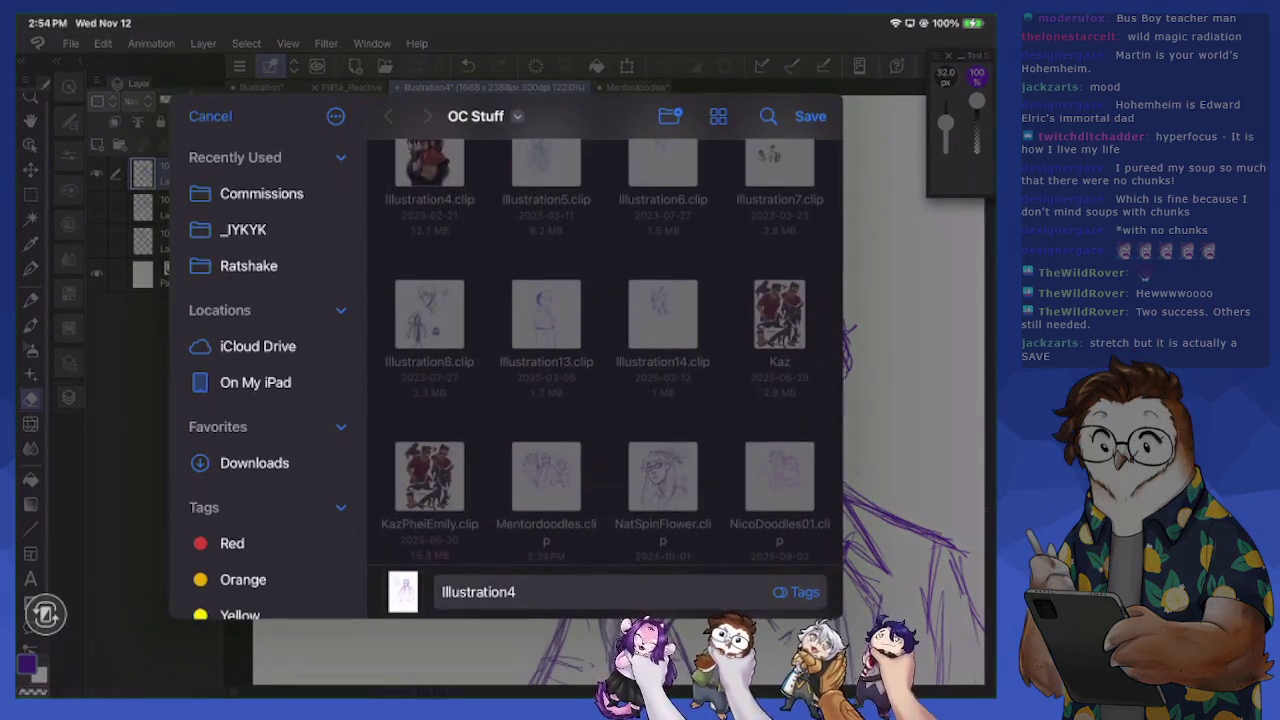
left_click(478, 591)
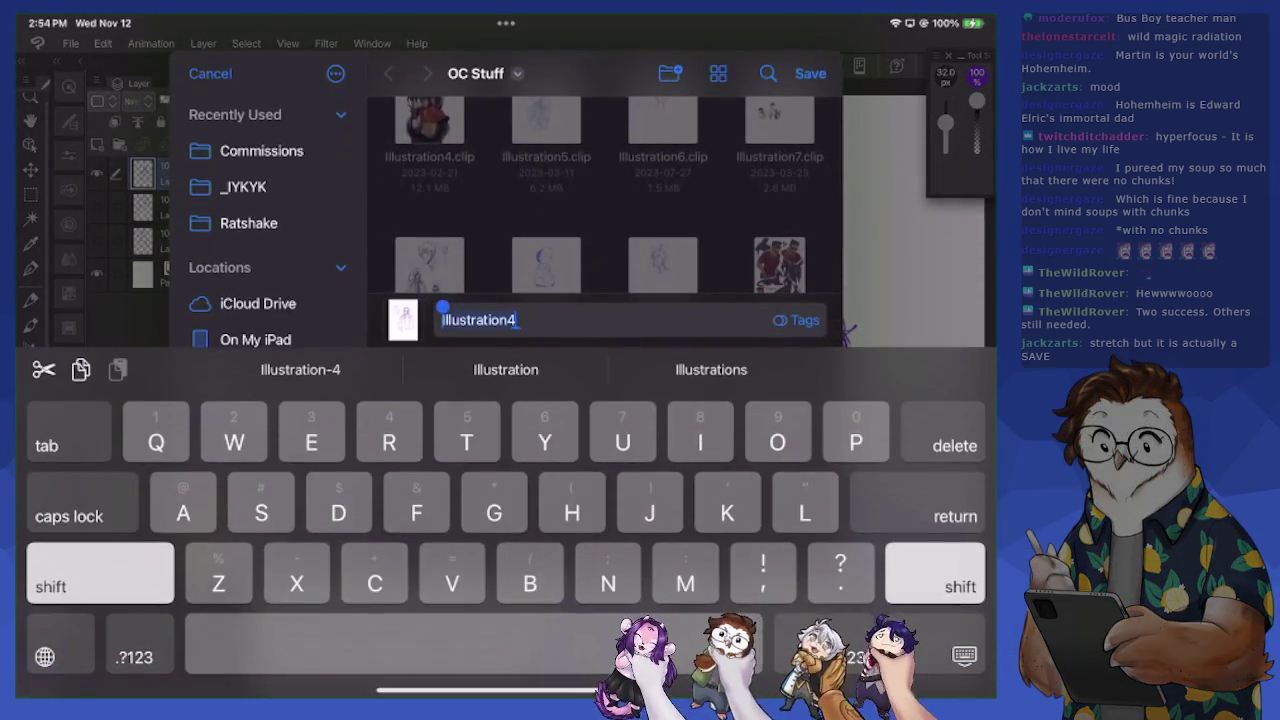
type("MartinDoodles")
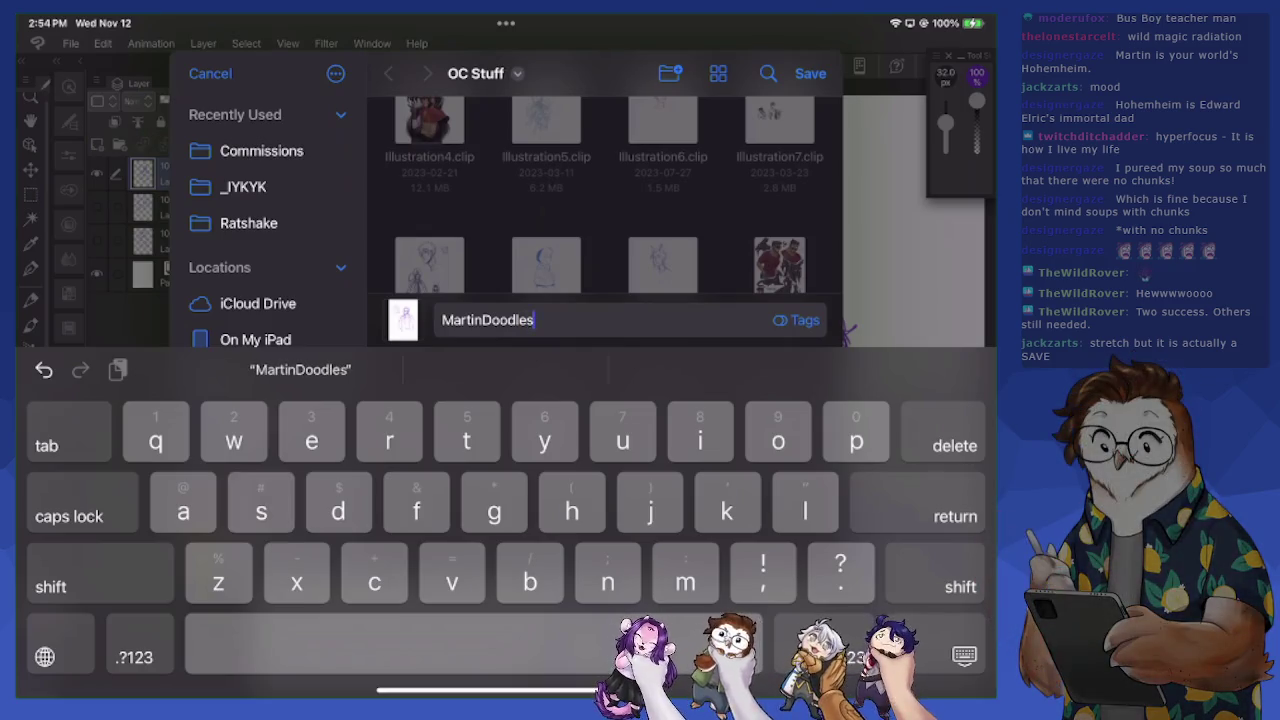
key("Return")
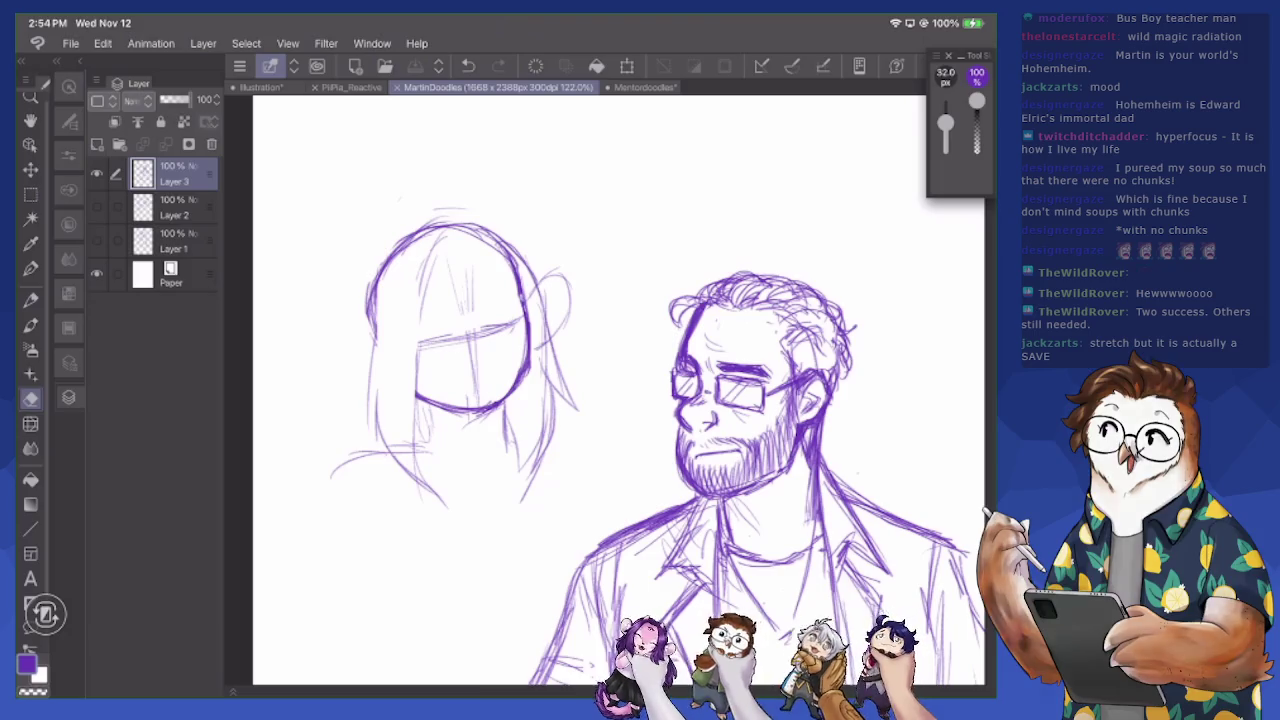
left_click_drag(423, 256, 422, 316)
Resketch the girl's face side, the top of her head and the right side of her hair
left_click(30, 298)
mouse_move(432, 242)
left_mouse_down()
mouse_move(413, 382)
mouse_move(428, 484)
left_mouse_up()
left_click_drag(418, 414, 455, 515)
mouse_move(462, 230)
left_mouse_down()
mouse_move(508, 248)
mouse_move(536, 312)
left_mouse_up()
mouse_move(490, 218)
left_mouse_down()
mouse_move(442, 232)
mouse_move(554, 276)
left_mouse_up()
mouse_move(522, 234)
left_mouse_down()
mouse_move(592, 294)
mouse_move(572, 410)
left_mouse_up()
left_click_drag(565, 362, 588, 424)
Add face guidelines, the left hair edge and small marks on the girl's face
mouse_move(468, 262)
left_mouse_down()
mouse_move(472, 360)
mouse_move(486, 330)
left_mouse_up()
left_click_drag(410, 242, 428, 246)
mouse_move(370, 296)
left_mouse_down()
mouse_move(352, 384)
mouse_move(372, 470)
left_mouse_up()
mouse_move(378, 424)
left_mouse_down()
mouse_move(392, 488)
mouse_move(388, 474)
left_mouse_up()
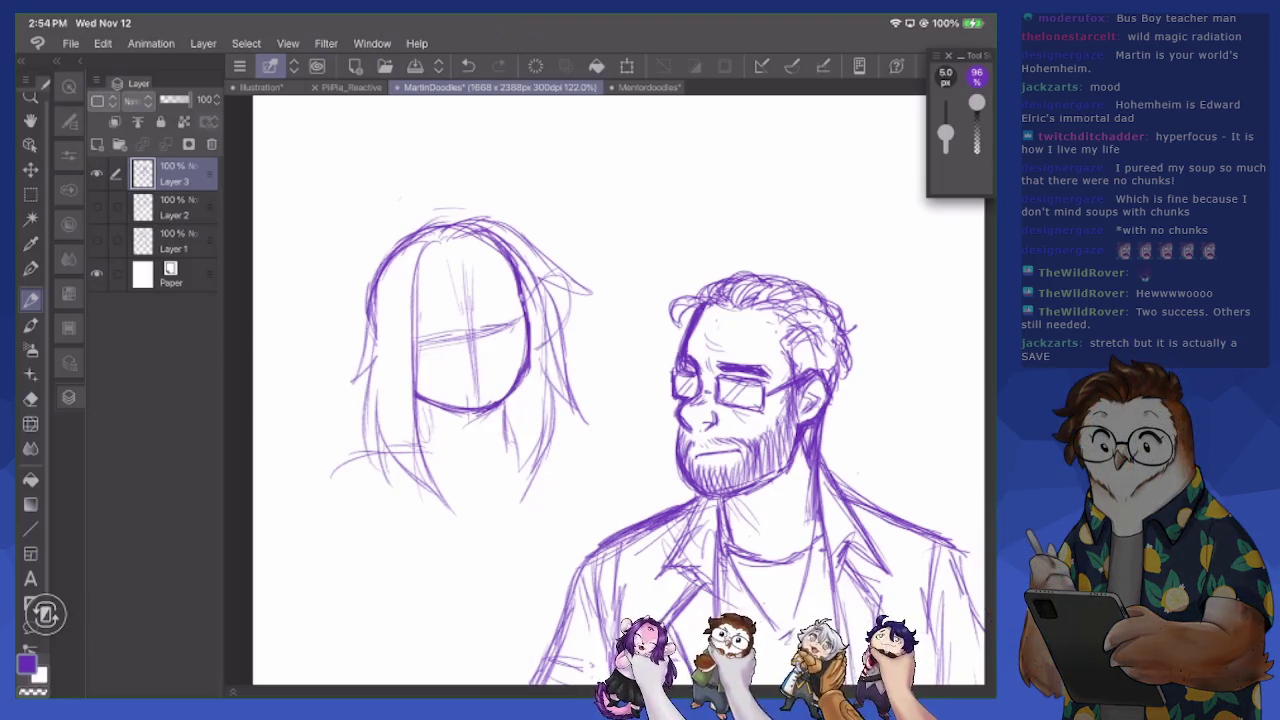
left_click_drag(506, 406, 502, 448)
left_click_drag(488, 314, 480, 362)
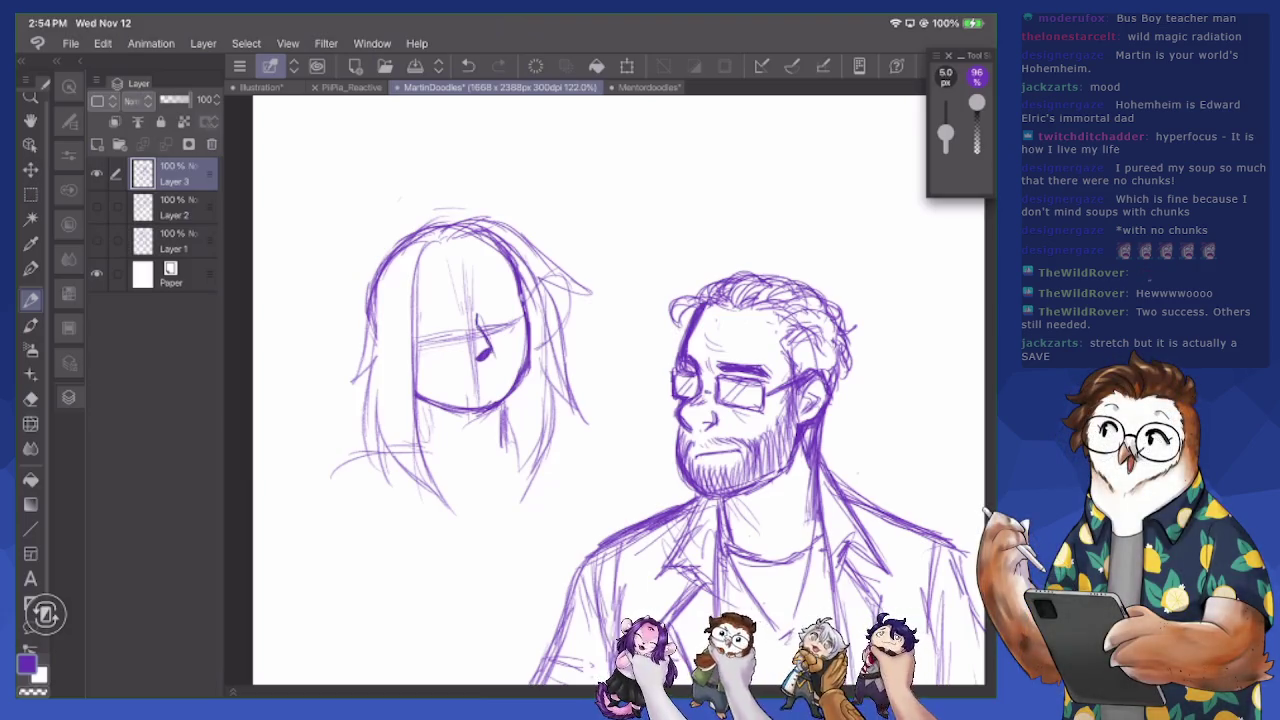
Clear the face's guide lines, draw a curved closed eye and erase the mouth strokes
key("e")
left_click_drag(478, 320, 464, 352)
left_click_drag(465, 275, 470, 345)
mouse_move(460, 300)
left_mouse_down()
mouse_move(455, 350)
mouse_move(478, 405)
mouse_move(486, 371)
left_mouse_up()
key("p")
left_click_drag(478, 292, 502, 279)
key("e")
left_click_drag(454, 378, 506, 378)
key("p")
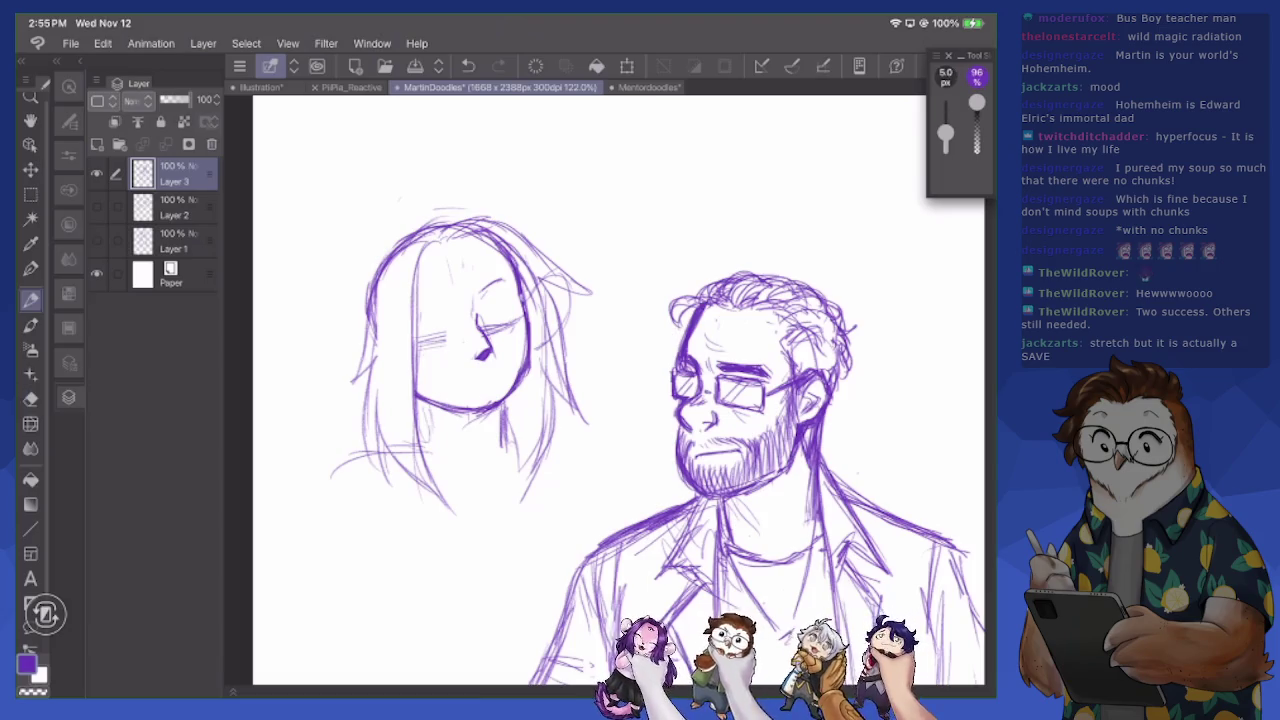
Tidy stray strokes around the eye and draw the girl's closed left eye
key("e")
mouse_move(474, 300)
left_mouse_down()
mouse_move(502, 282)
mouse_move(490, 290)
left_mouse_up()
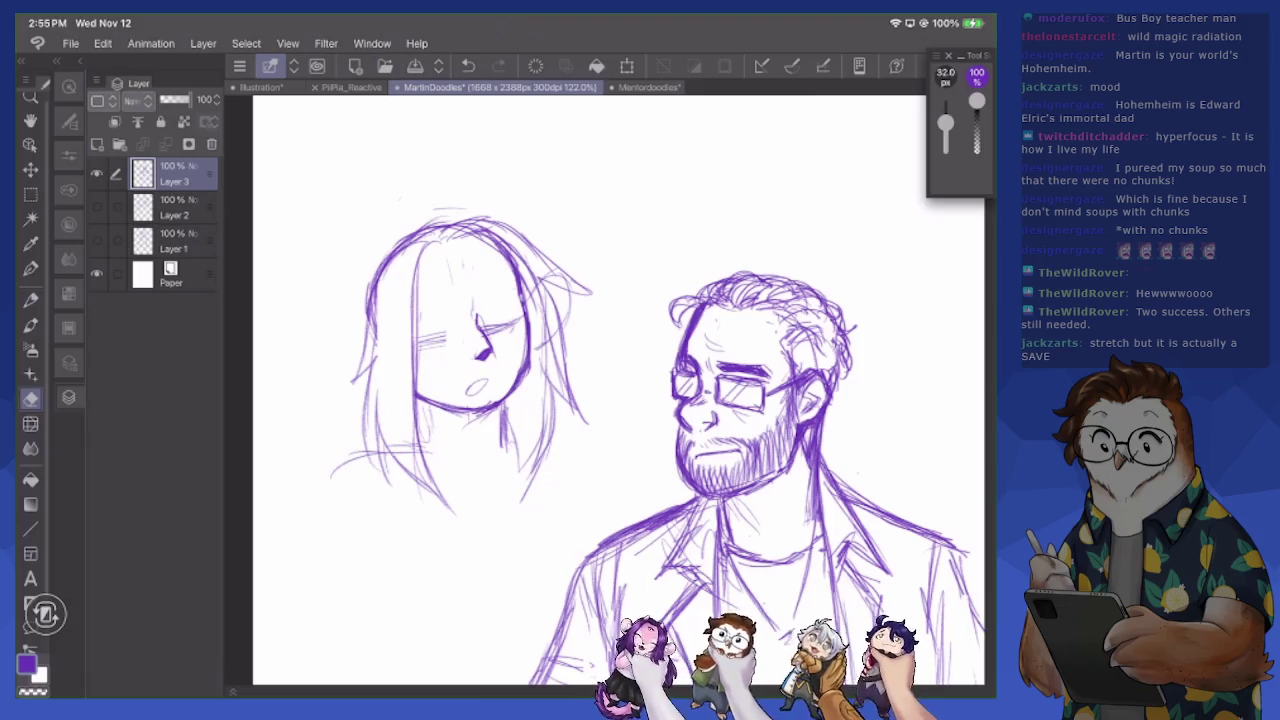
key("p")
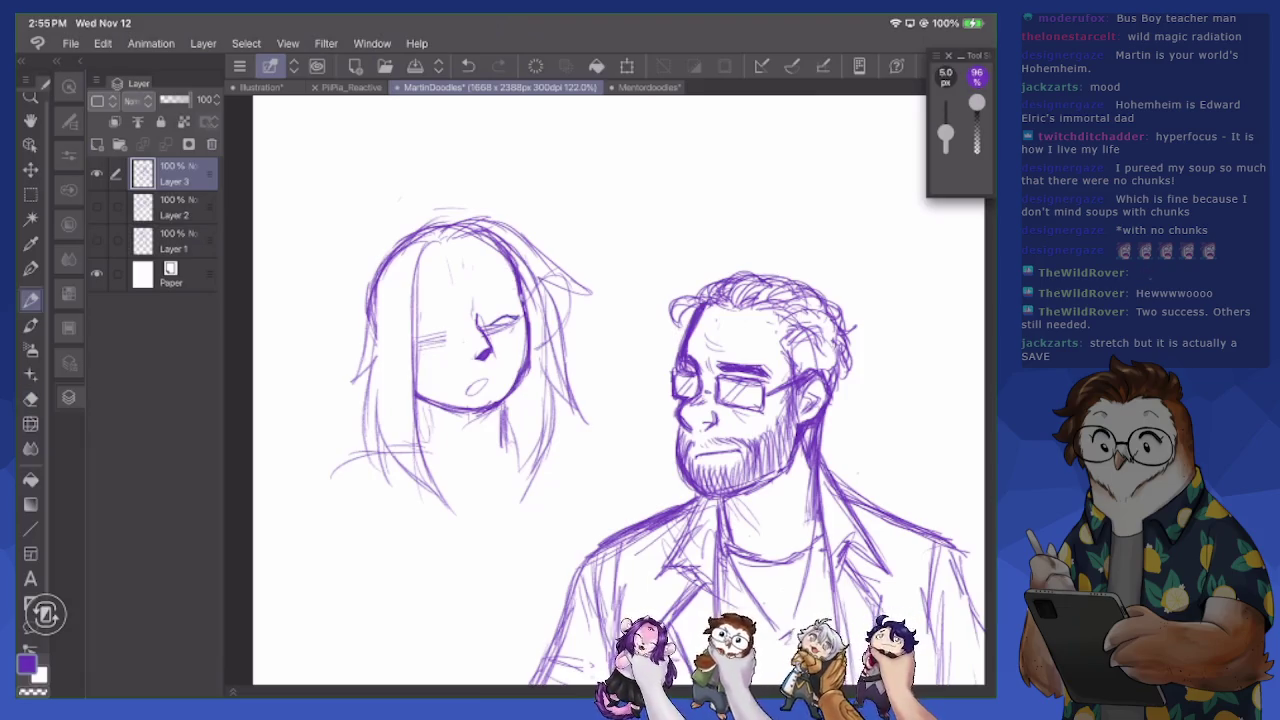
key("e")
left_click_drag(494, 322, 504, 336)
left_click_drag(414, 334, 446, 356)
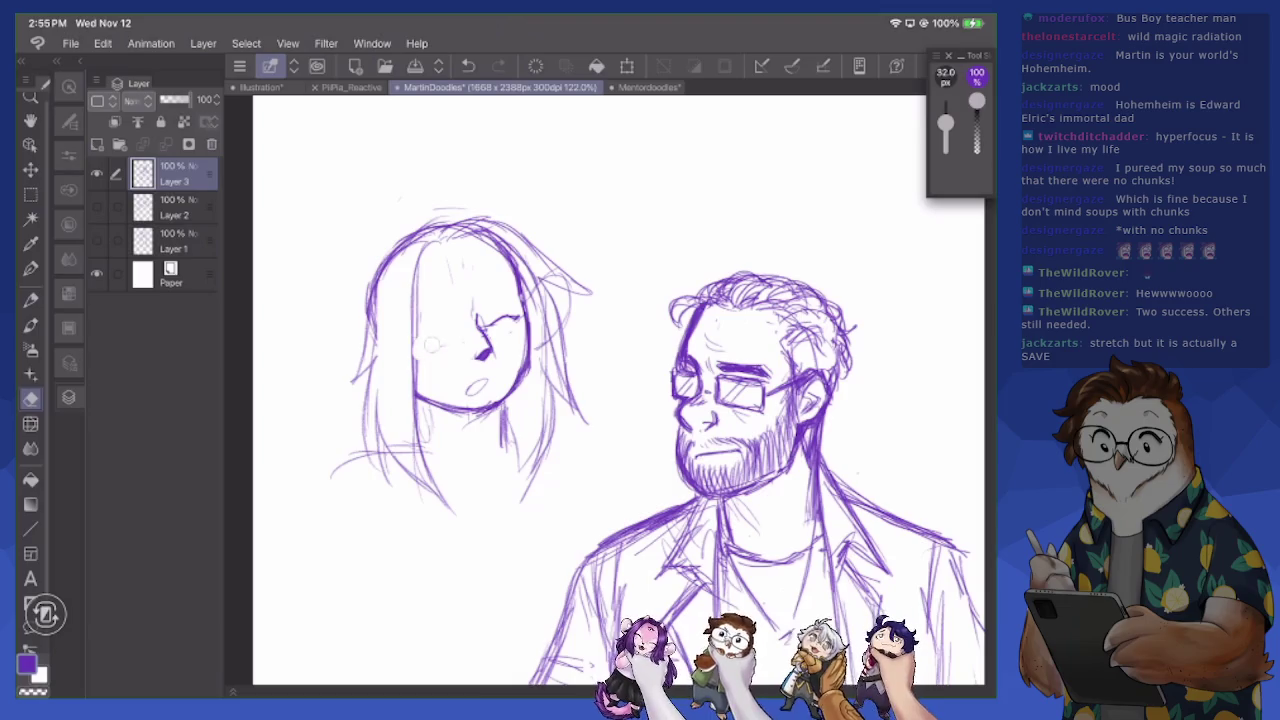
key("p")
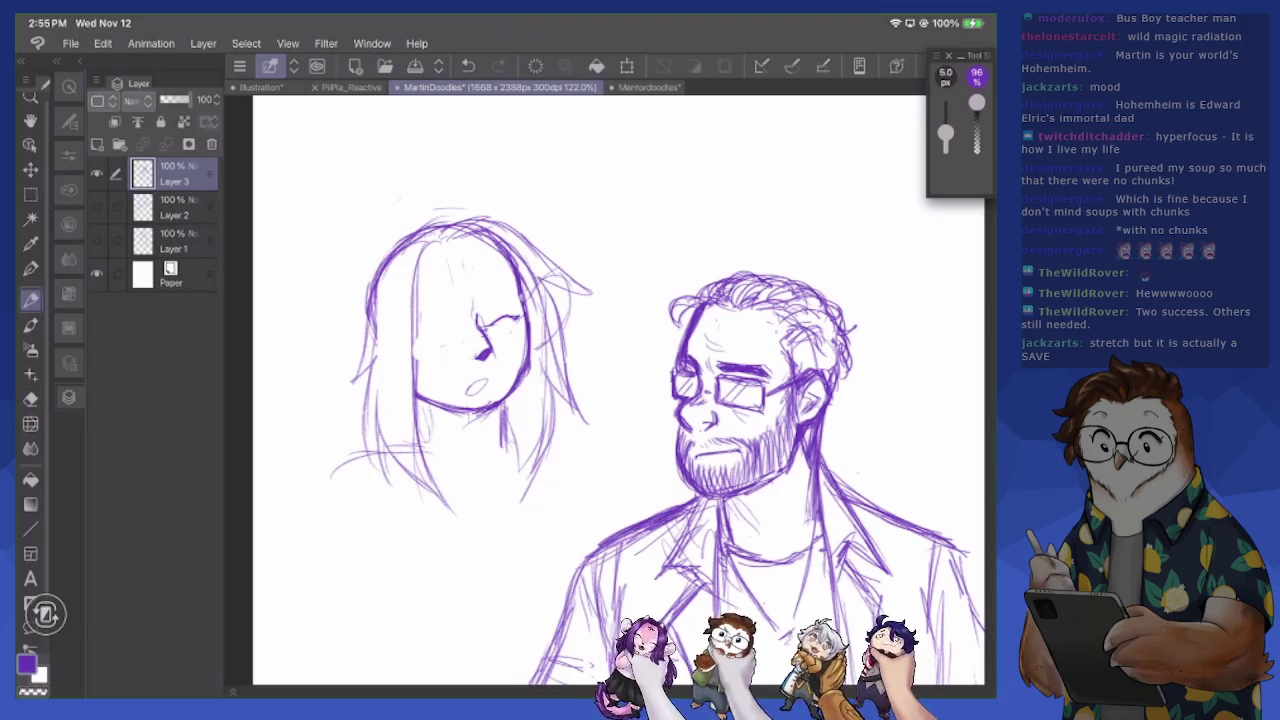
mouse_move(428, 330)
left_mouse_down()
mouse_move(460, 334)
mouse_move(432, 328)
mouse_move(508, 312)
mouse_move(472, 346)
mouse_move(500, 356)
mouse_move(494, 343)
mouse_move(492, 360)
mouse_move(482, 319)
left_mouse_up()
Erase faint marks under the girl's eye and hair strands beside her face
key("e")
key("p")
key("e")
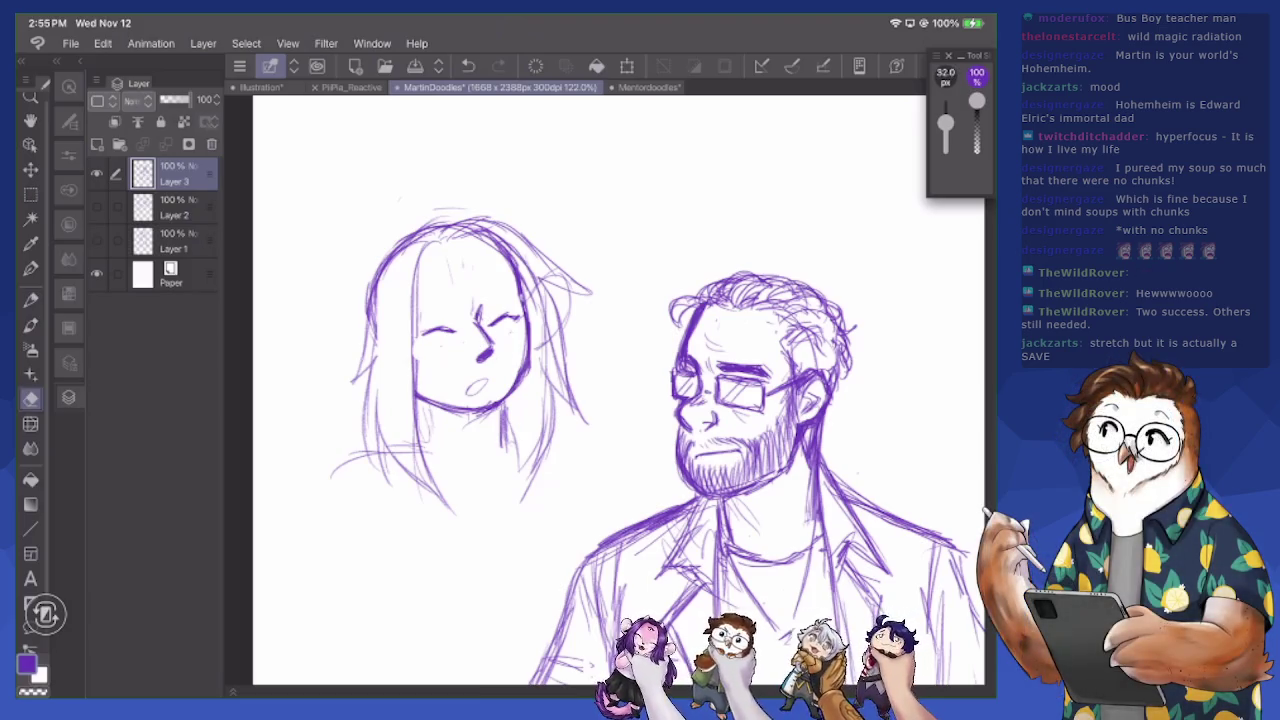
left_click_drag(450, 334, 464, 346)
left_click_drag(376, 350, 380, 265)
key("p")
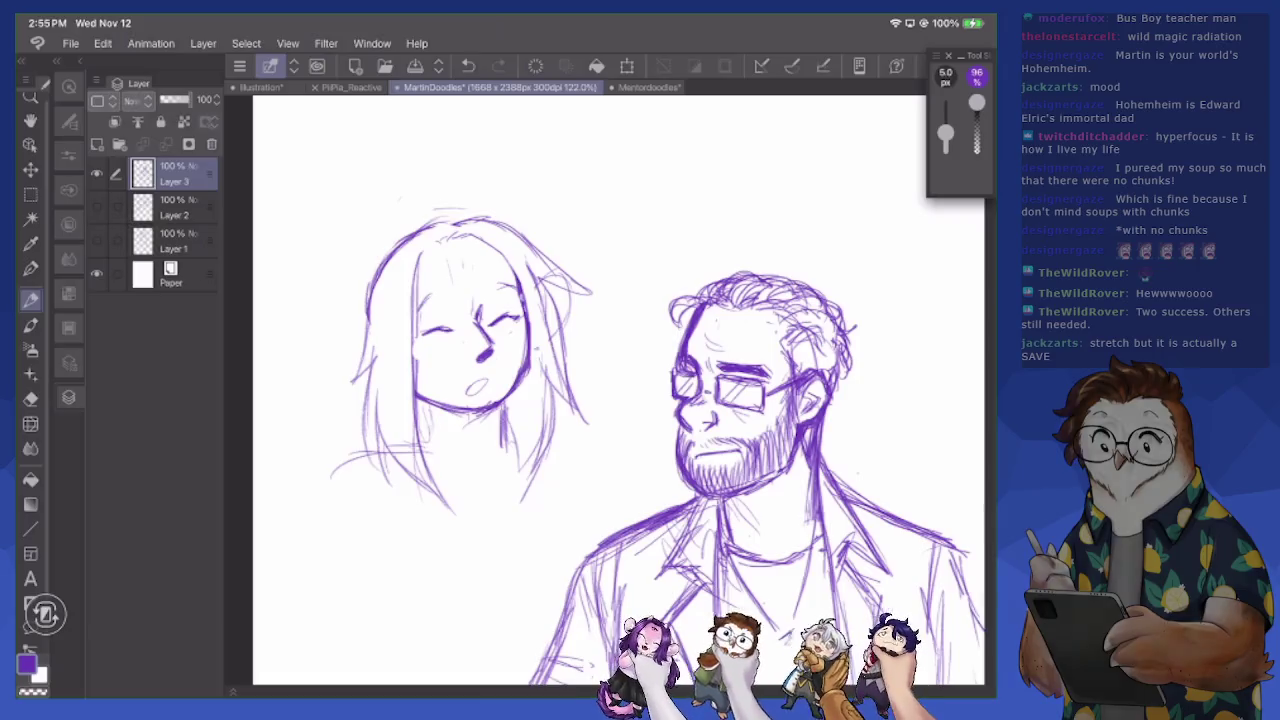
Sketch the girl's jaw and neck line and add strands to her right and top hair
mouse_move(412, 318)
left_mouse_down()
mouse_move(414, 384)
mouse_move(440, 446)
mouse_move(462, 454)
left_mouse_up()
left_click_drag(516, 416, 530, 474)
left_click_drag(526, 462, 528, 488)
left_click_drag(540, 400, 556, 498)
mouse_move(388, 258)
left_mouse_down()
mouse_move(422, 230)
mouse_move(452, 230)
mouse_move(442, 236)
left_mouse_up()
mouse_move(416, 266)
left_mouse_down()
mouse_move(436, 236)
mouse_move(486, 240)
mouse_move(500, 226)
left_mouse_up()
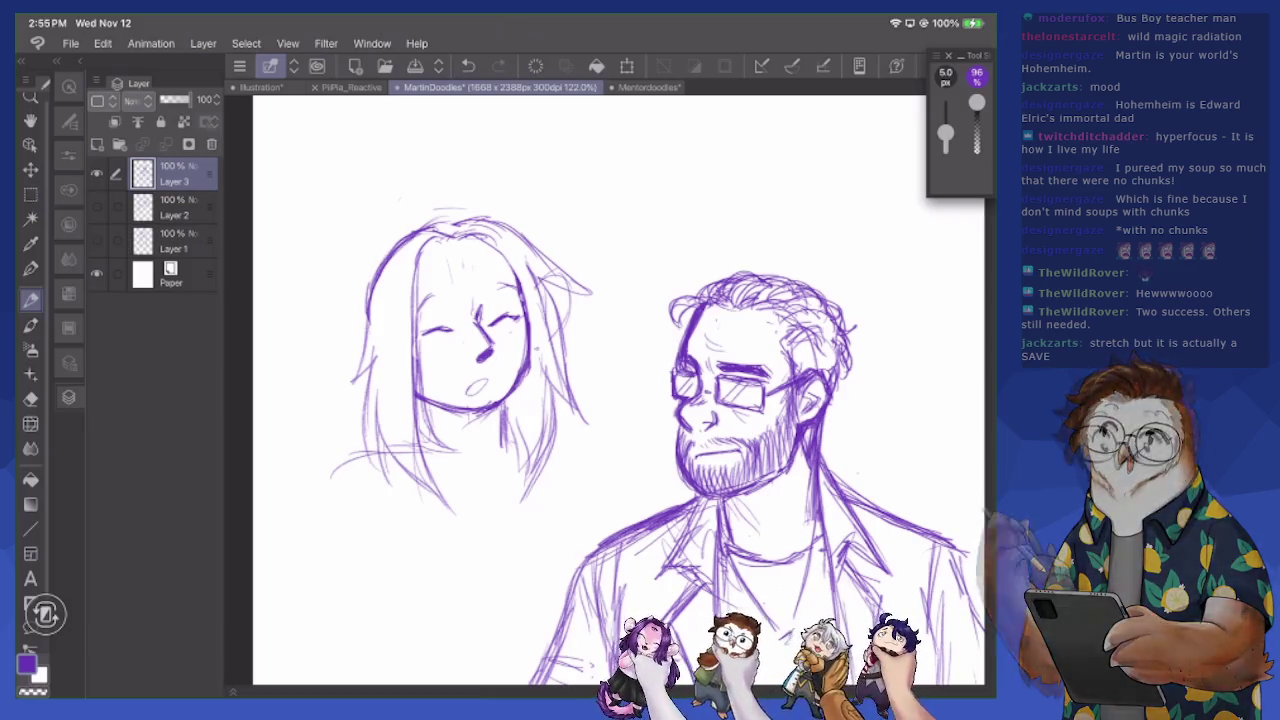
mouse_move(452, 268)
left_mouse_down()
mouse_move(477, 257)
mouse_move(474, 273)
left_mouse_up()
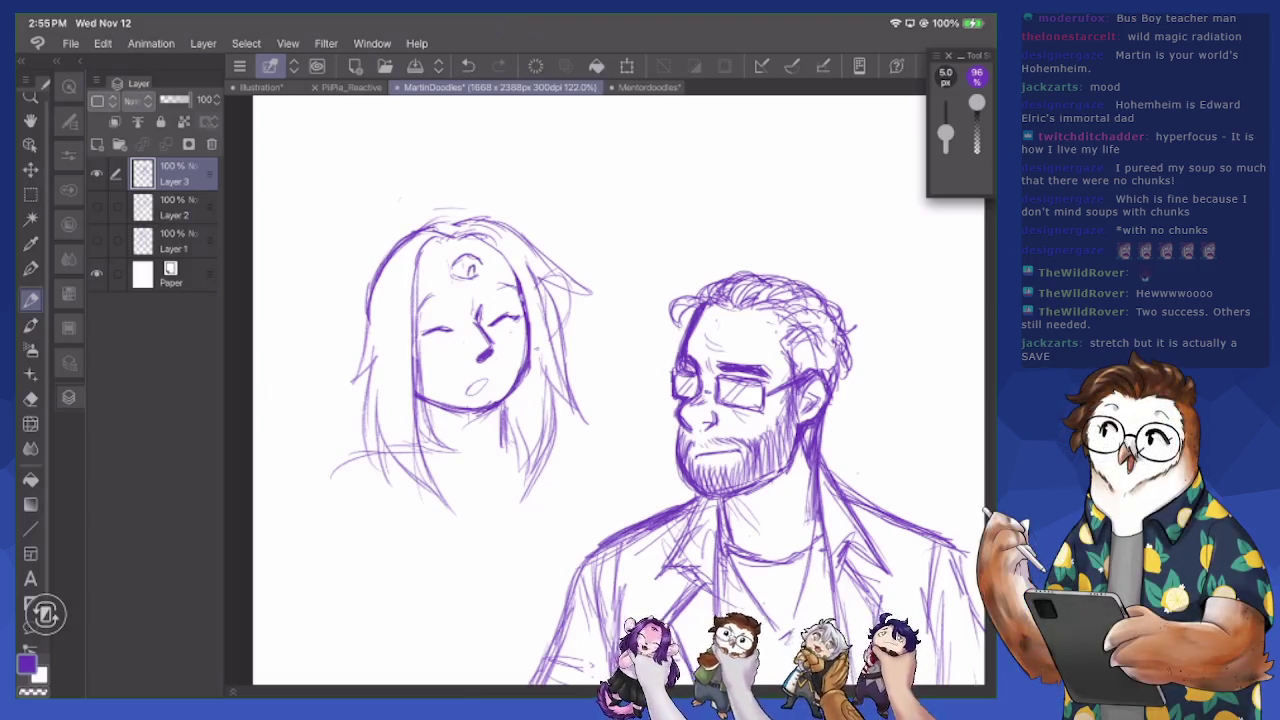
scroll(600, 390, "up", 5)
Centre the view on the girl and sketch a looping hair tuft atop her head
scroll(600, 390, "down", 5)
scroll(600, 390, "up", 5)
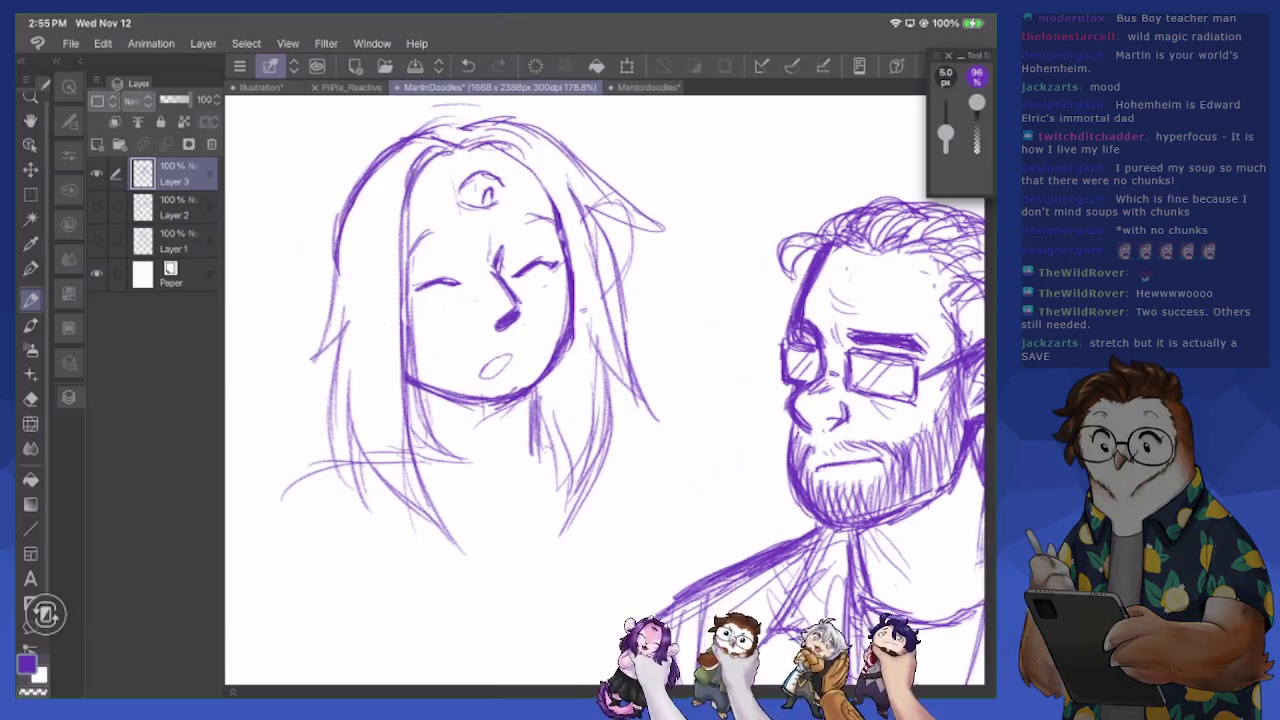
left_click_drag(600, 350, 655, 515)
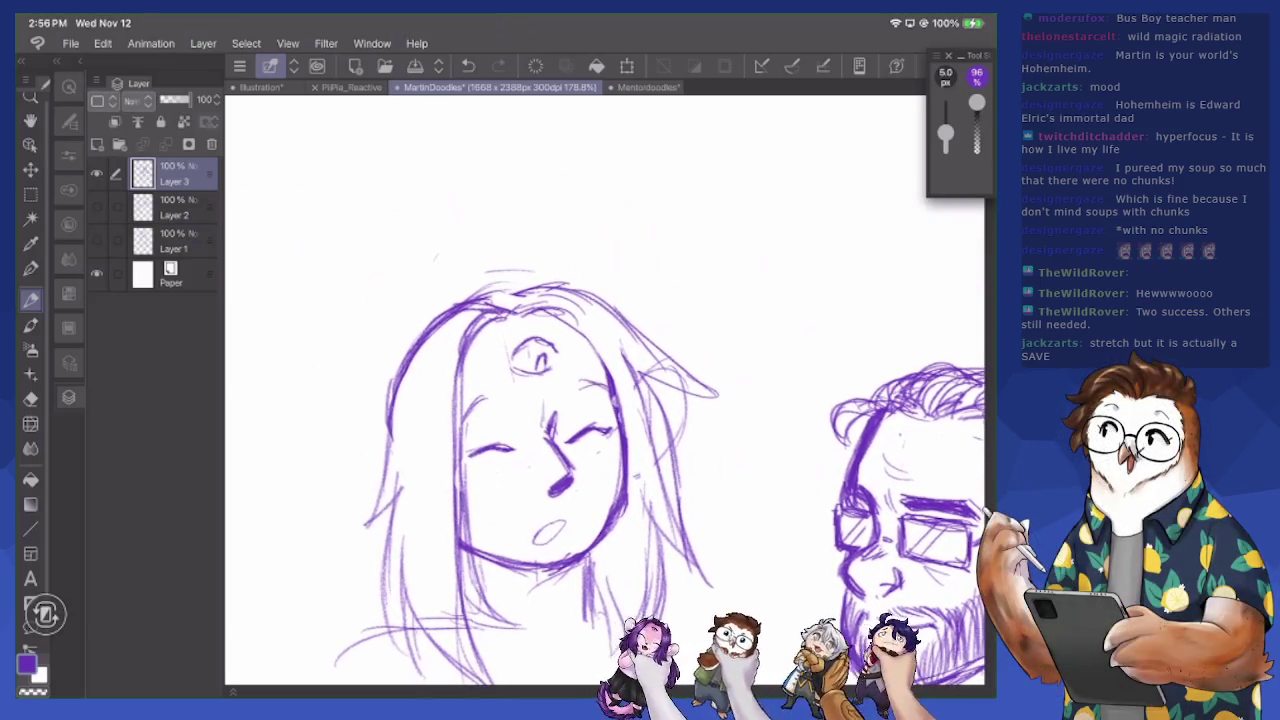
left_click_drag(360, 322, 364, 346)
left_click_drag(357, 296, 400, 366)
mouse_move(372, 322)
left_mouse_down()
mouse_move(358, 292)
mouse_move(444, 286)
mouse_move(468, 300)
mouse_move(360, 300)
mouse_move(362, 356)
mouse_move(400, 368)
left_mouse_up()
mouse_move(364, 294)
left_mouse_down()
mouse_move(392, 326)
mouse_move(298, 298)
left_mouse_up()
Draw blush marks on both of the girl's cheeks and tidy her nose stroke
scroll(600, 400, "down", 1)
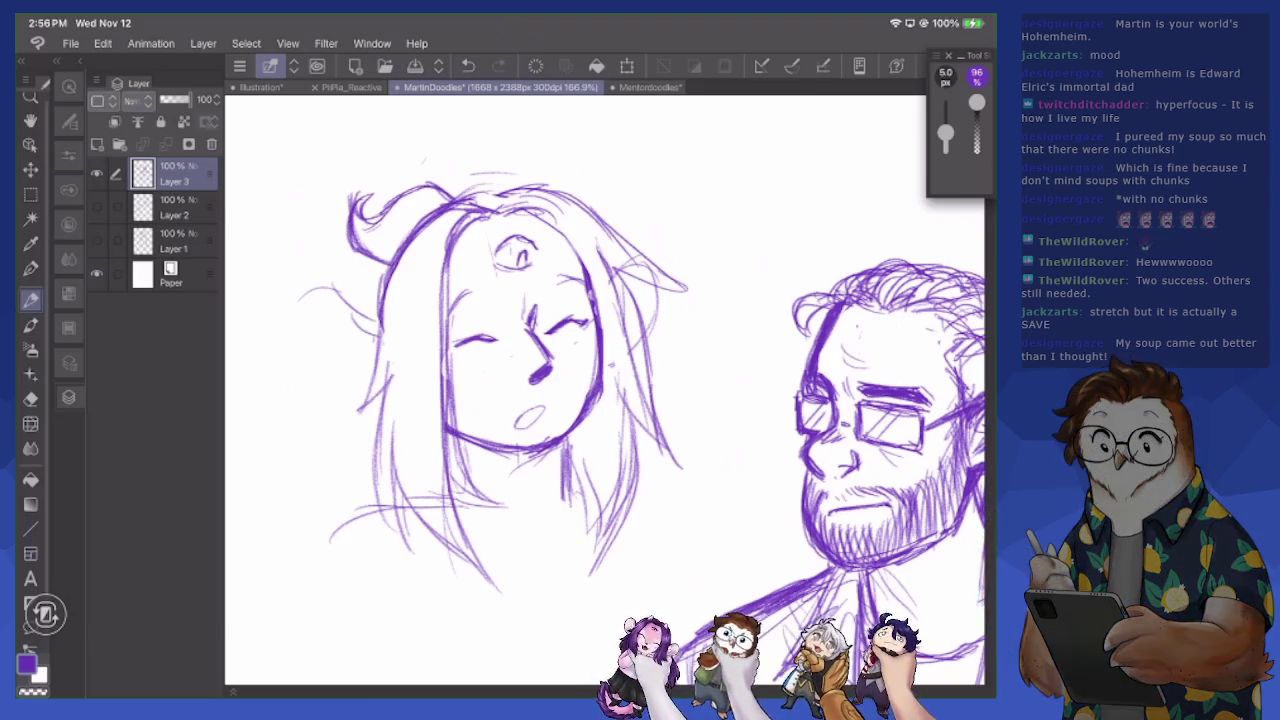
mouse_move(462, 364)
left_mouse_down()
mouse_move(482, 358)
mouse_move(480, 384)
left_mouse_up()
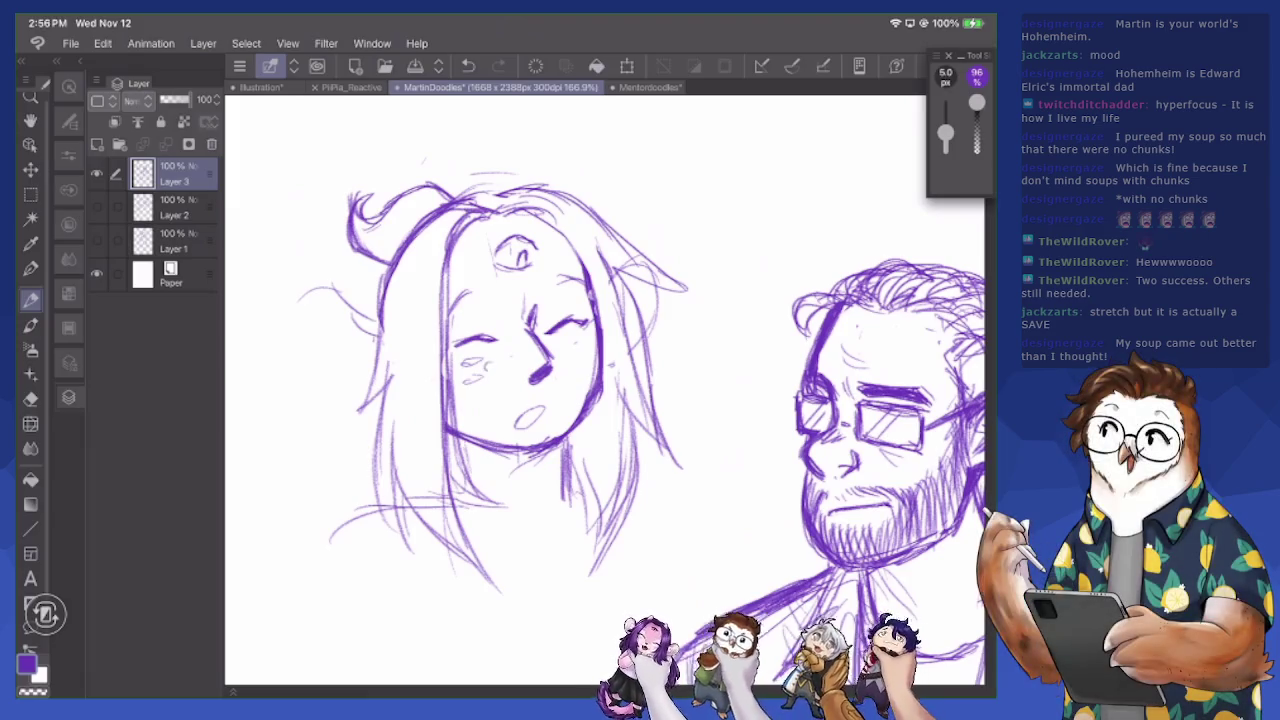
mouse_move(570, 346)
left_mouse_down()
mouse_move(588, 362)
mouse_move(596, 342)
left_mouse_up()
left_click_drag(546, 294, 582, 272)
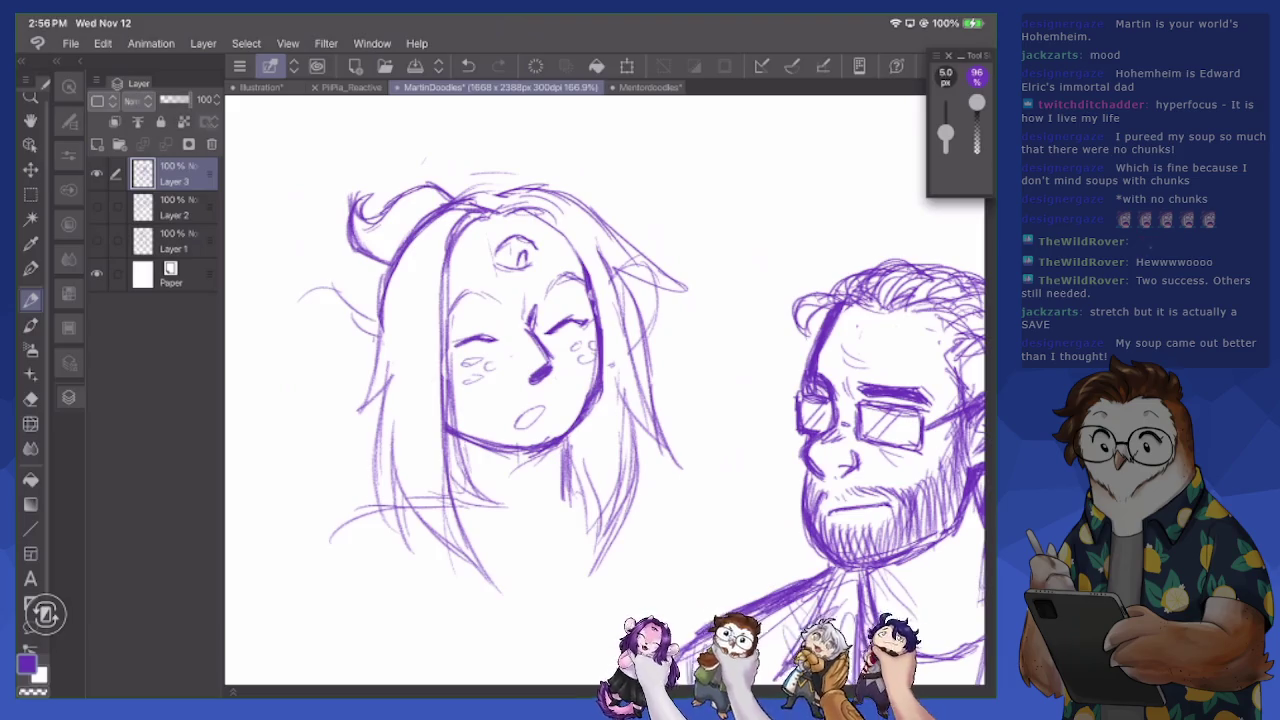
left_click_drag(534, 310, 550, 362)
key("e")
left_click_drag(530, 306, 528, 330)
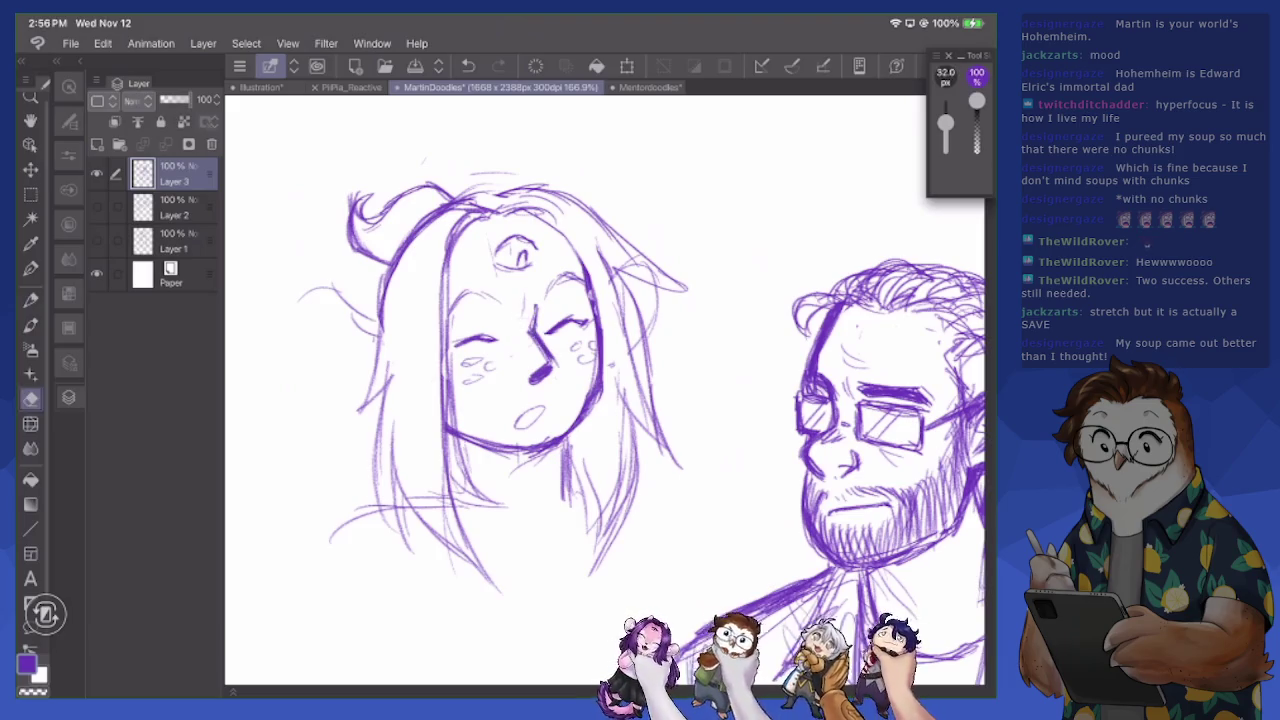
Sketch the girl's shoulders, left arm and a round bun beside her head
scroll(605, 390, "down", 5)
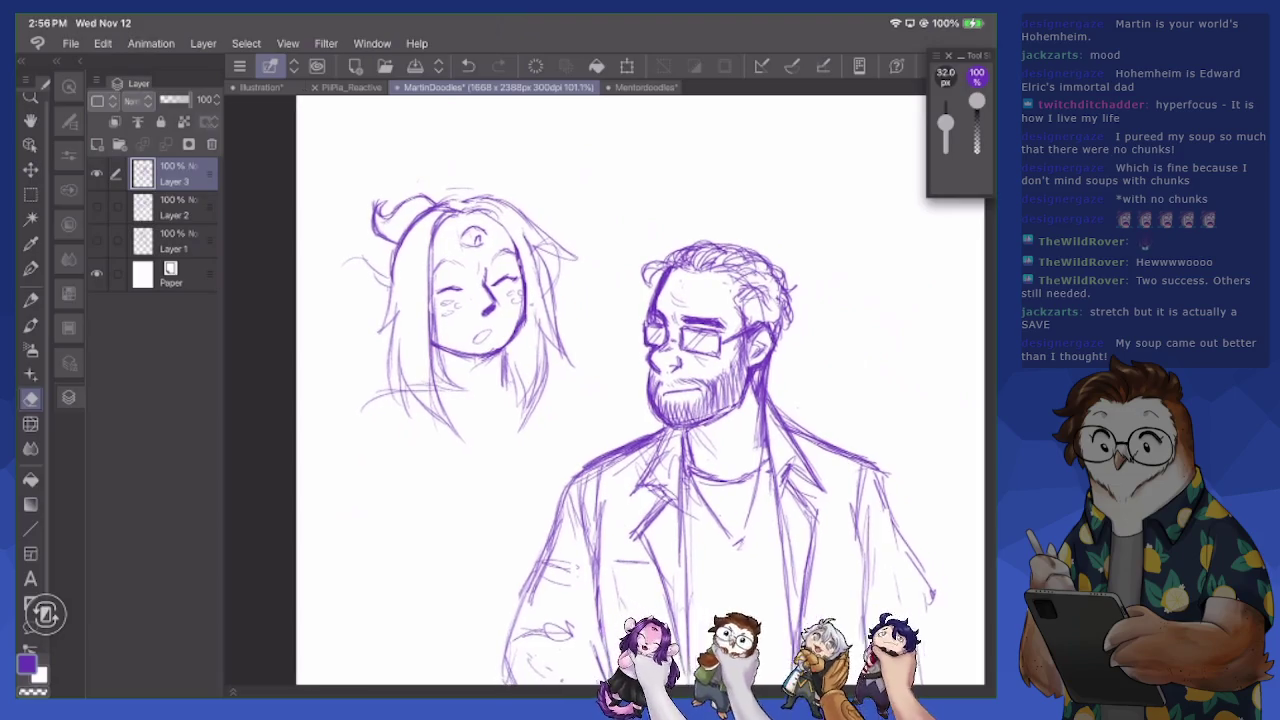
key("p")
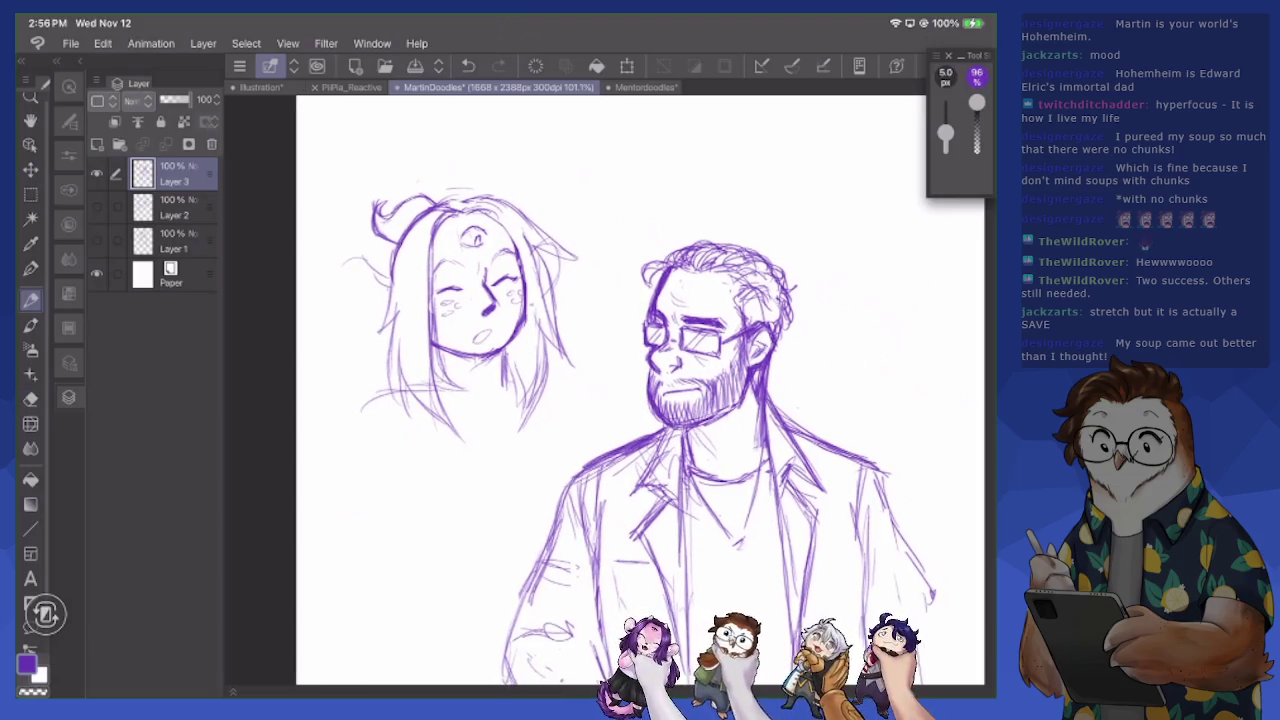
mouse_move(530, 376)
left_mouse_down()
mouse_move(572, 368)
mouse_move(610, 414)
left_mouse_up()
mouse_move(372, 394)
left_mouse_down()
mouse_move(354, 416)
mouse_move(380, 488)
left_mouse_up()
left_click_drag(370, 428, 350, 474)
left_click_drag(370, 394, 350, 418)
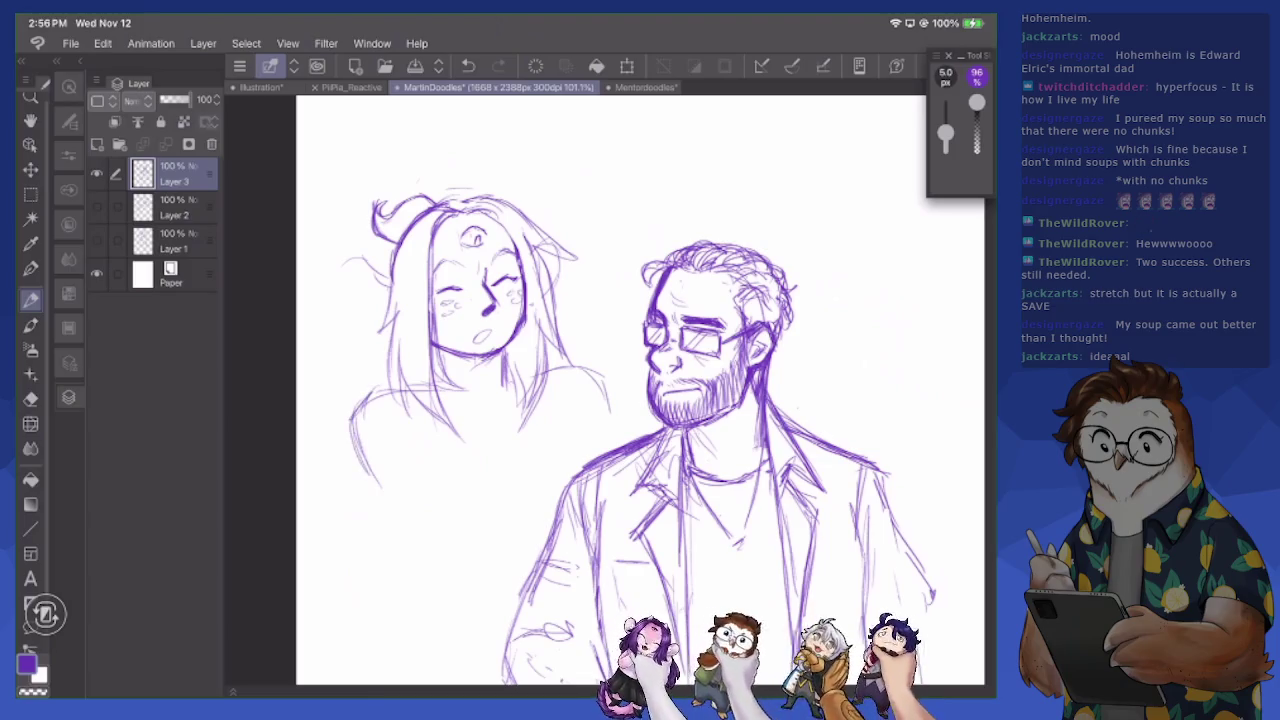
mouse_move(398, 276)
left_mouse_down()
mouse_move(362, 260)
mouse_move(340, 300)
mouse_move(394, 322)
left_mouse_up()
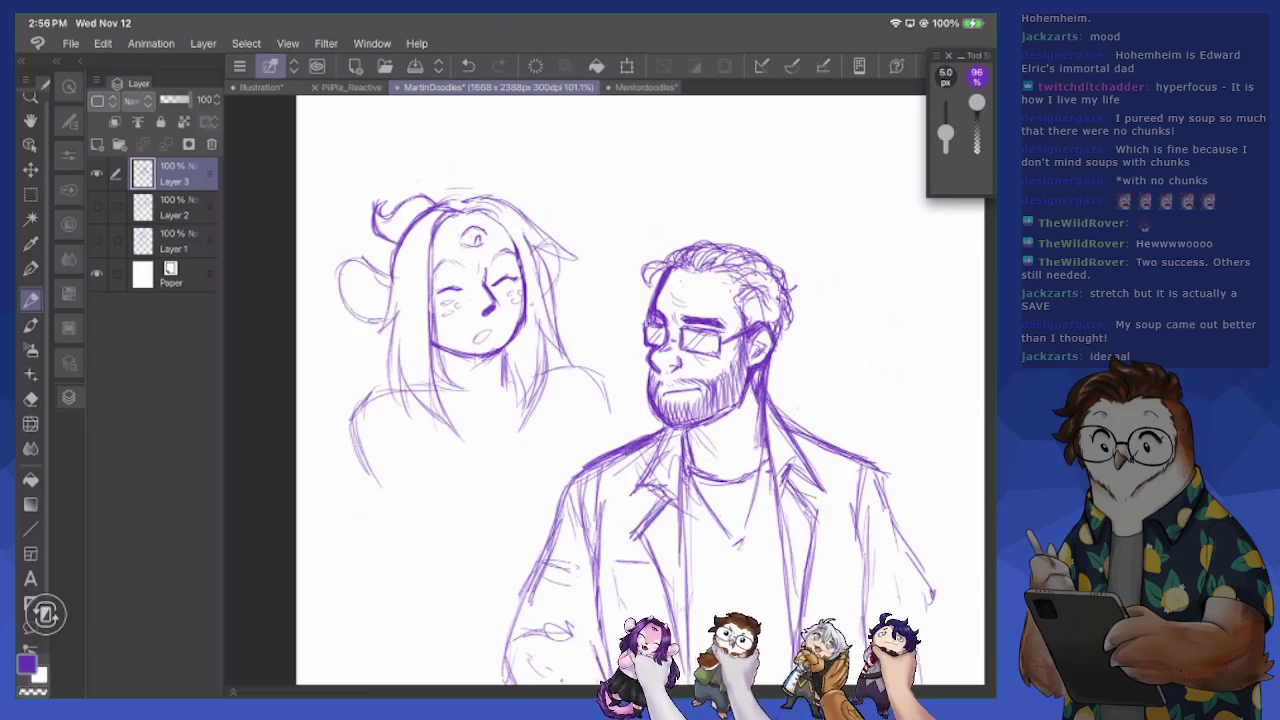
Sketch the girl's torso, left shoulder and the curve of her right shoulder
key("e")
key("p")
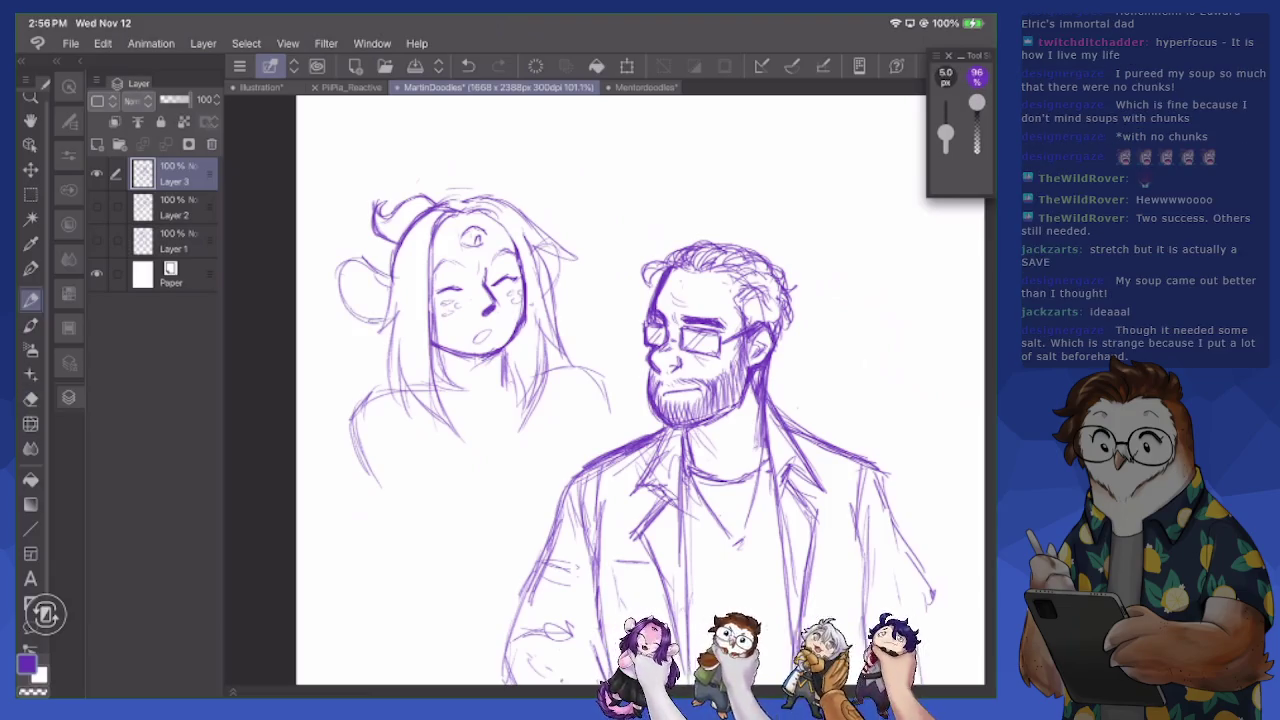
key("e")
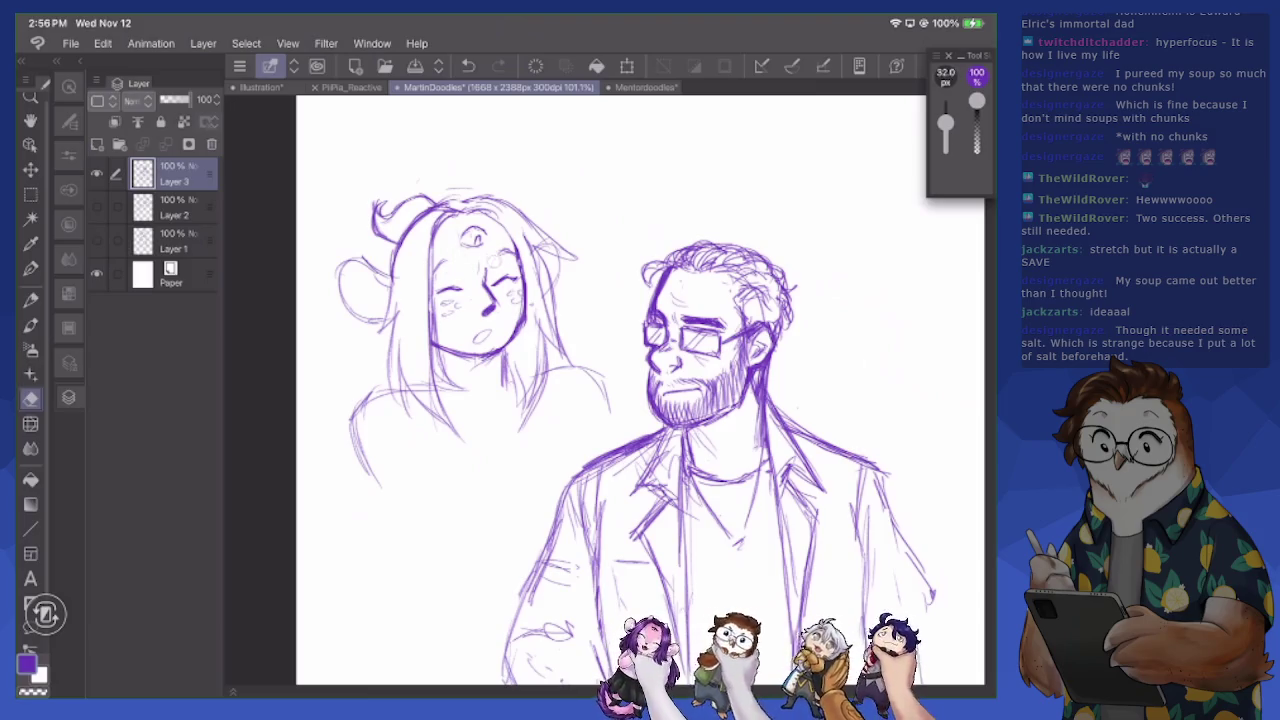
key("p")
mouse_move(456, 360)
left_mouse_down()
mouse_move(368, 404)
mouse_move(370, 446)
left_mouse_up()
left_click_drag(386, 382, 374, 474)
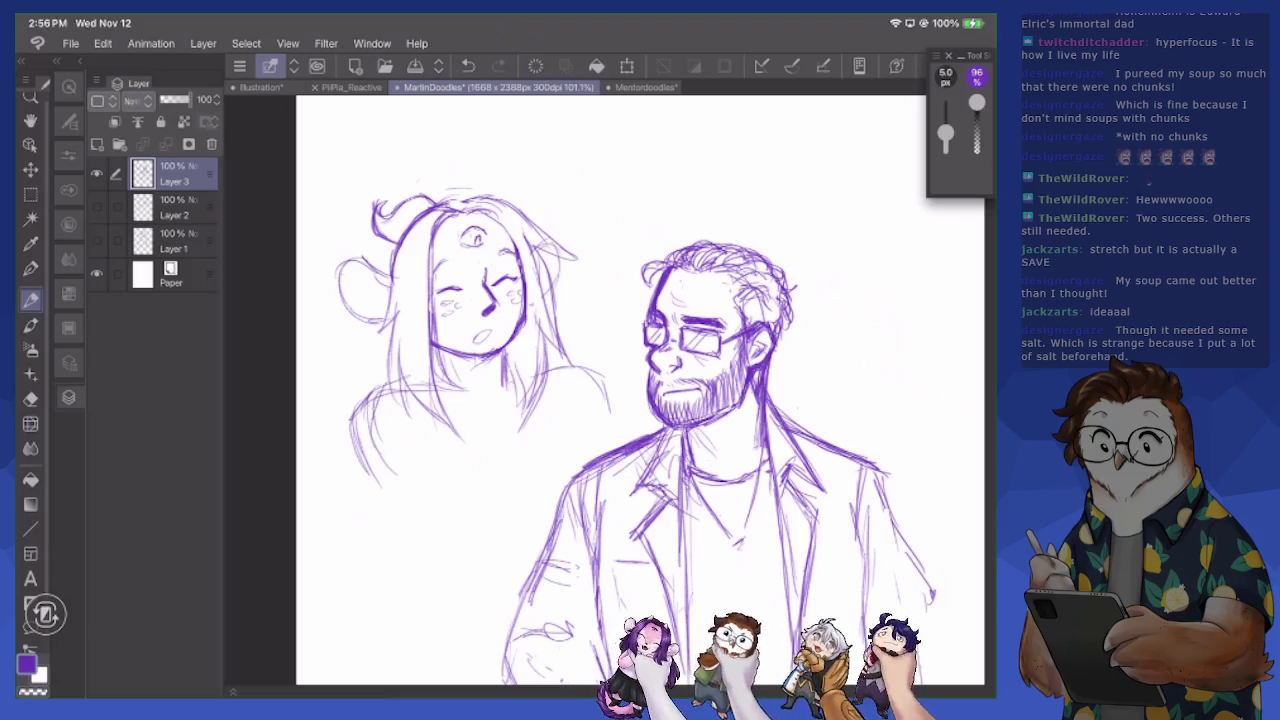
mouse_move(552, 370)
left_mouse_down()
mouse_move(598, 382)
mouse_move(622, 440)
left_mouse_up()
Add long hair strands down the girl's left and right sides
left_click_drag(360, 346, 336, 518)
left_click_drag(392, 434, 350, 532)
left_click_drag(566, 294, 618, 362)
left_click_drag(576, 316, 638, 406)
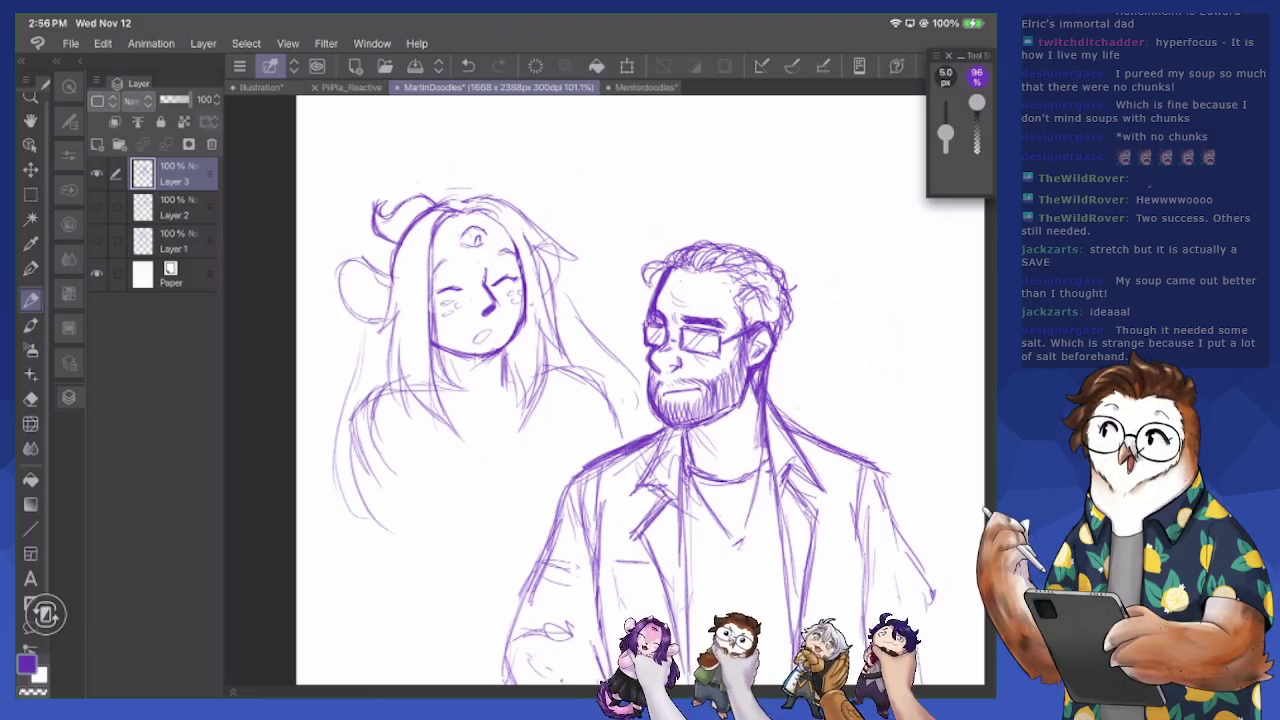
Erase lines in the girl's left hair and below her face, then redraw them cleanly
key("e")
mouse_move(370, 390)
left_mouse_down()
mouse_move(352, 450)
mouse_move(398, 548)
left_mouse_up()
left_click_drag(370, 462, 406, 545)
left_click_drag(410, 388, 458, 436)
left_click_drag(428, 356, 444, 394)
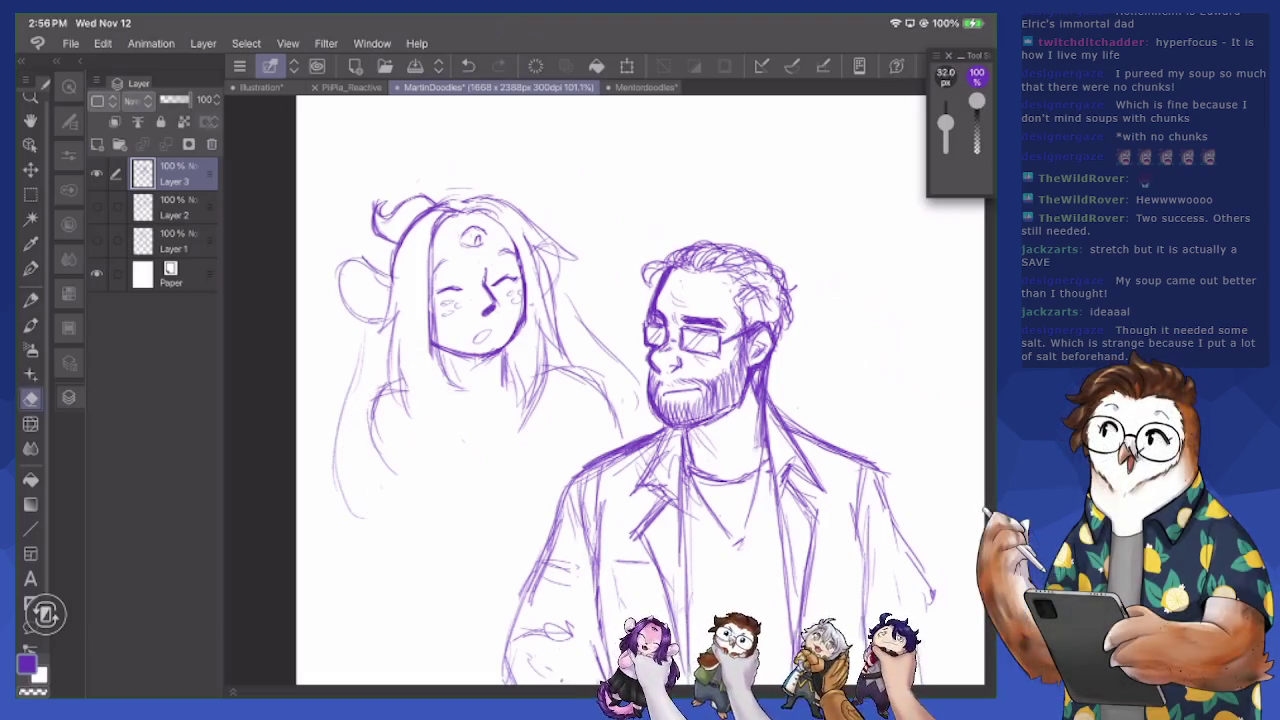
key("p")
mouse_move(440, 350)
left_mouse_down()
mouse_move(474, 404)
mouse_move(410, 410)
left_mouse_up()
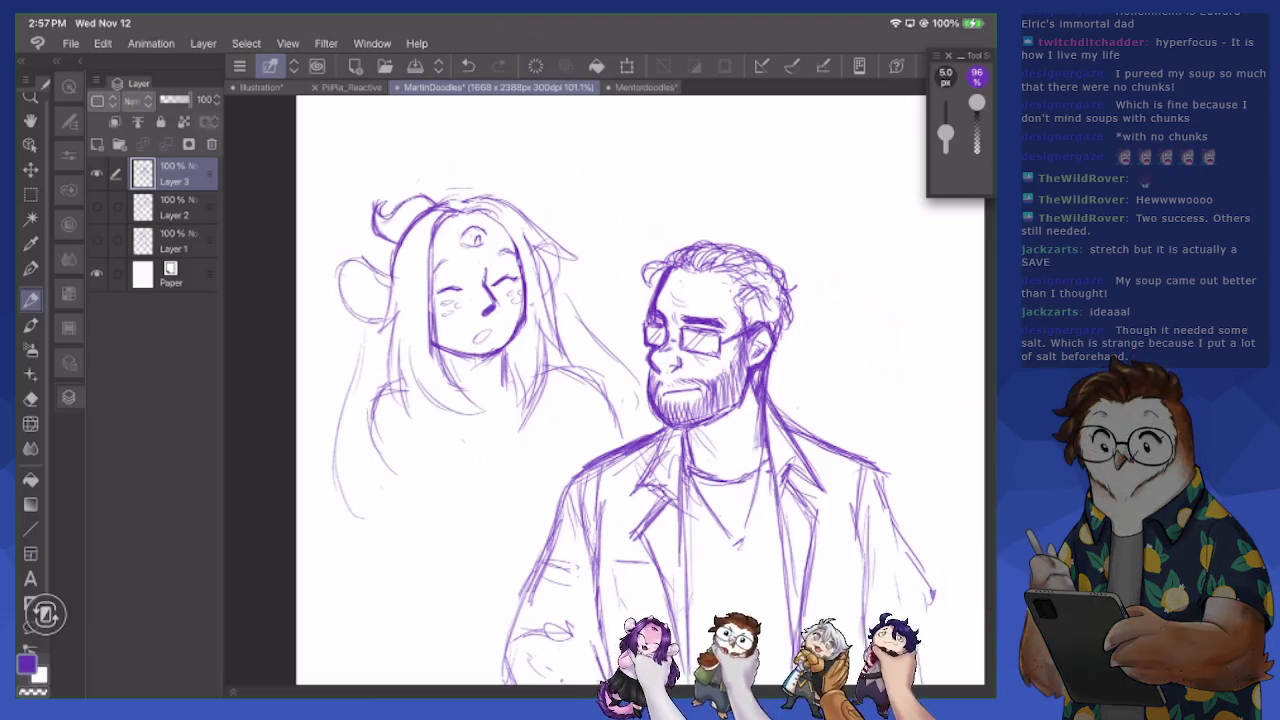
Add strands along the top and right of her hair and extend it down the lower left
mouse_move(520, 368)
left_mouse_down()
mouse_move(552, 424)
mouse_move(556, 402)
left_mouse_up()
mouse_move(468, 192)
left_mouse_down()
mouse_move(494, 186)
mouse_move(432, 190)
mouse_move(504, 198)
mouse_move(568, 276)
left_mouse_up()
mouse_move(526, 216)
left_mouse_down()
mouse_move(566, 268)
mouse_move(580, 372)
left_mouse_up()
mouse_move(416, 402)
left_mouse_down()
mouse_move(428, 468)
mouse_move(408, 470)
mouse_move(400, 556)
mouse_move(436, 588)
left_mouse_up()
mouse_move(406, 464)
left_mouse_down()
mouse_move(398, 492)
mouse_move(444, 588)
mouse_move(396, 490)
mouse_move(416, 466)
left_mouse_up()
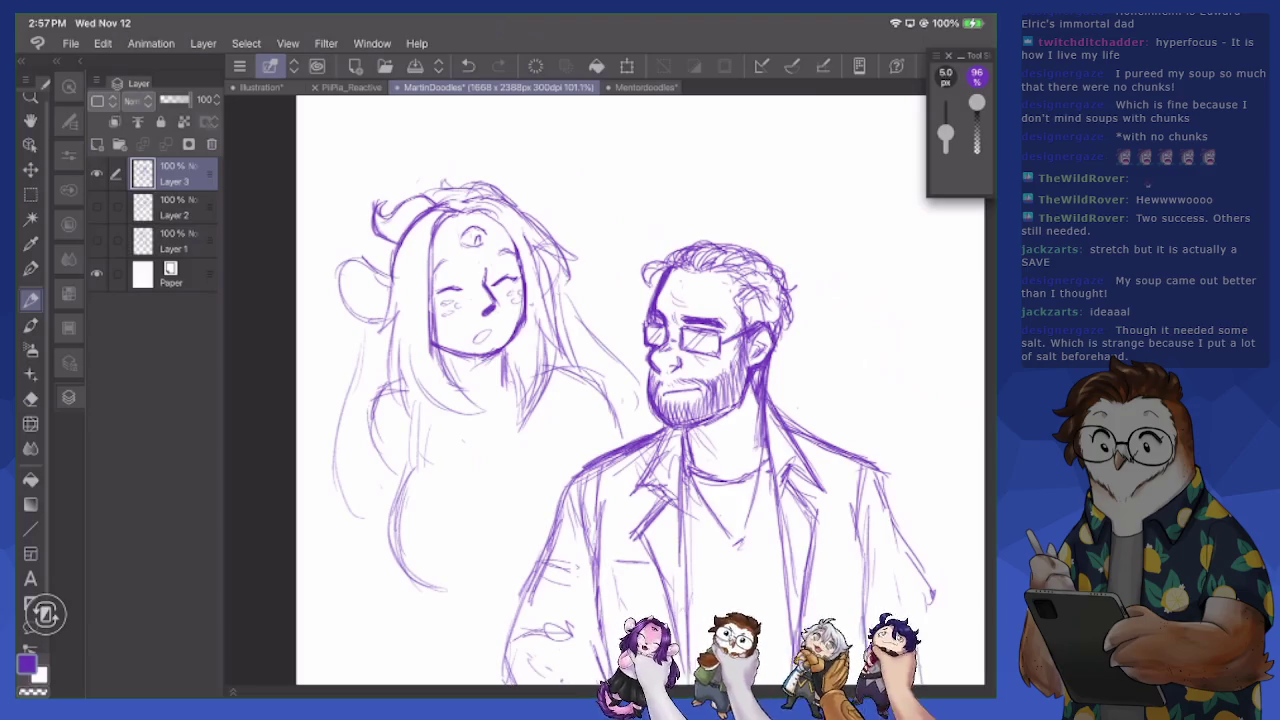
left_click_drag(620, 400, 550, 290)
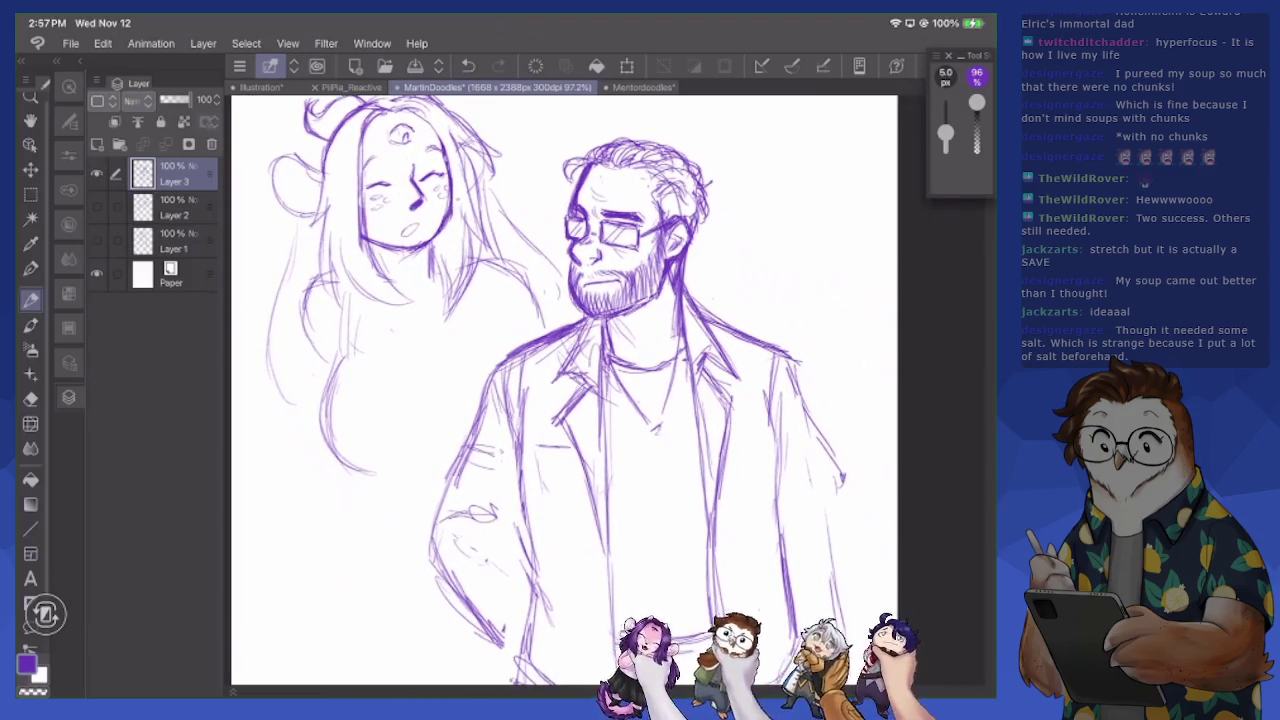
Draw curves beneath the girl's hair and darken her shoulder and arm line
mouse_move(366, 466)
left_mouse_down()
mouse_move(446, 470)
mouse_move(434, 464)
left_mouse_up()
mouse_move(346, 328)
left_mouse_down()
mouse_move(318, 456)
mouse_move(416, 470)
left_mouse_up()
left_click_drag(368, 292, 356, 348)
mouse_move(380, 256)
left_mouse_down()
mouse_move(358, 352)
mouse_move(400, 382)
mouse_move(458, 380)
left_mouse_up()
Darken the right side of the girl's torso and add a short stroke by her right shoulder
left_click_drag(460, 322, 458, 350)
left_click_drag(458, 296, 461, 348)
left_click_drag(466, 291, 464, 348)
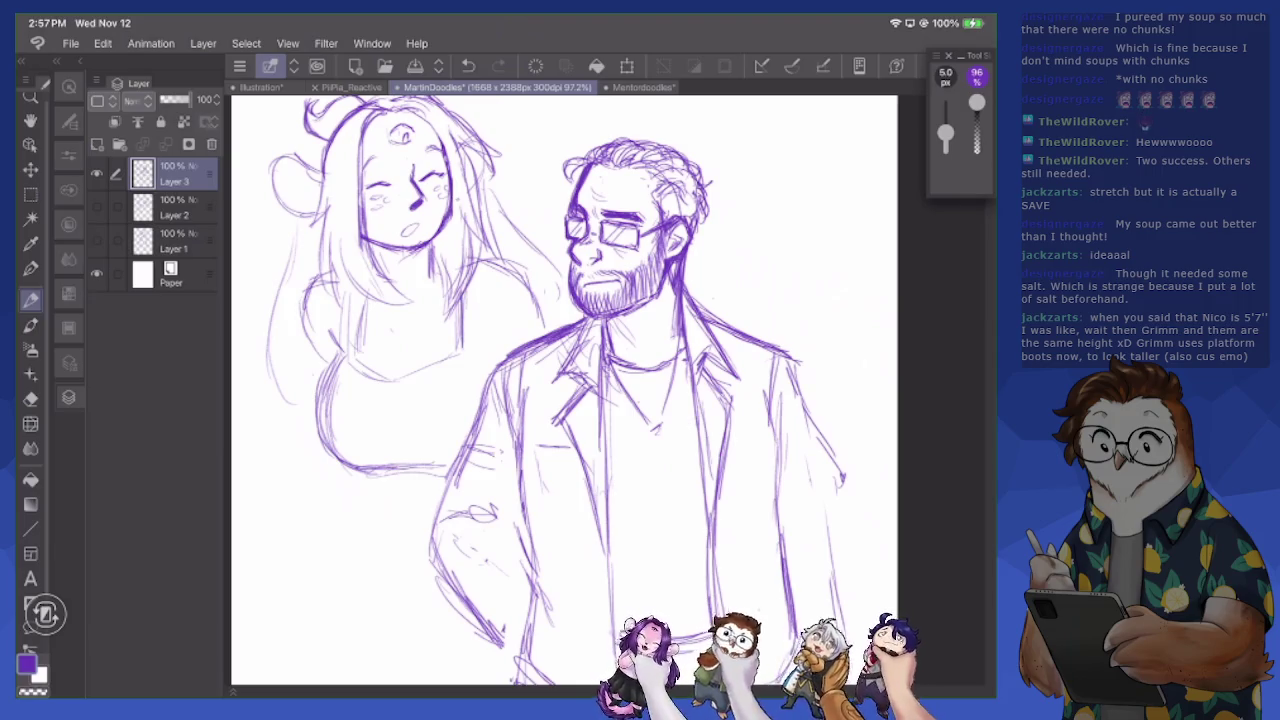
left_click_drag(528, 268, 518, 290)
left_click_drag(468, 344, 463, 388)
Sketch the girl's hip and waist contour, then erase faint lines along her left side
mouse_move(384, 472)
left_mouse_down()
mouse_move(372, 524)
mouse_move(430, 560)
left_mouse_up()
mouse_move(366, 504)
left_mouse_down()
mouse_move(436, 560)
mouse_move(362, 518)
left_mouse_up()
mouse_move(376, 472)
left_mouse_down()
mouse_move(356, 532)
mouse_move(436, 568)
left_mouse_up()
key("e")
scroll(564, 390, "down", 1)
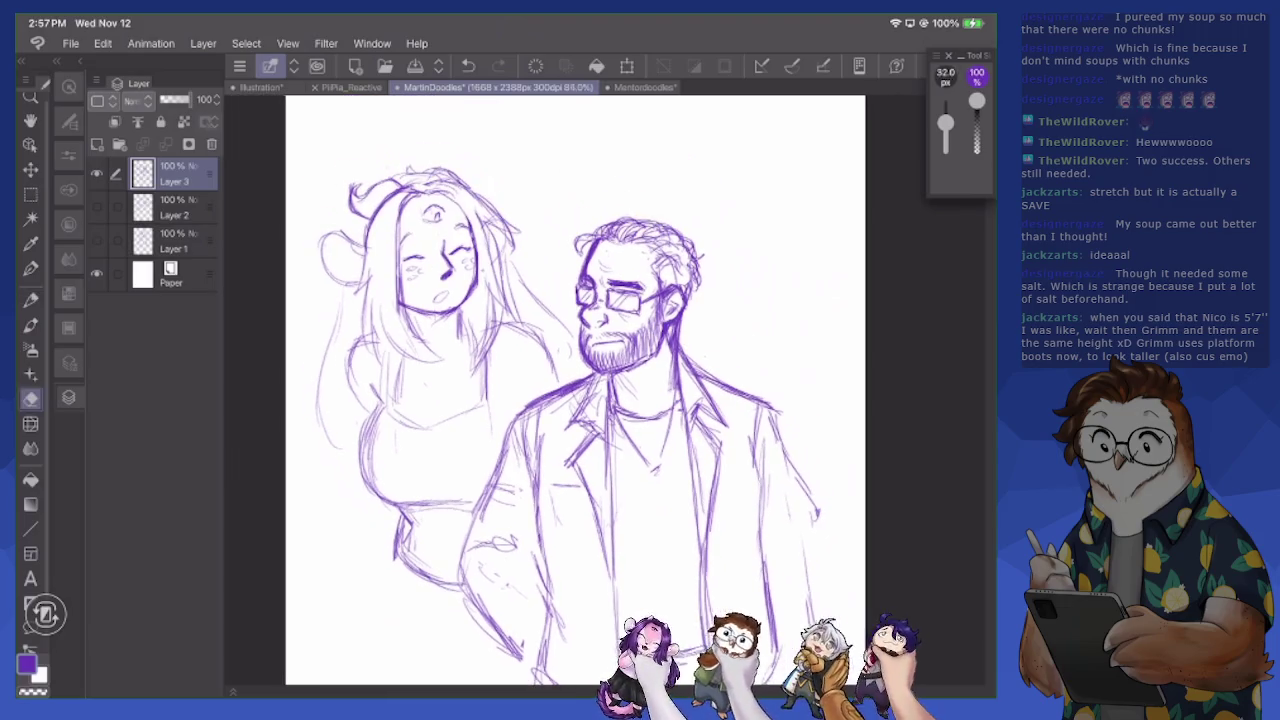
mouse_move(348, 370)
left_mouse_down()
mouse_move(364, 418)
mouse_move(380, 400)
mouse_move(356, 460)
left_mouse_up()
Redraw the girl's left side, add a cleavage line, and stroke along her hair and neck edge
key("p")
left_click_drag(370, 414, 364, 446)
mouse_move(430, 394)
left_mouse_down()
mouse_move(428, 428)
mouse_move(426, 416)
left_mouse_up()
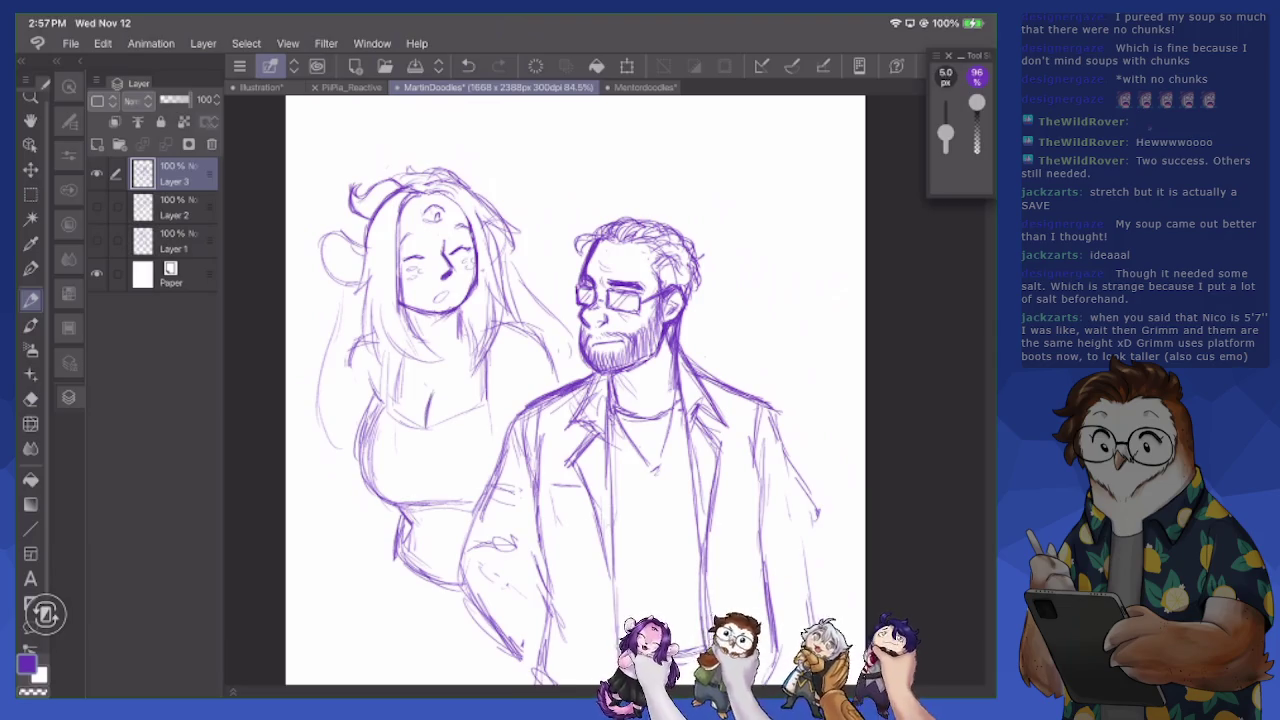
mouse_move(446, 334)
left_mouse_down()
mouse_move(476, 350)
mouse_move(466, 332)
mouse_move(470, 374)
left_mouse_up()
left_click_drag(500, 298, 488, 350)
left_click_drag(503, 293, 501, 315)
scroll(600, 330, "up", 3)
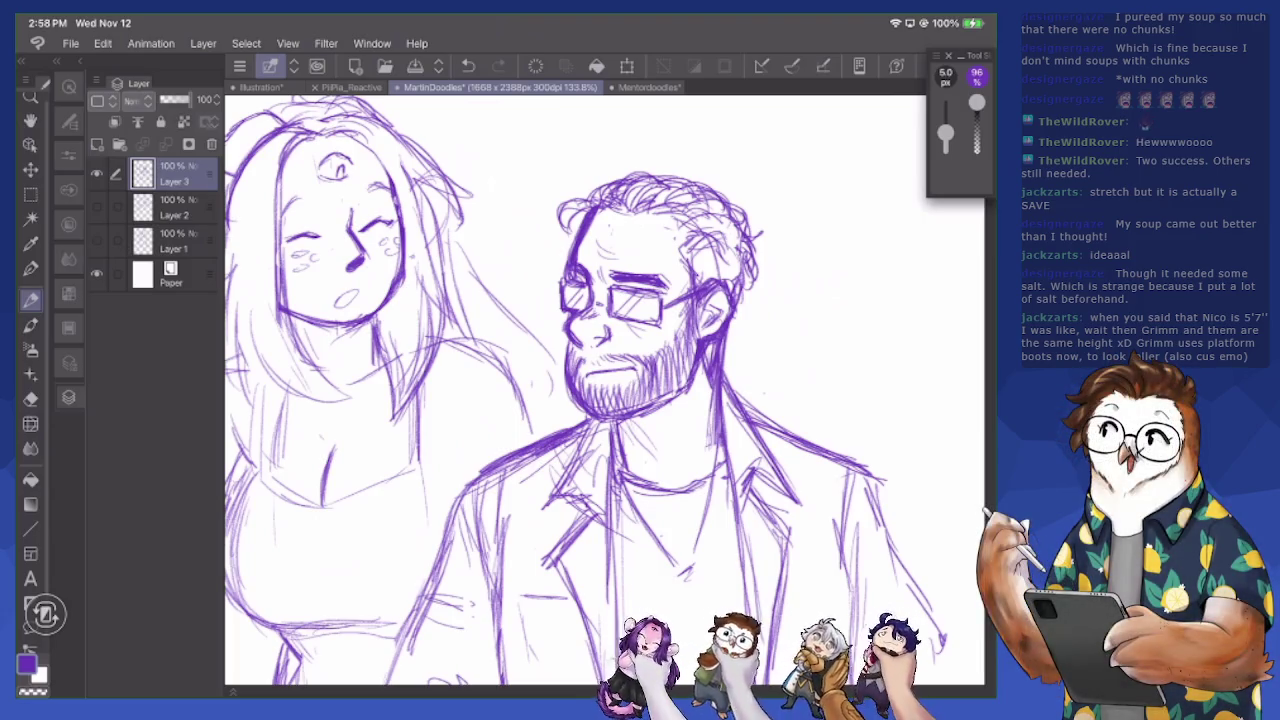
Hide the man-and-girl layer and show the GRIMM sketch layer
left_click(96, 173)
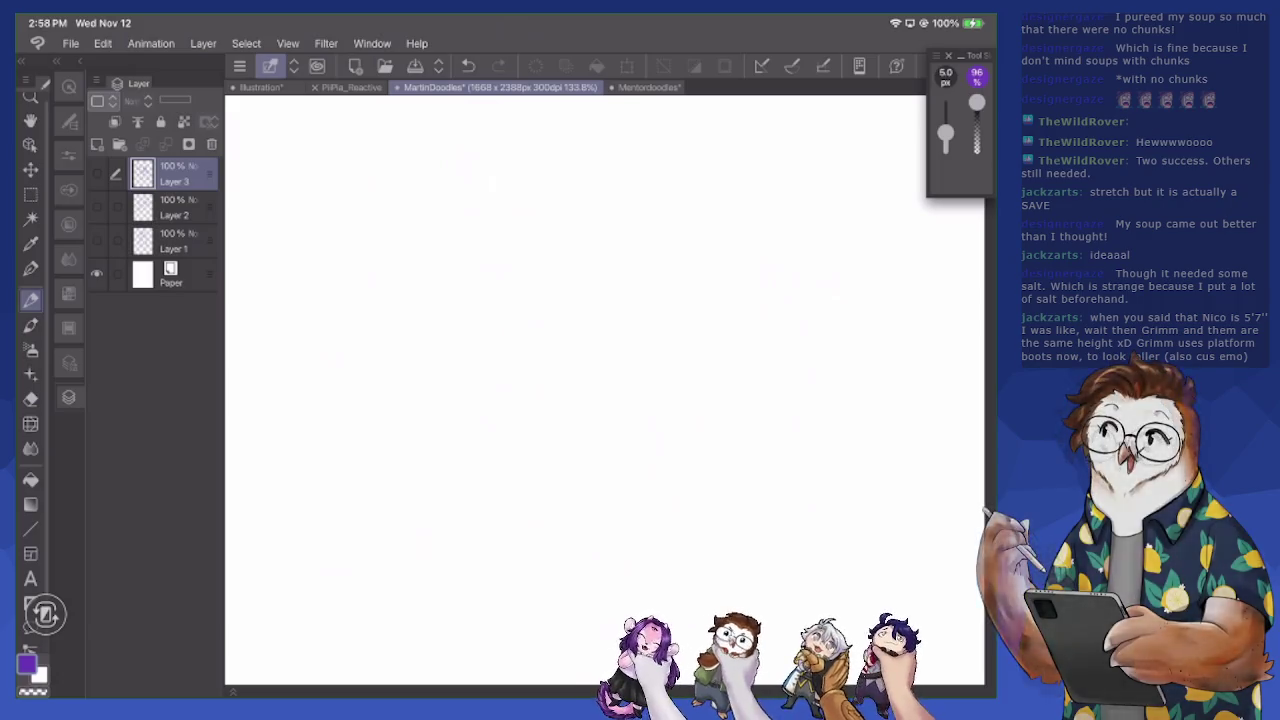
left_click(96, 206)
scroll(600, 390, "down", 2)
scroll(600, 390, "down", 2)
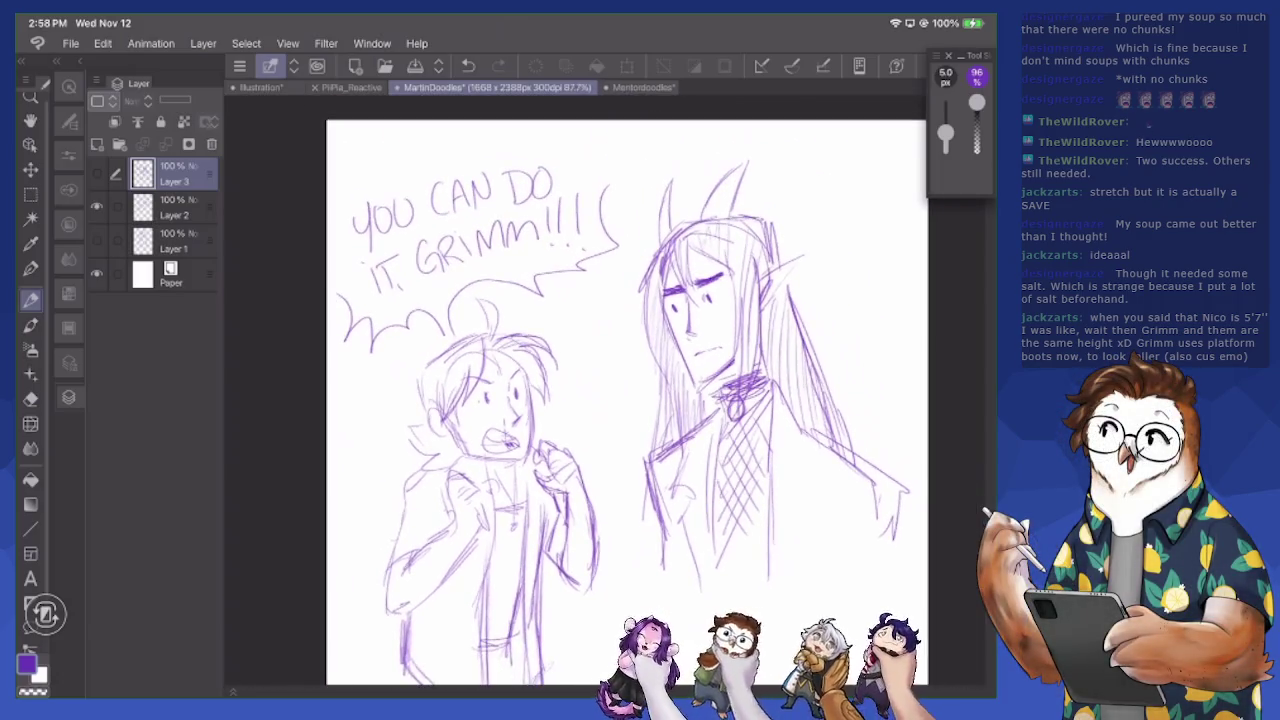
scroll(600, 390, "down", 1)
Select the tall horned character with a freehand lasso
key("m")
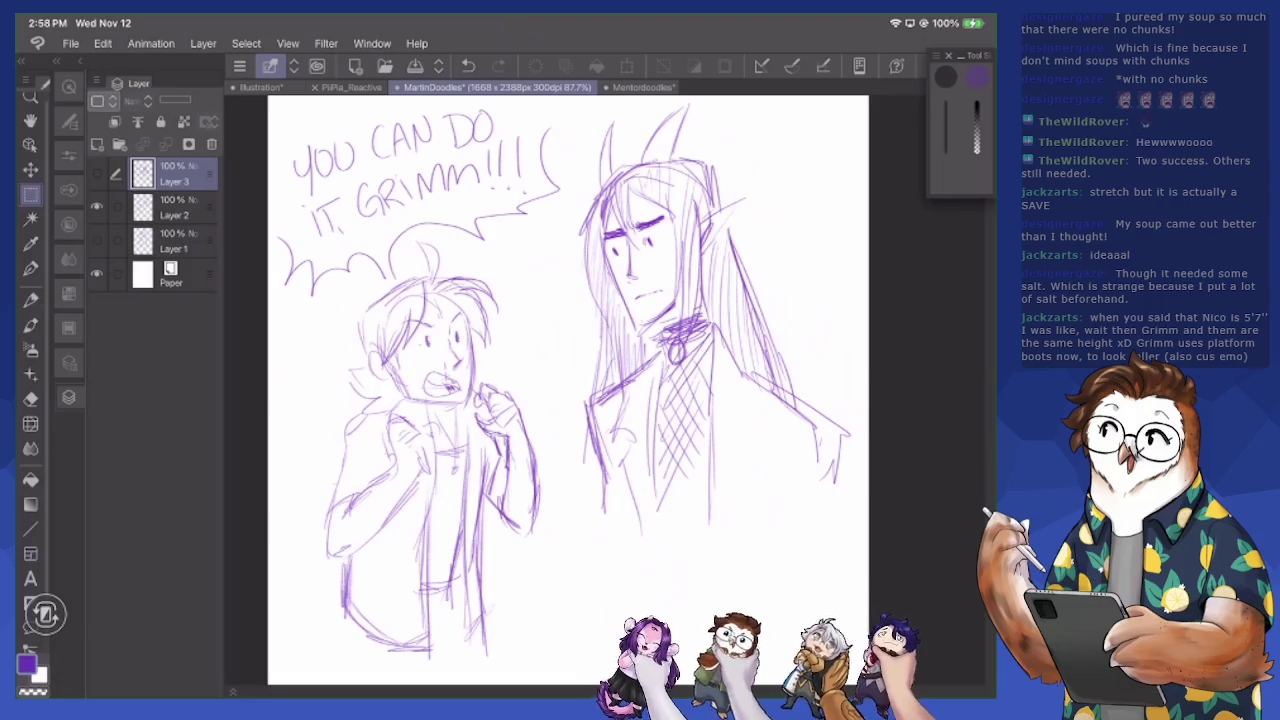
left_click_drag(555, 280, 608, 418)
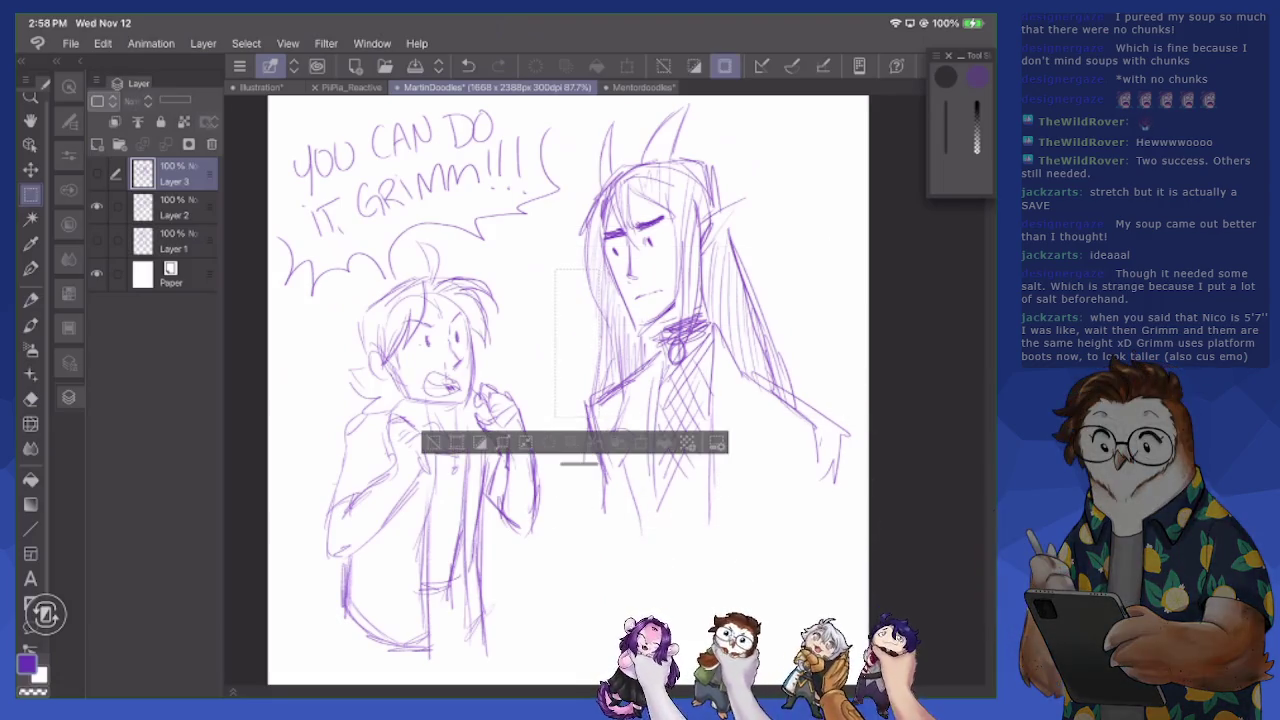
left_click(140, 83)
left_click(155, 190)
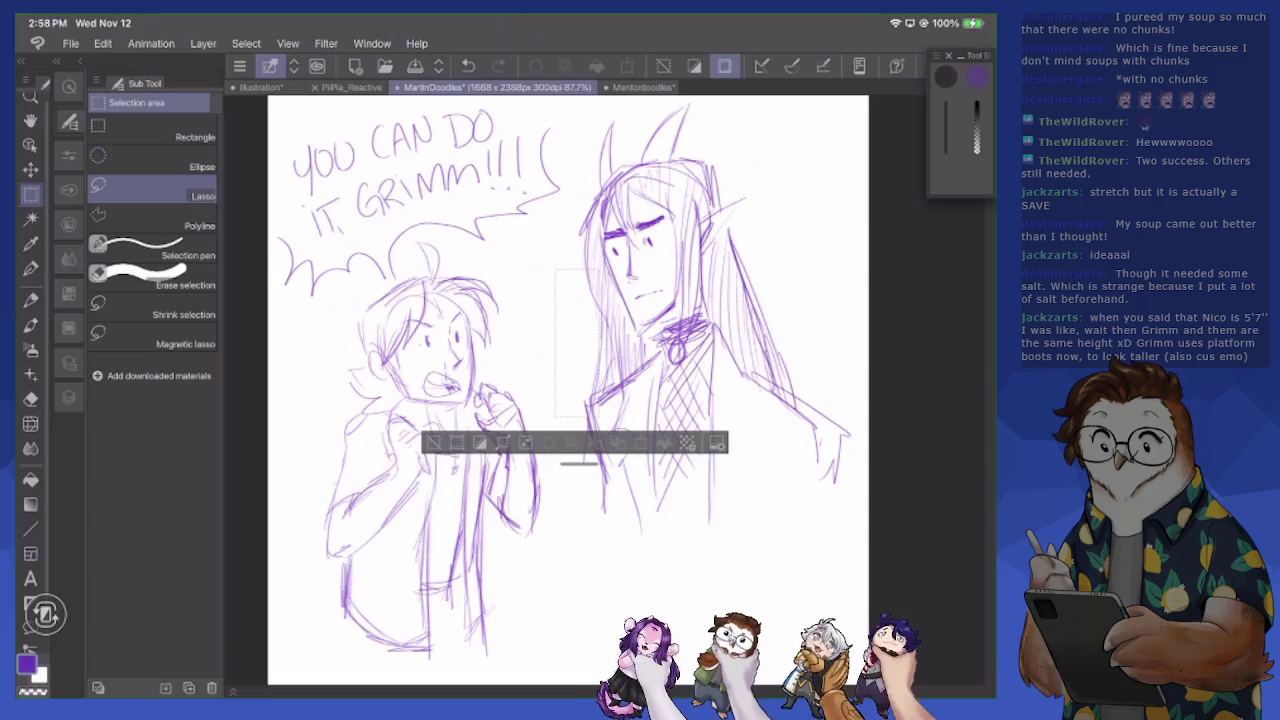
mouse_move(552, 420)
left_mouse_down()
mouse_move(612, 90)
mouse_move(560, 400)
left_mouse_up()
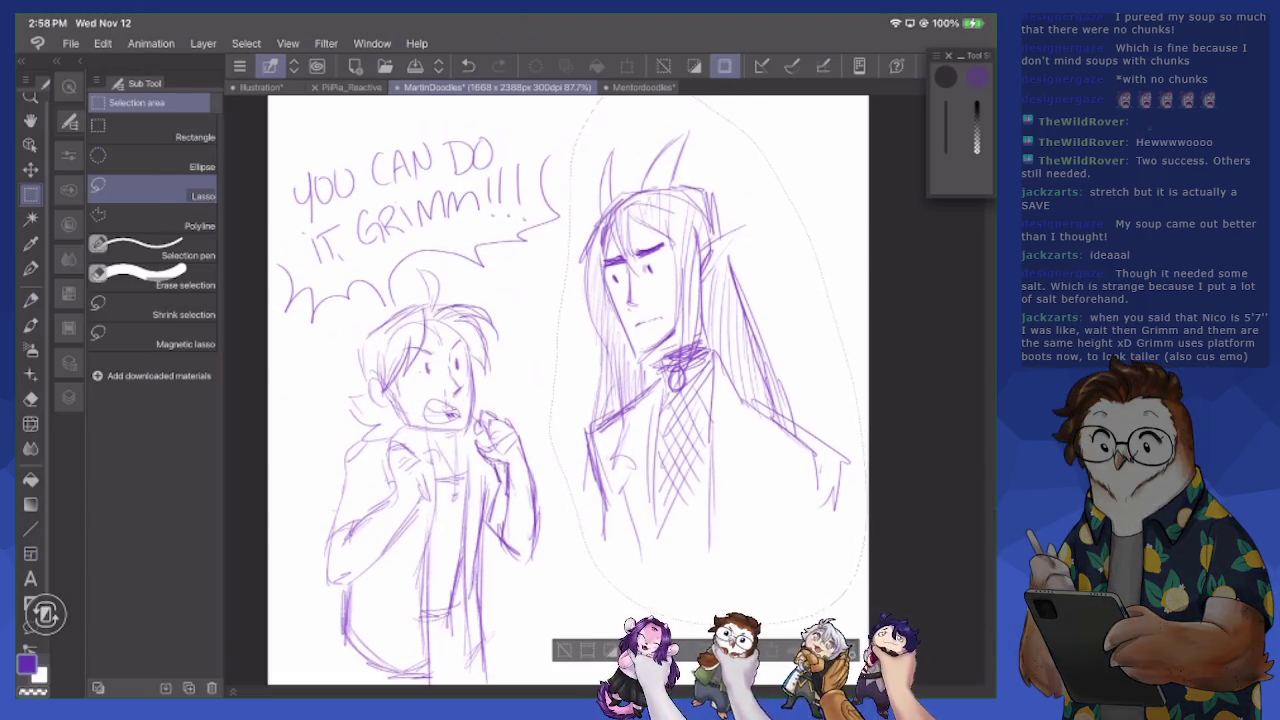
Move the selected horned character down and slightly left
left_click(140, 83)
left_click(30, 170)
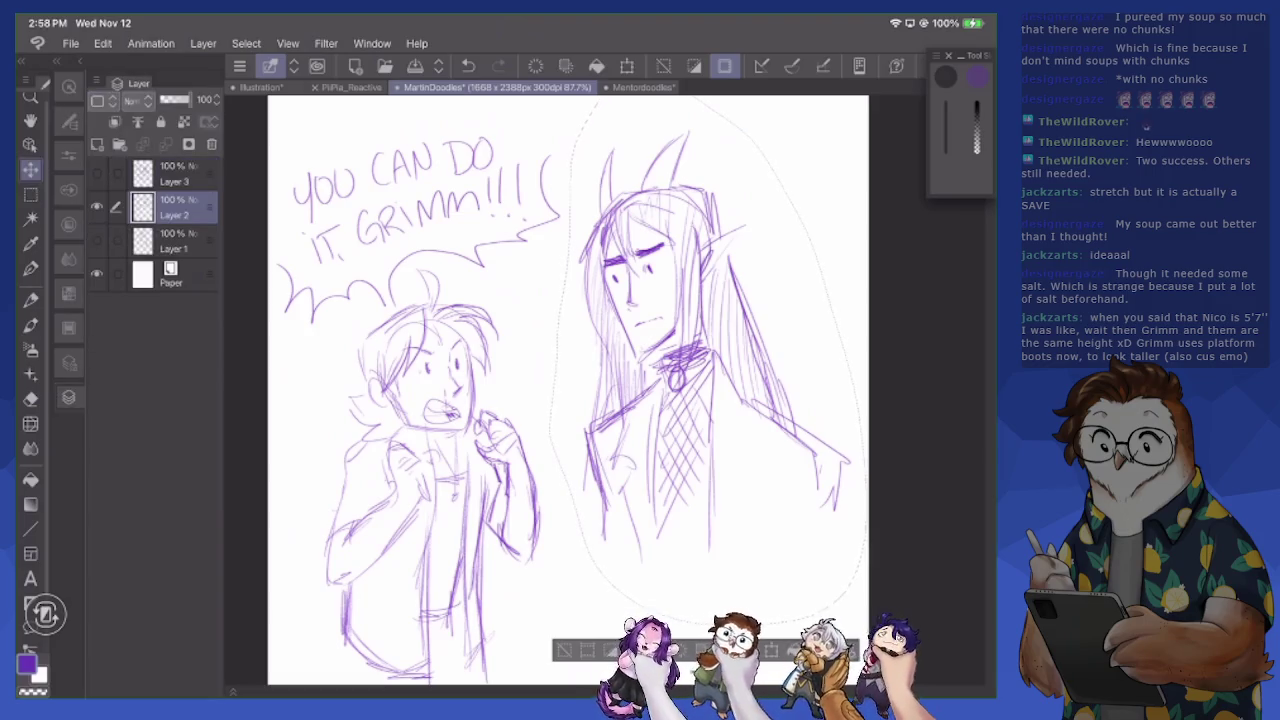
left_click_drag(660, 300, 652, 346)
left_click_drag(690, 418, 685, 413)
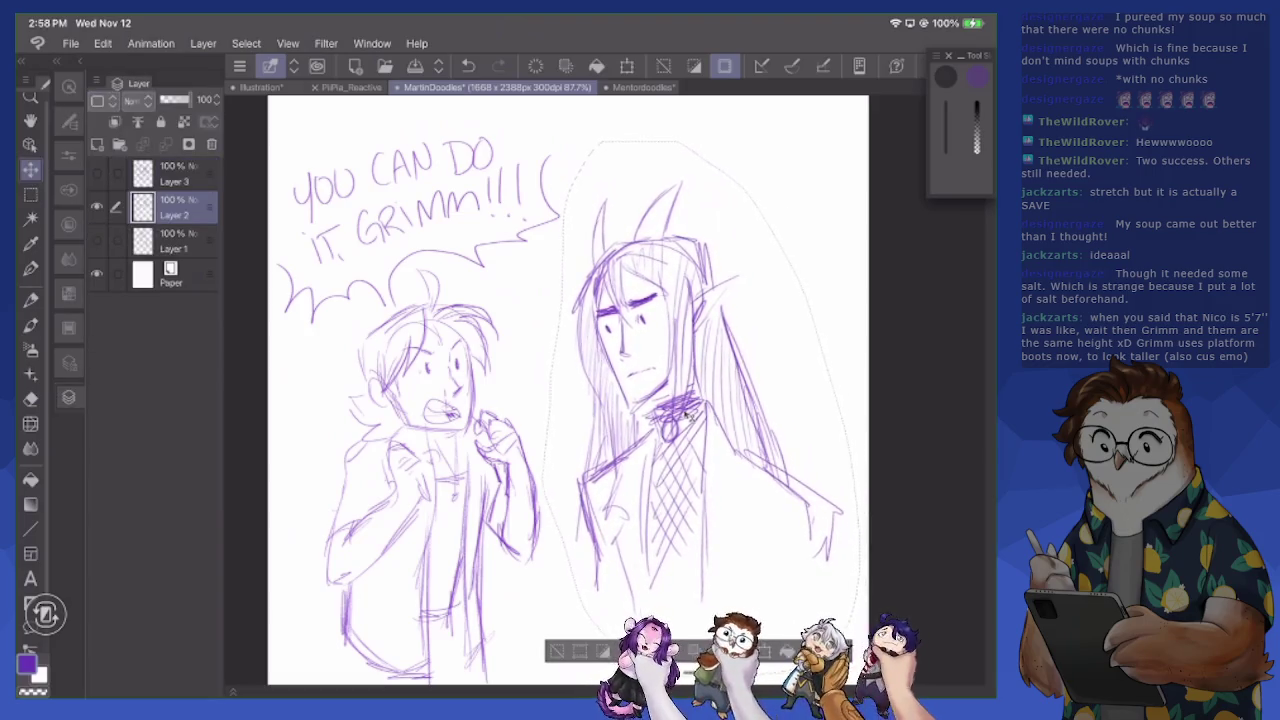
Shrink the horned character slightly with Ctrl+T, lower it a bit, and confirm
key("ctrl+t")
left_click_drag(860, 675, 832, 630)
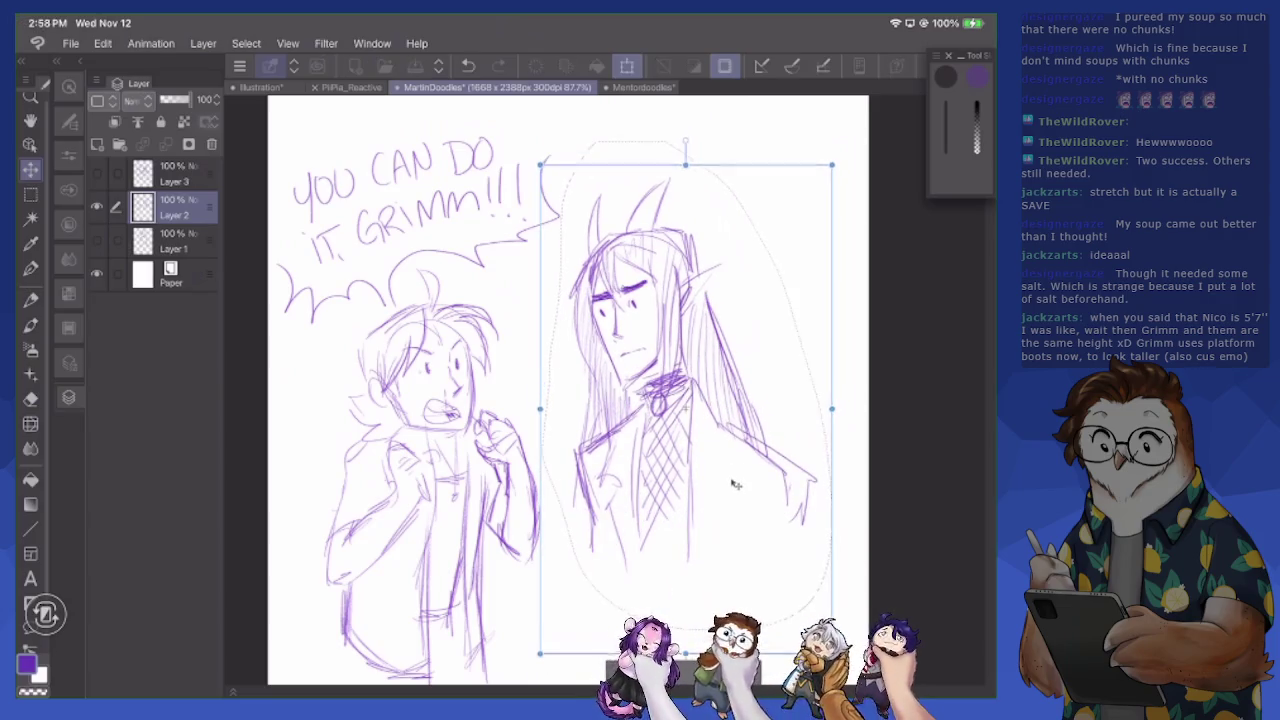
left_click_drag(686, 385, 683, 416)
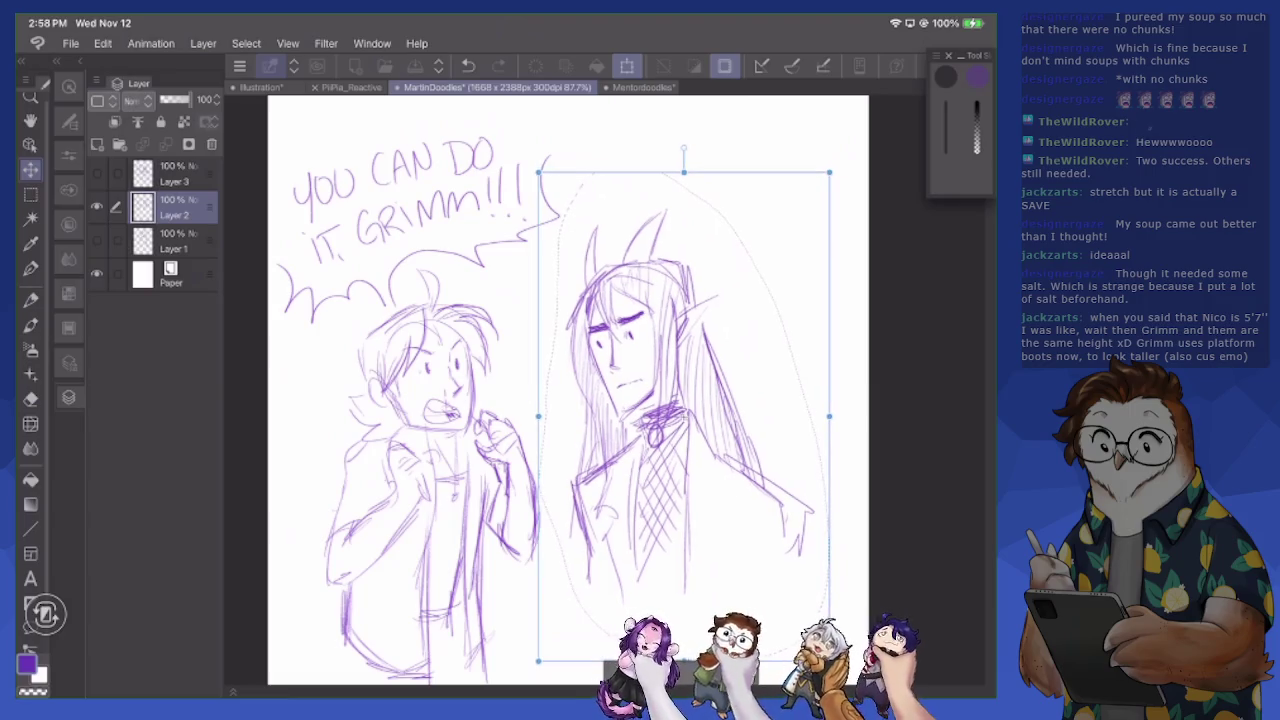
key("Return")
Erase stray marks near the horned character's face and draw eyes on both characters
key("e")
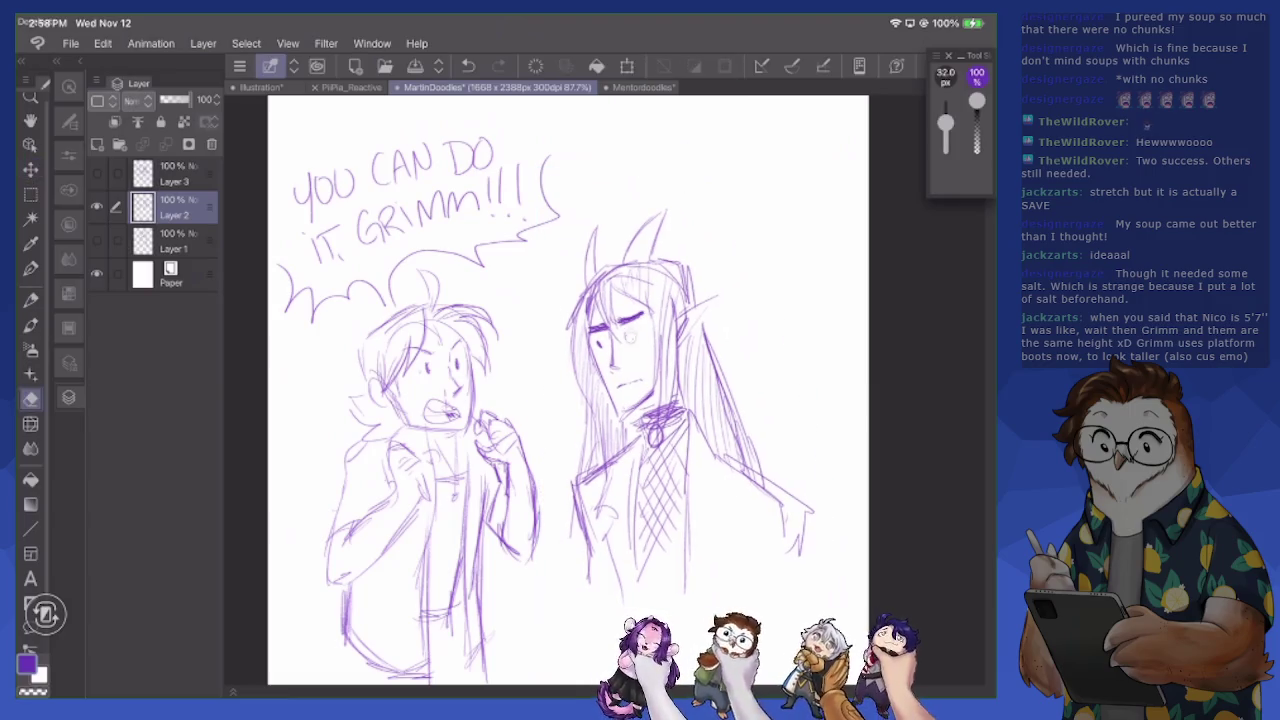
mouse_move(458, 355)
left_mouse_down()
mouse_move(460, 372)
mouse_move(414, 380)
left_mouse_up()
key("k")
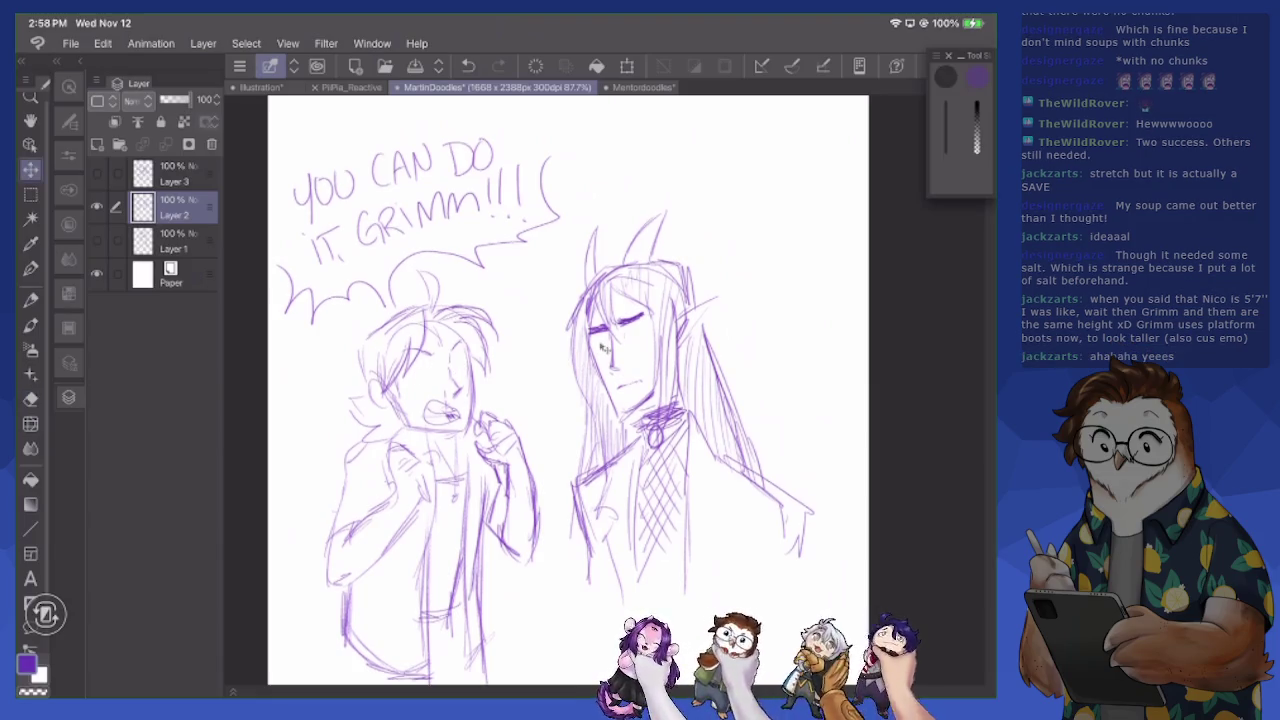
key("p")
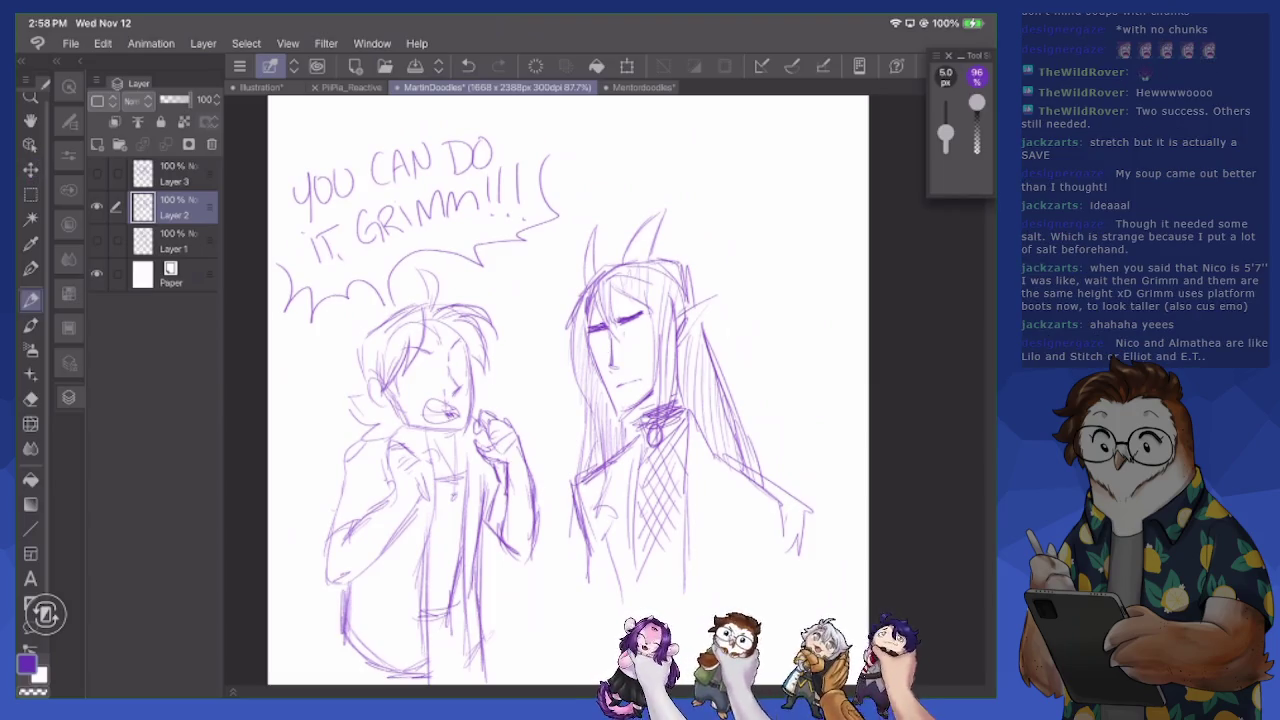
left_click_drag(425, 363, 425, 373)
mouse_move(597, 341)
left_mouse_down()
mouse_move(595, 353)
mouse_move(621, 345)
left_mouse_up()
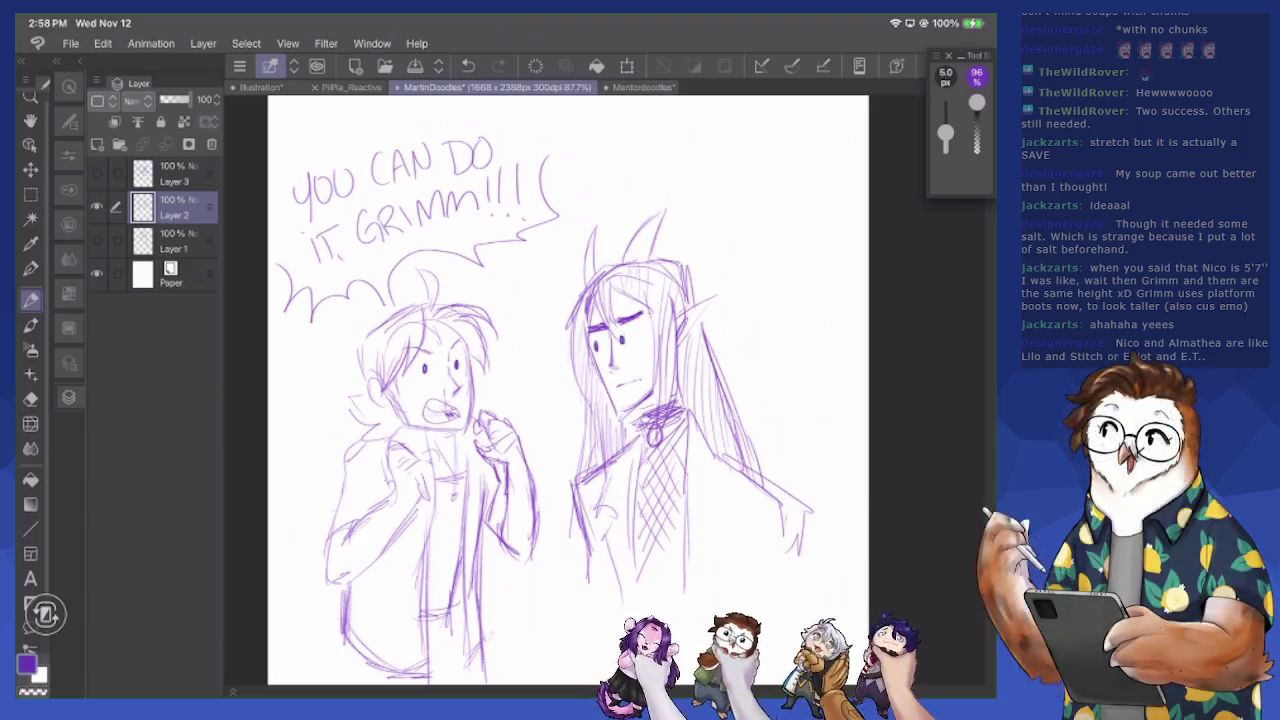
mouse_move(618, 323)
left_mouse_down()
mouse_move(640, 318)
mouse_move(648, 346)
mouse_move(606, 342)
mouse_move(588, 384)
left_mouse_up()
Erase a stray mark and replace the horned character's dot eye with a closed eye
key("e")
key("p")
key("e")
key("p")
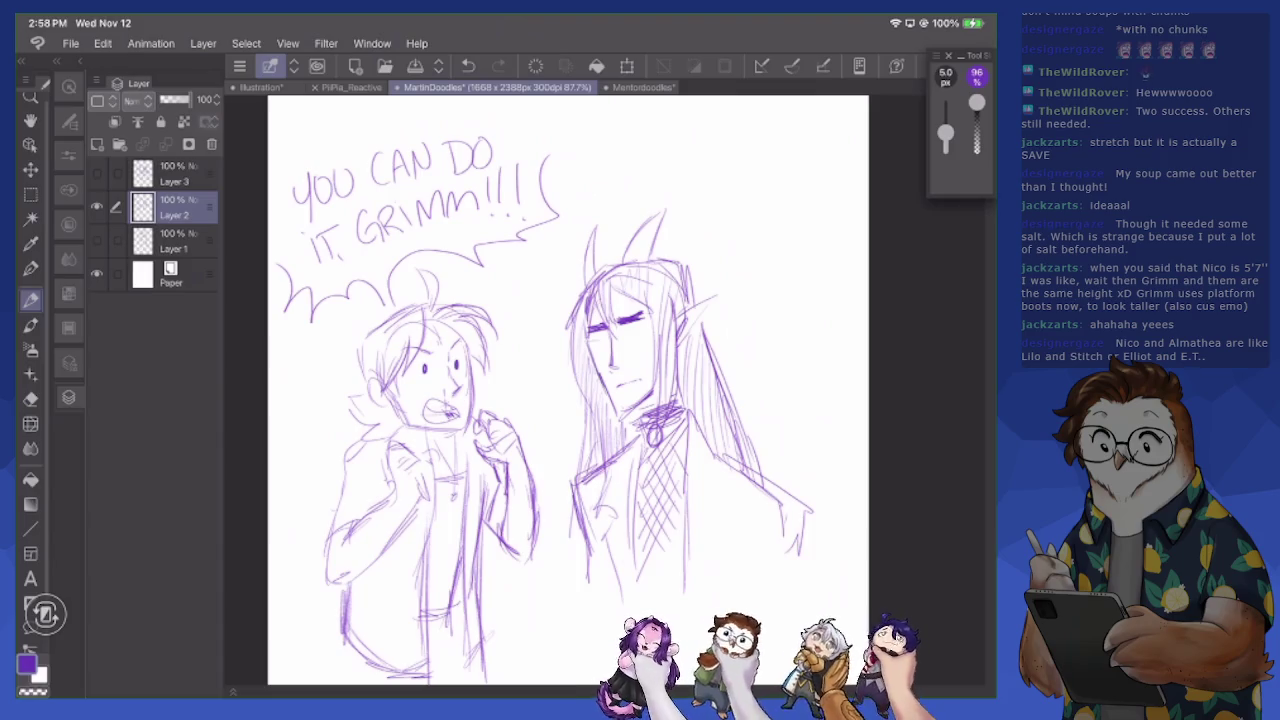
key("e")
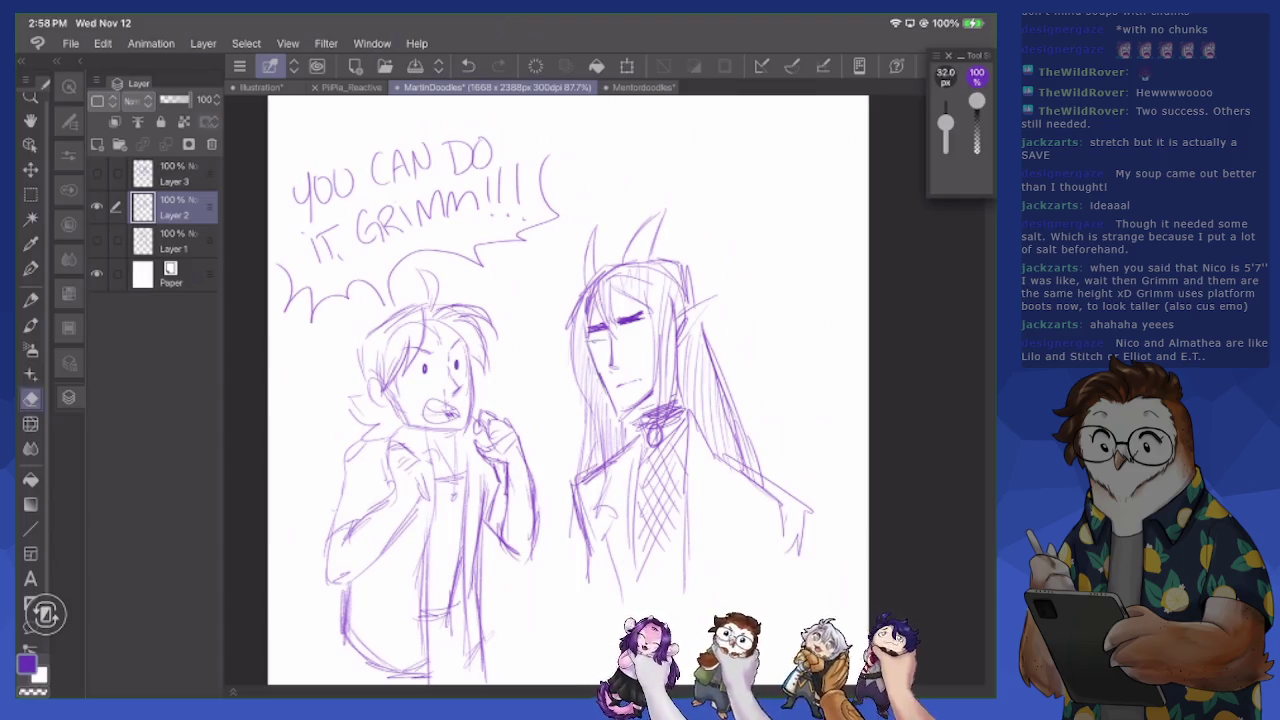
key("p")
key("e")
left_click_drag(588, 340, 598, 346)
key("p")
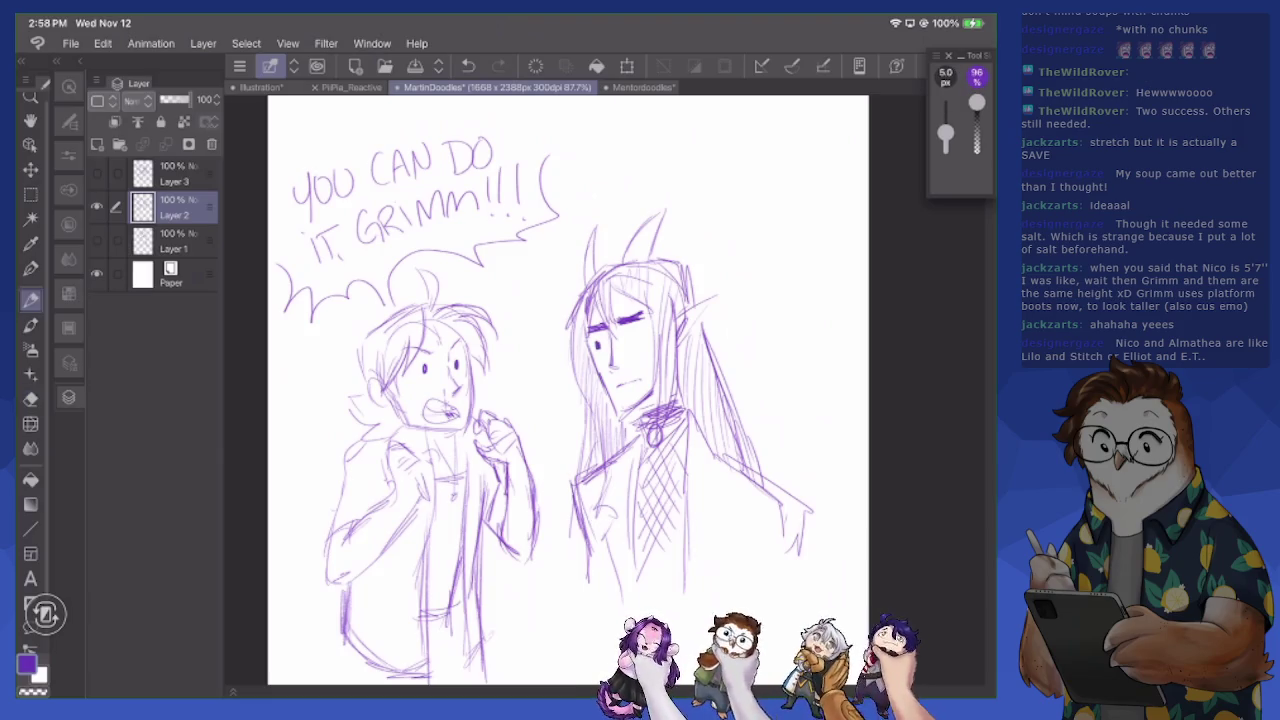
key("e")
mouse_move(594, 341)
left_mouse_down()
mouse_move(604, 325)
mouse_move(627, 345)
left_mouse_up()
key("p")
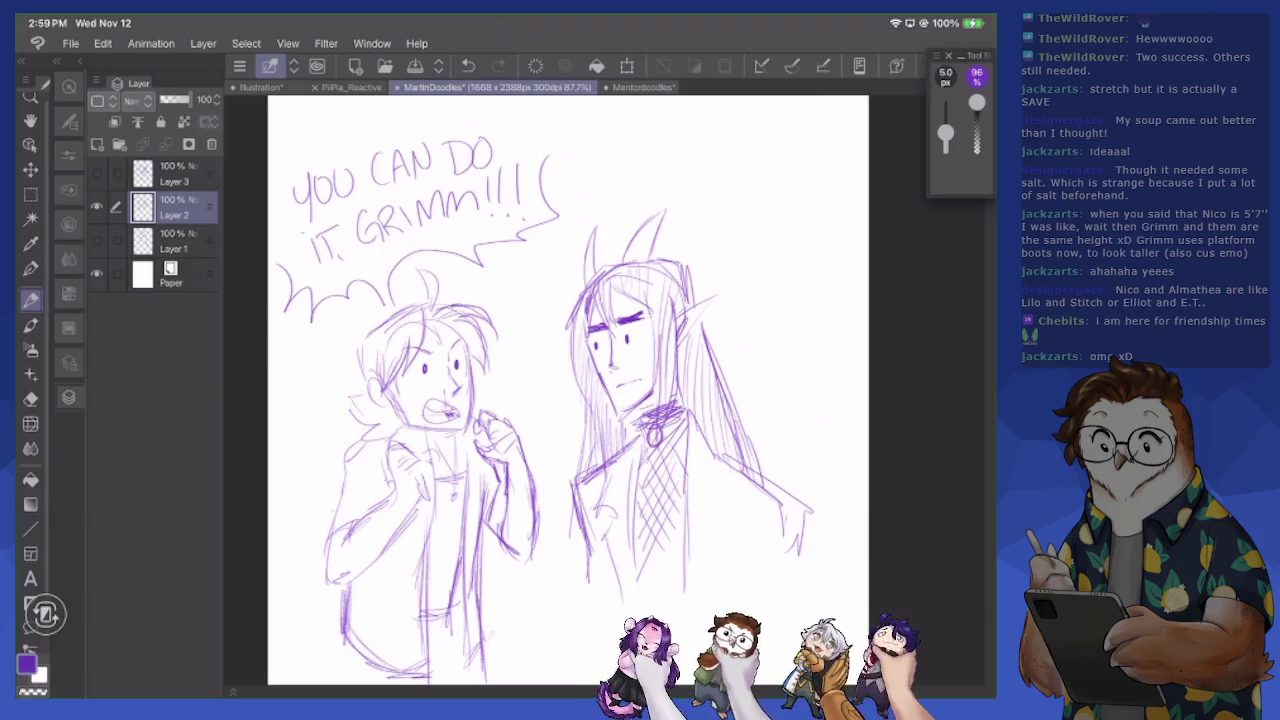
Lighten the shorter character's nose lines, add mouth strokes, and erase a chest stroke
key("e")
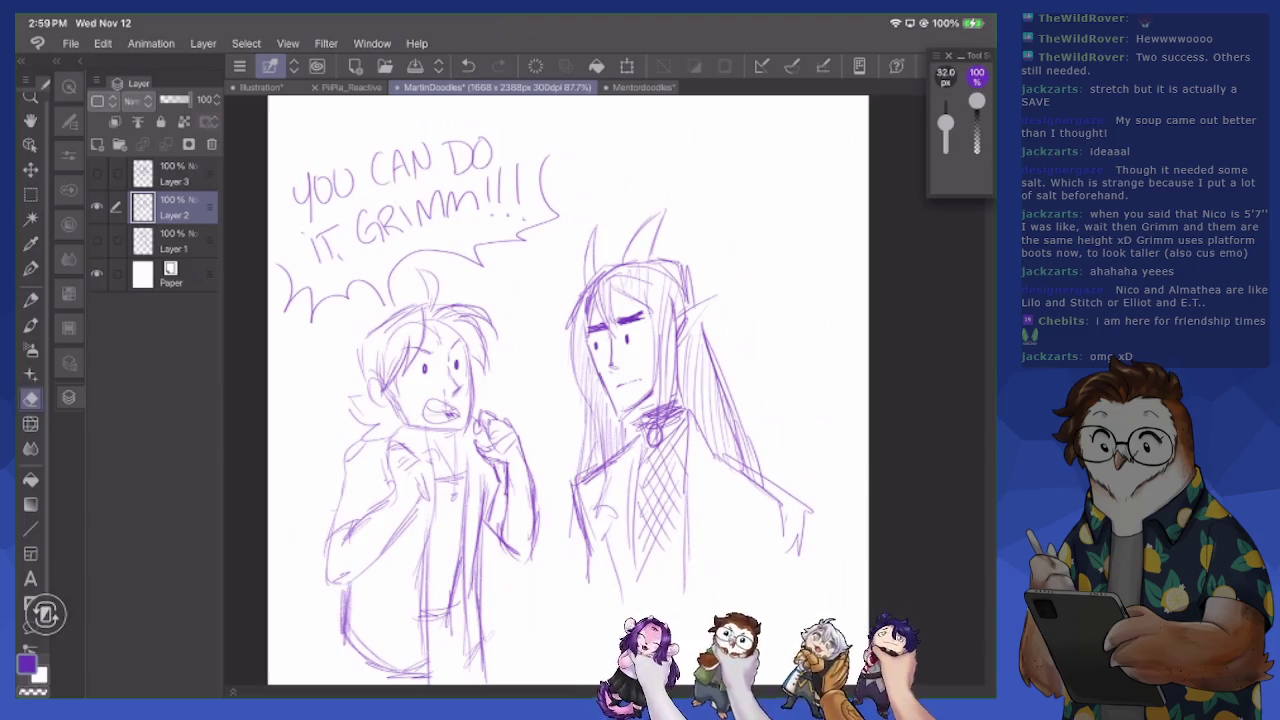
left_click_drag(442, 382, 448, 402)
key("p")
left_click_drag(442, 438, 450, 452)
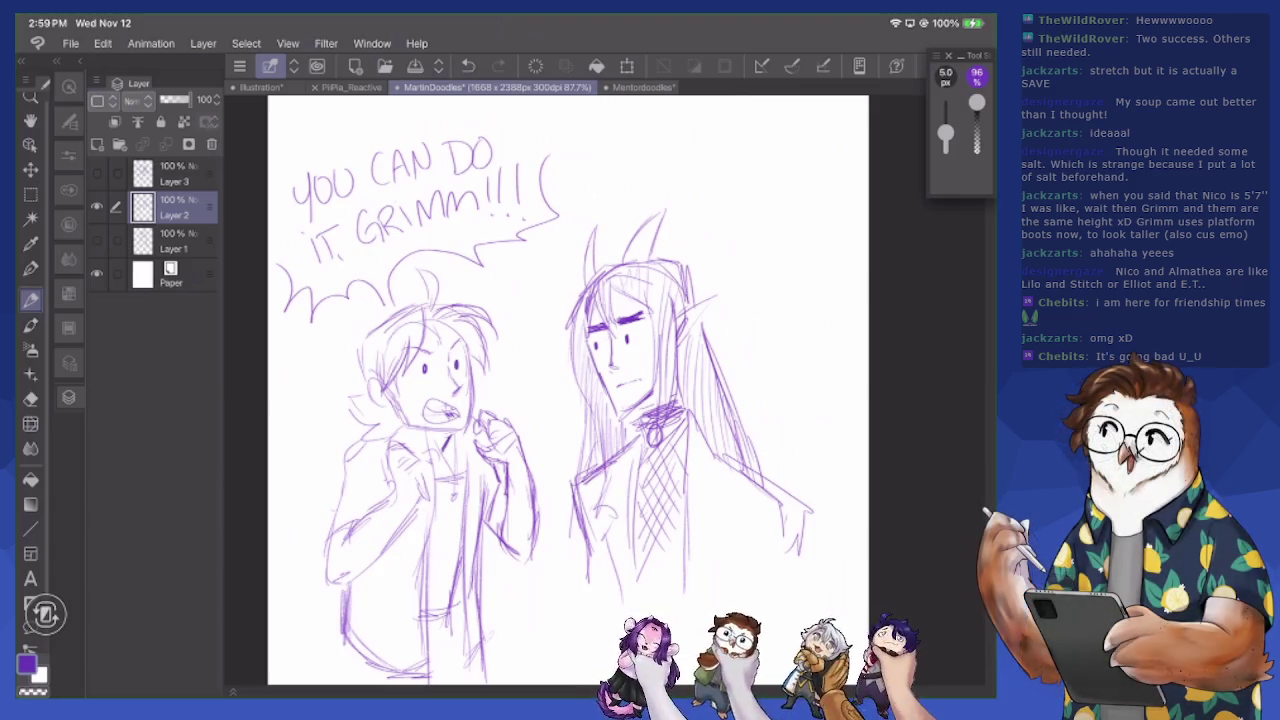
key("e")
mouse_move(432, 446)
left_mouse_down()
mouse_move(436, 476)
mouse_move(416, 512)
mouse_move(384, 484)
mouse_move(387, 462)
mouse_move(432, 500)
left_mouse_up()
key("p")
Refine the shorter character's raised hand with the eraser
key("e")
key("p")
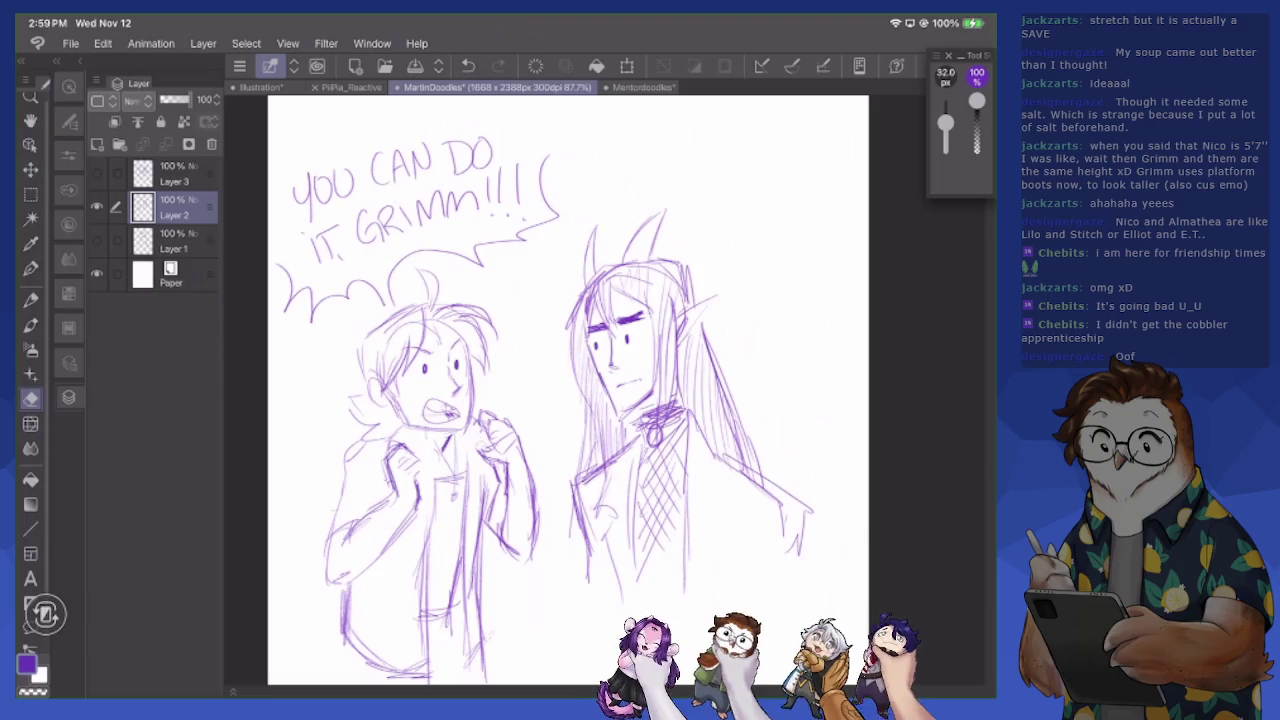
key("e")
mouse_move(480, 446)
left_mouse_down()
mouse_move(478, 426)
mouse_move(480, 452)
mouse_move(505, 462)
mouse_move(504, 418)
left_mouse_up()
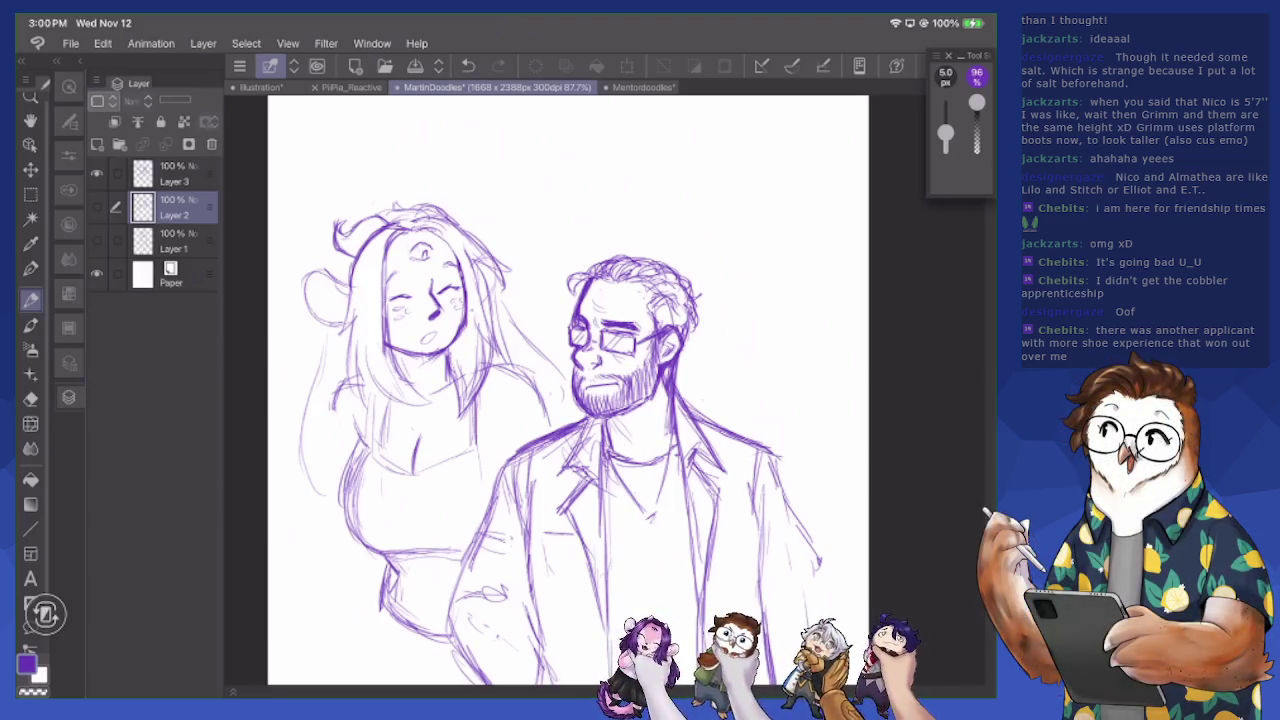
On Layer 3, darken the girl's left torso outline and erase stray torso strokes
left_click(175, 174)
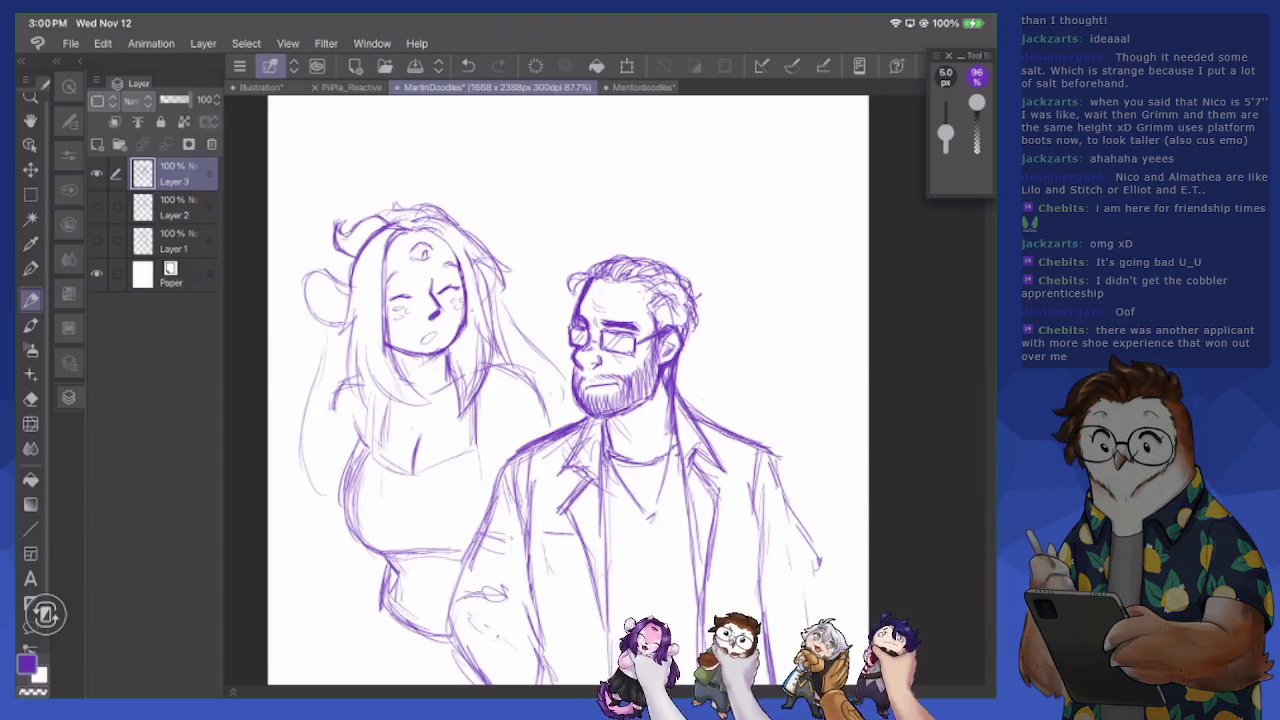
mouse_move(360, 413)
left_mouse_down()
mouse_move(337, 535)
mouse_move(392, 554)
left_mouse_up()
left_click(30, 397)
left_click_drag(366, 456, 350, 542)
left_click_drag(362, 478, 356, 488)
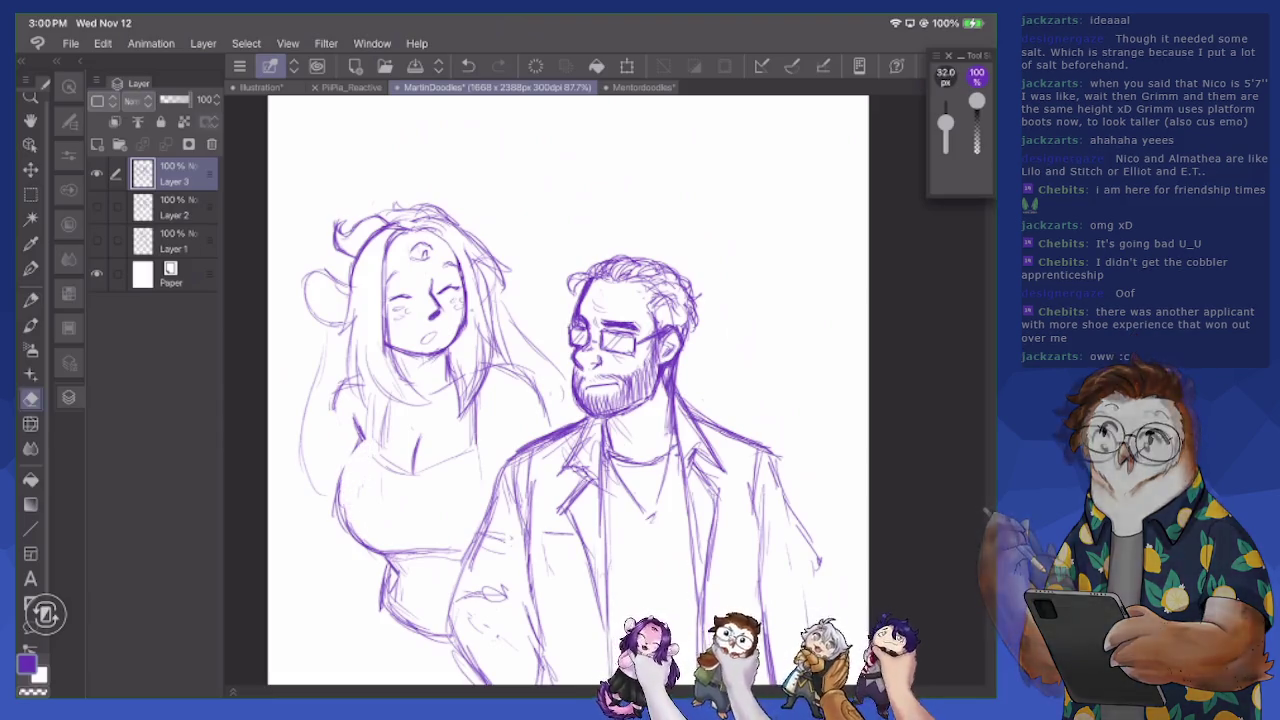
left_click(30, 298)
Darken the girl's shoulder, arm, and lower torso outlines
left_click_drag(340, 408, 332, 456)
mouse_move(348, 374)
left_mouse_down()
mouse_move(328, 452)
mouse_move(334, 406)
mouse_move(332, 506)
left_mouse_up()
left_click_drag(350, 460, 338, 522)
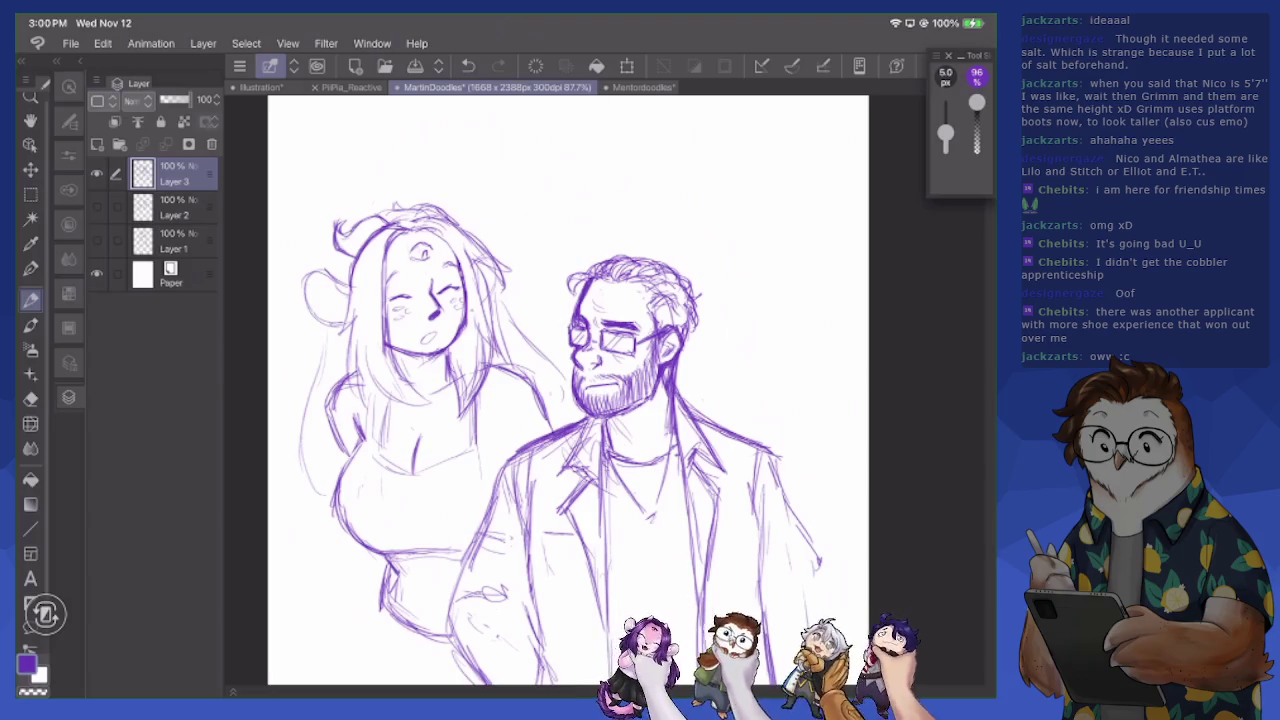
key("e")
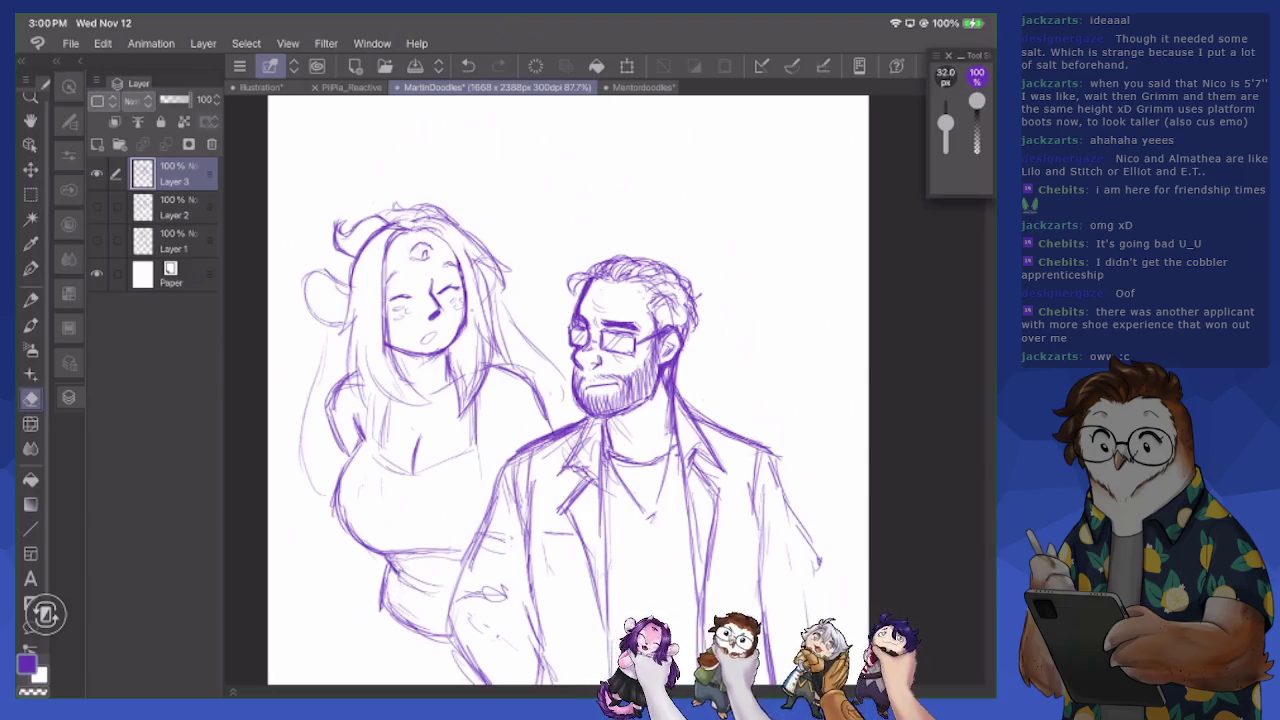
key("p")
mouse_move(390, 562)
left_mouse_down()
mouse_move(424, 580)
mouse_move(410, 588)
mouse_move(422, 596)
left_mouse_up()
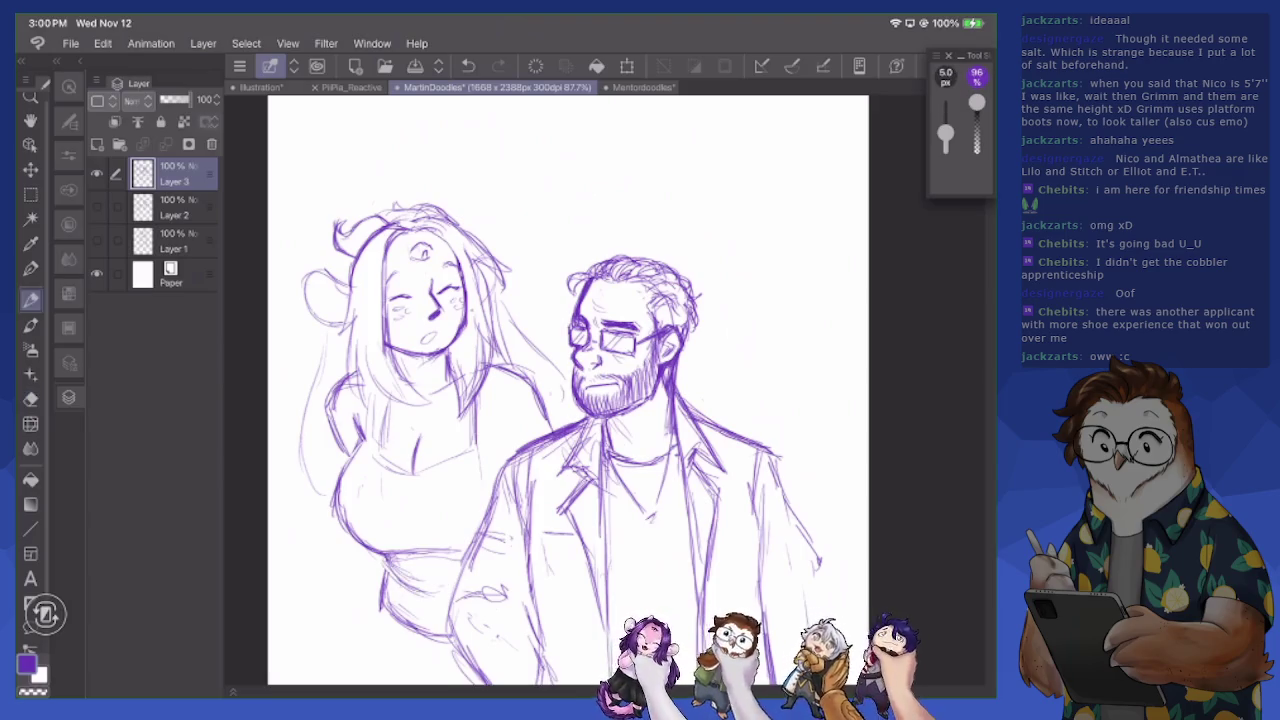
mouse_move(480, 446)
left_mouse_down()
mouse_move(478, 498)
mouse_move(490, 504)
left_mouse_up()
left_click_drag(358, 562, 334, 642)
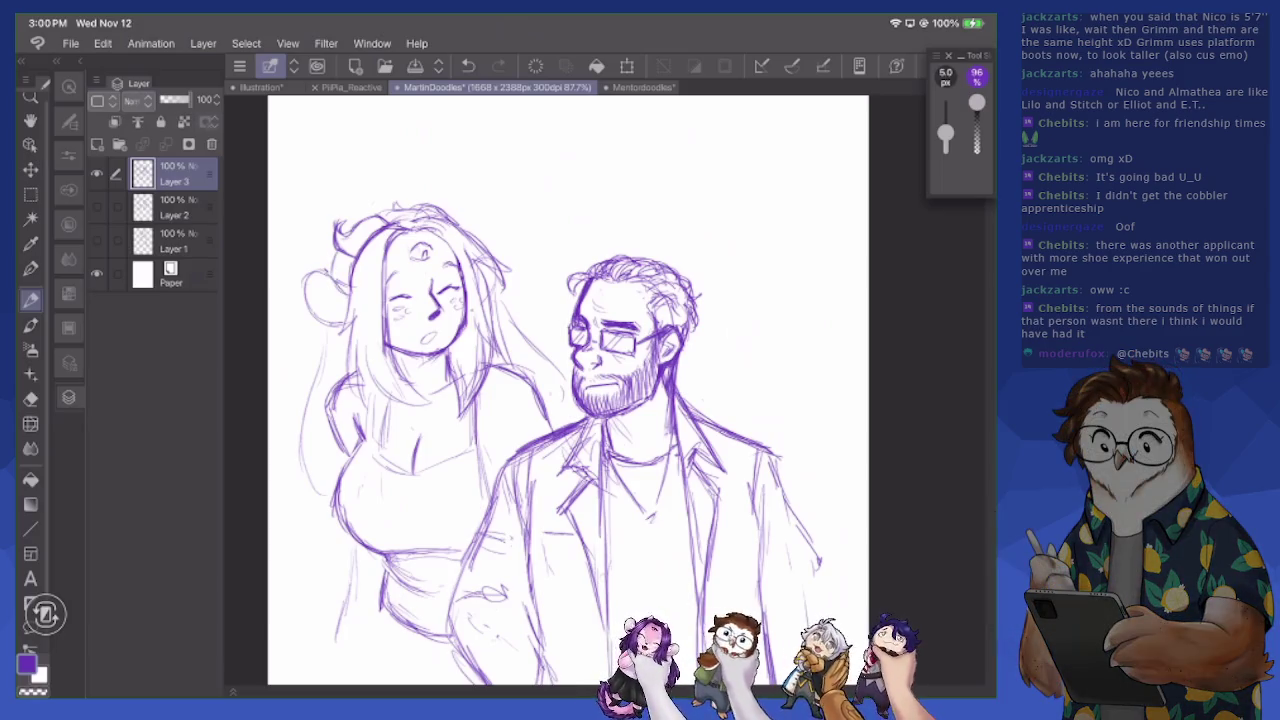
Darken the girl's left ear bun and left hair strand, and stroke her hair and shoulder
mouse_move(318, 302)
left_mouse_down()
mouse_move(330, 291)
mouse_move(346, 311)
mouse_move(345, 291)
mouse_move(336, 314)
mouse_move(346, 310)
mouse_move(326, 304)
mouse_move(344, 334)
left_mouse_up()
key("e")
key("p")
mouse_move(346, 312)
left_mouse_down()
mouse_move(336, 342)
mouse_move(348, 392)
mouse_move(368, 410)
left_mouse_up()
mouse_move(362, 344)
left_mouse_down()
mouse_move(360, 392)
mouse_move(436, 400)
mouse_move(400, 376)
left_mouse_up()
mouse_move(406, 374)
left_mouse_down()
mouse_move(436, 400)
mouse_move(462, 388)
left_mouse_up()
mouse_move(460, 410)
left_mouse_down()
mouse_move(494, 360)
mouse_move(462, 418)
left_mouse_up()
Erase strokes near the girl's shoulder and add short strokes along her shoulder and right hair edge
key("e")
left_click_drag(474, 370, 452, 390)
mouse_move(484, 346)
left_mouse_down()
mouse_move(478, 376)
mouse_move(452, 396)
mouse_move(486, 374)
mouse_move(456, 412)
left_mouse_up()
key("p")
mouse_move(460, 368)
left_mouse_down()
mouse_move(450, 416)
mouse_move(460, 406)
left_mouse_up()
mouse_move(490, 336)
left_mouse_down()
mouse_move(474, 382)
mouse_move(484, 364)
left_mouse_up()
left_click_drag(480, 310, 498, 356)
left_click_drag(478, 266, 502, 344)
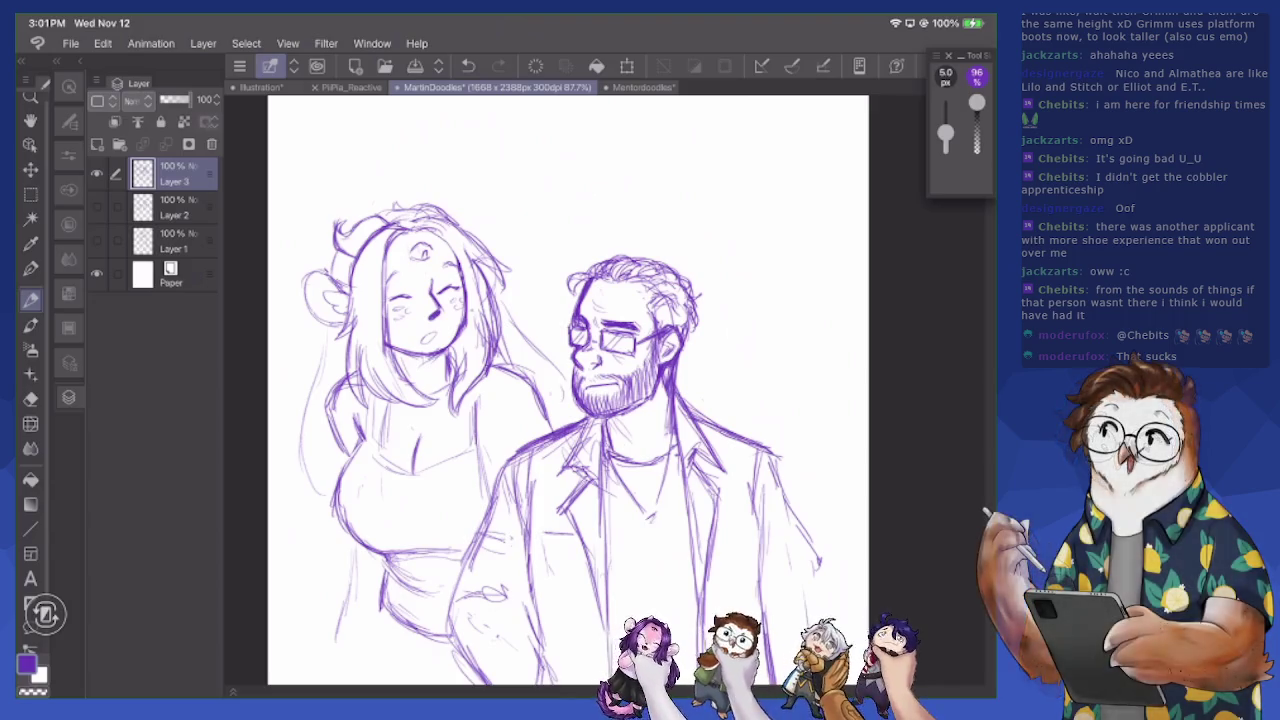
Erase the girl's right hair edge and redraw long strands on her left and lower hair
scroll(550, 390, "up", 1)
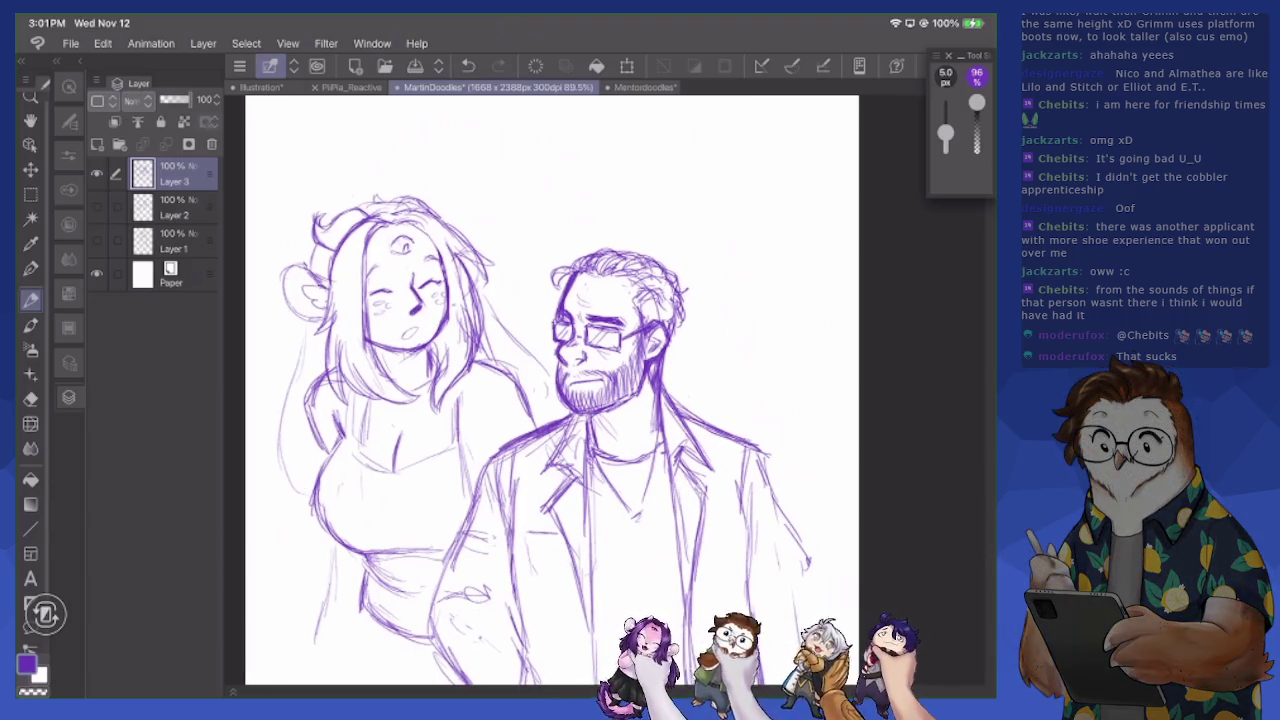
key("e")
left_click_drag(490, 300, 547, 395)
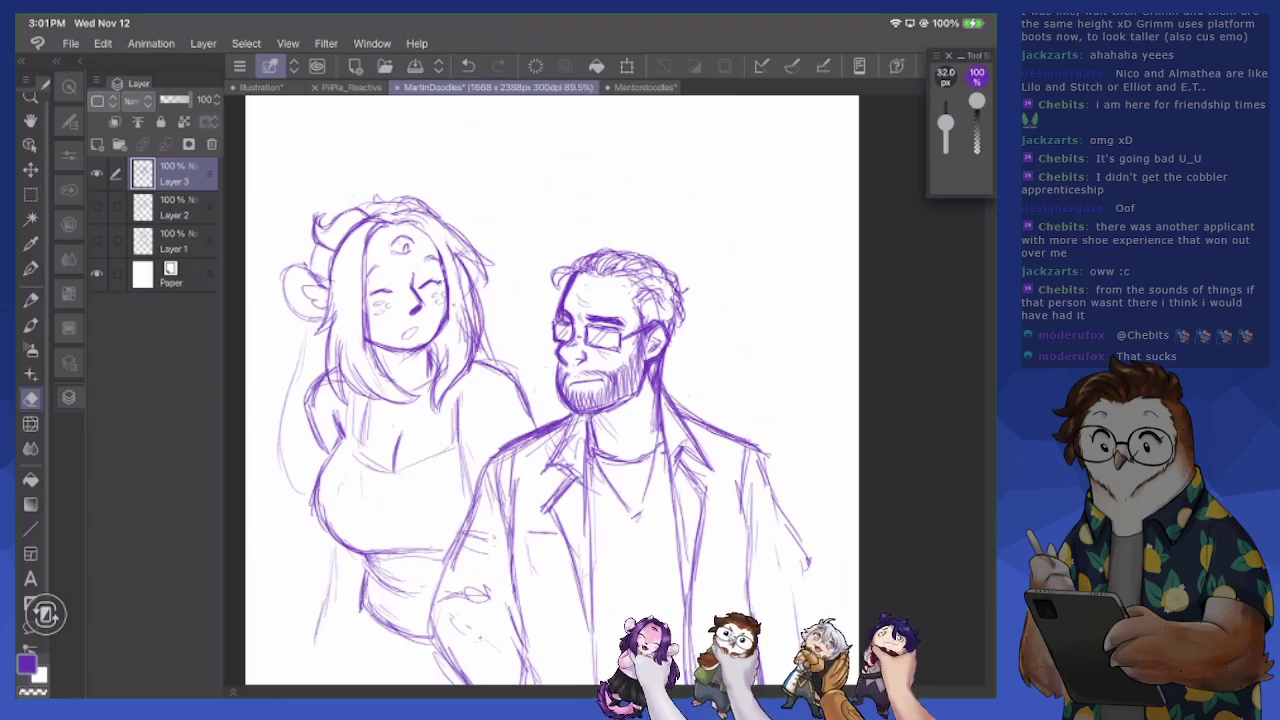
key("p")
mouse_move(302, 326)
left_mouse_down()
mouse_move(266, 470)
mouse_move(272, 532)
left_mouse_up()
mouse_move(276, 458)
left_mouse_down()
mouse_move(305, 550)
mouse_move(322, 562)
left_mouse_up()
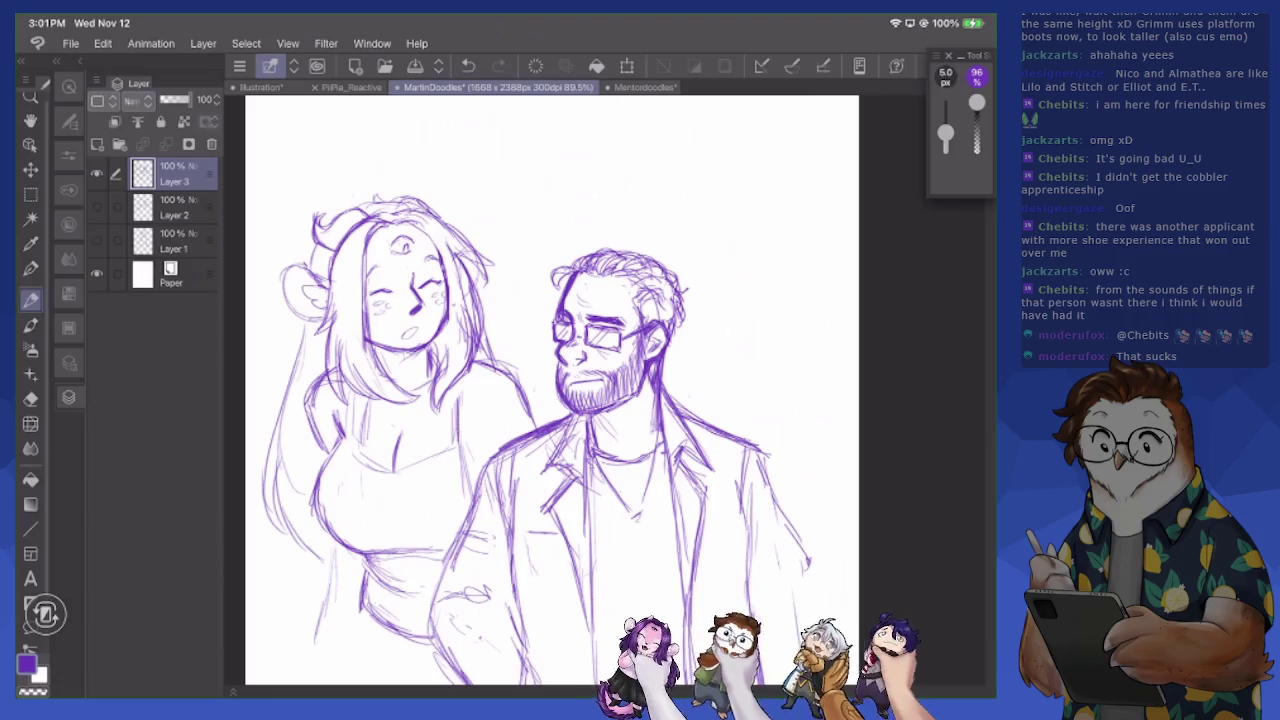
Add more strands down the middle of the girl's hair
left_click_drag(550, 390, 630, 302)
left_click_drag(400, 354, 392, 376)
left_click_drag(400, 308, 388, 372)
left_click_drag(412, 452, 416, 622)
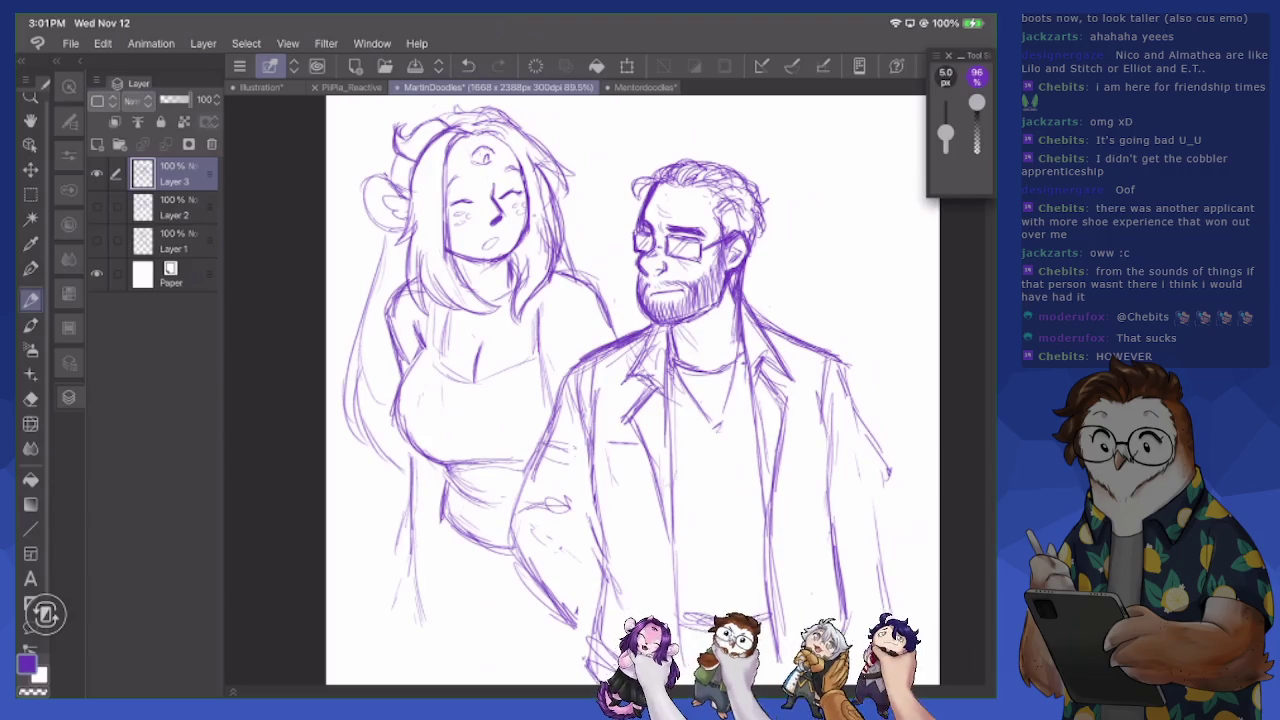
Erase the girl's lower-left hair strokes
key("e")
left_click_drag(420, 598, 420, 616)
left_click_drag(412, 548, 400, 604)
left_click_drag(412, 480, 408, 542)
left_click_drag(412, 458, 412, 492)
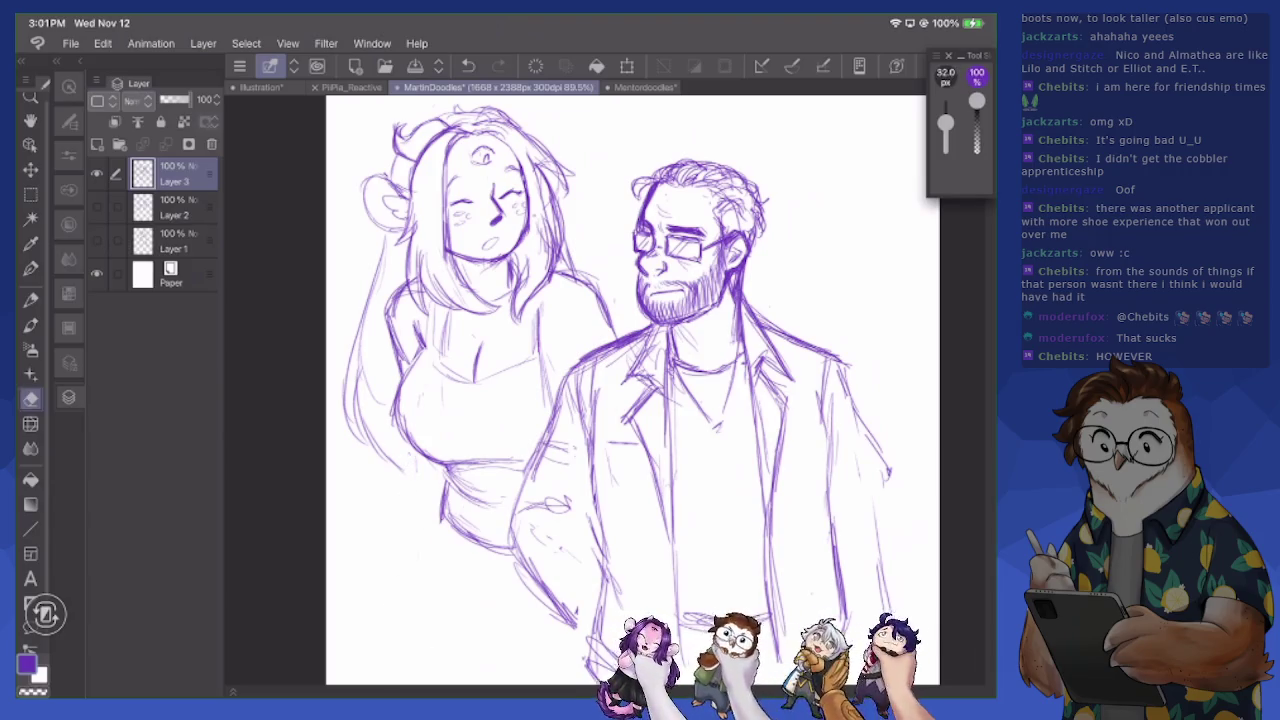
key("p")
Add strokes inside the man's glasses lens
scroll(630, 390, "up", 2)
scroll(630, 390, "up", 1)
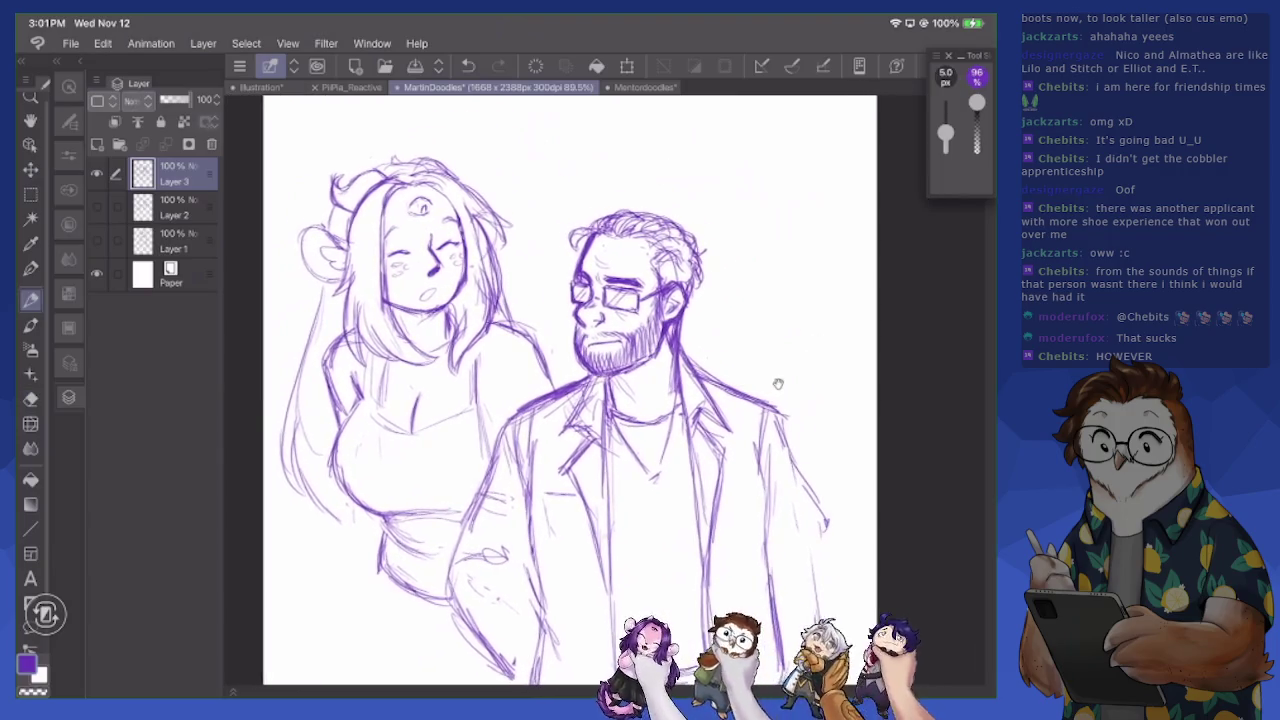
scroll(630, 390, "up", 1)
scroll(575, 390, "left", 2)
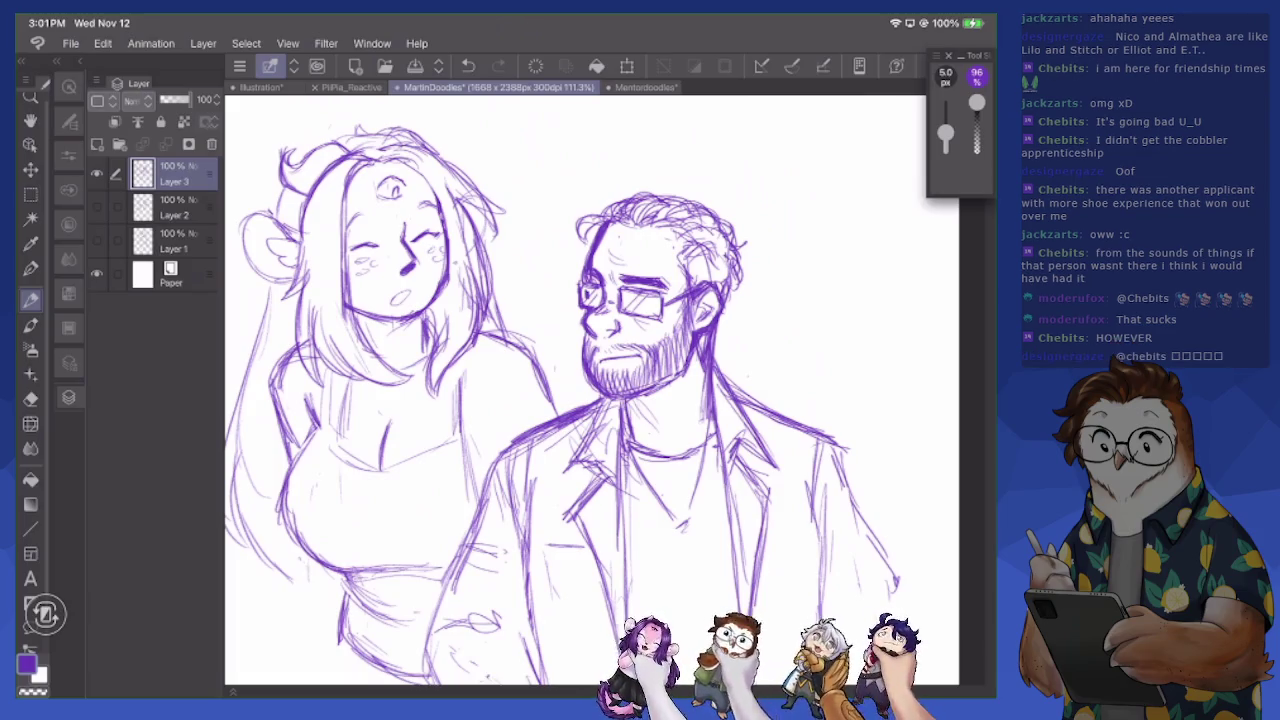
mouse_move(624, 300)
left_mouse_down()
mouse_move(648, 296)
mouse_move(596, 297)
left_mouse_up()
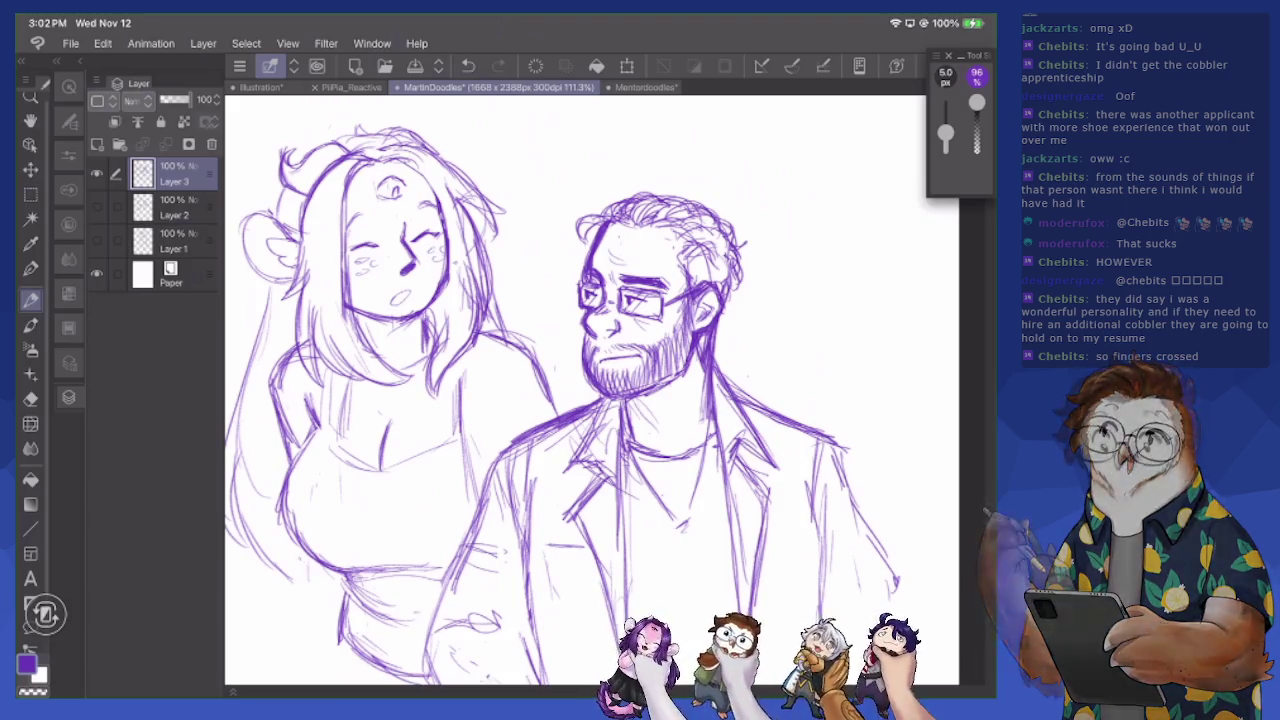
Darken the man's neck, shirt collar, lapel and jacket edge
mouse_move(617, 397)
left_mouse_down()
mouse_move(620, 445)
mouse_move(718, 432)
mouse_move(686, 458)
mouse_move(632, 456)
mouse_move(630, 476)
left_mouse_up()
left_click_drag(712, 394, 734, 494)
left_click_drag(724, 450, 736, 514)
left_click_drag(712, 396, 724, 446)
left_click_drag(714, 374, 752, 438)
Erase parts of the lapel lines and stray fragments inside the man's jacket
key("e")
mouse_move(714, 348)
left_mouse_down()
mouse_move(720, 370)
mouse_move(772, 404)
left_mouse_up()
mouse_move(600, 404)
left_mouse_down()
mouse_move(614, 422)
mouse_move(568, 516)
mouse_move(598, 496)
left_mouse_up()
left_click_drag(566, 514, 610, 610)
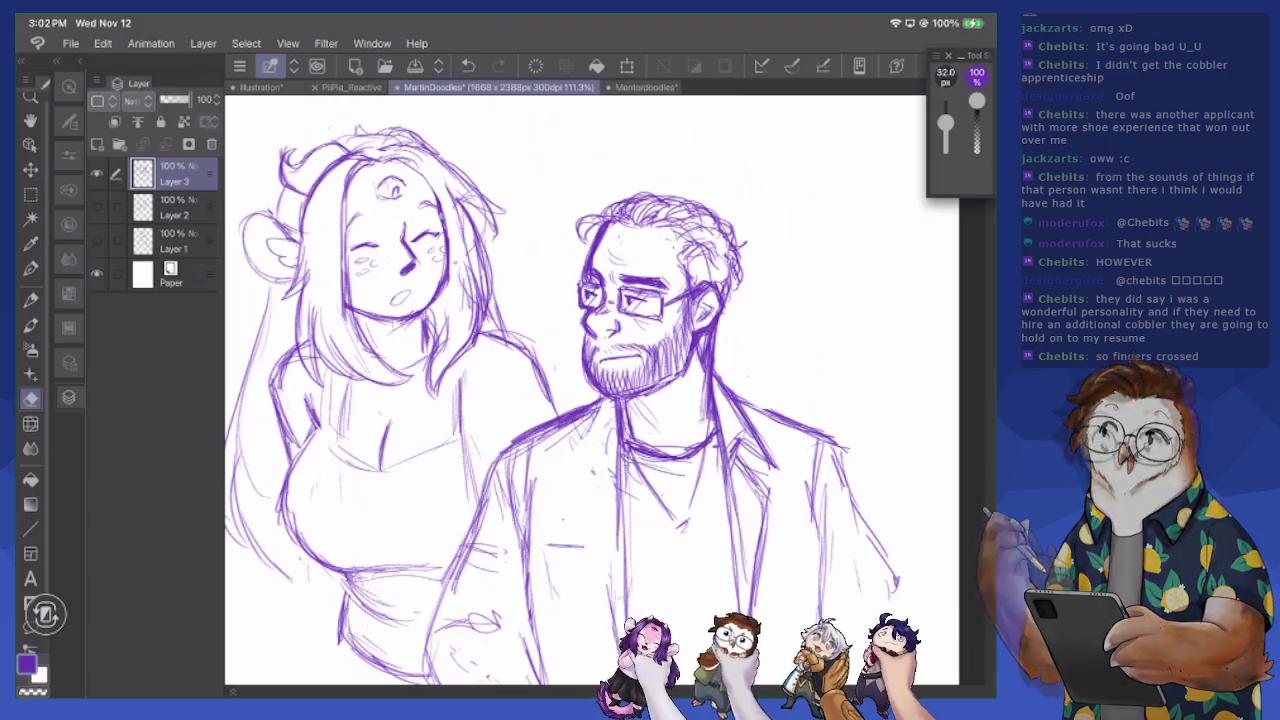
key("p")
Redraw short lines inside the man's jacket and collar
mouse_move(574, 400)
left_mouse_down()
mouse_move(604, 448)
mouse_move(586, 474)
mouse_move(570, 464)
left_mouse_up()
mouse_move(582, 432)
left_mouse_down()
mouse_move(566, 474)
mouse_move(606, 458)
mouse_move(604, 476)
mouse_move(562, 476)
left_mouse_up()
mouse_move(592, 406)
left_mouse_down()
mouse_move(578, 454)
mouse_move(582, 438)
left_mouse_up()
mouse_move(610, 480)
left_mouse_down()
mouse_move(588, 496)
mouse_move(586, 576)
left_mouse_up()
left_click_drag(610, 510, 584, 606)
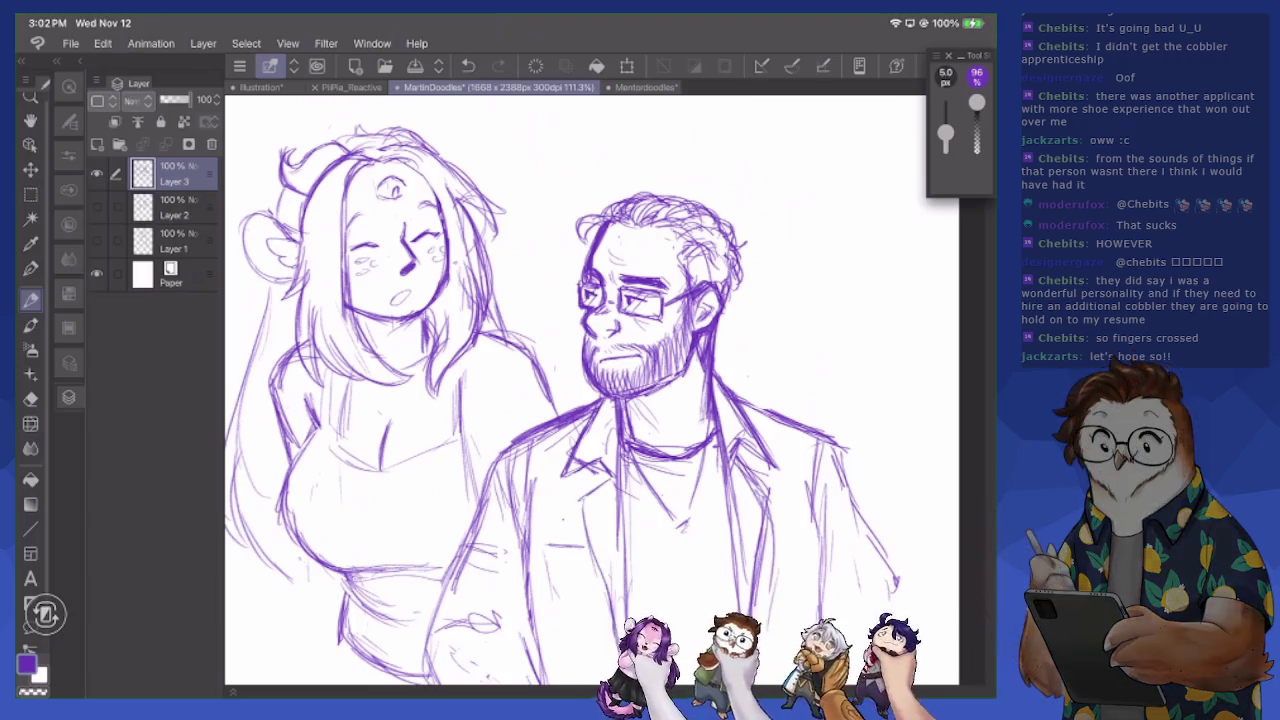
Strengthen the jacket's right edge and centre lines
scroll(590, 390, "down", 3)
scroll(590, 390, "down", 2)
left_click_drag(714, 362, 706, 560)
left_click_drag(586, 468, 594, 546)
left_click_drag(602, 484, 602, 664)
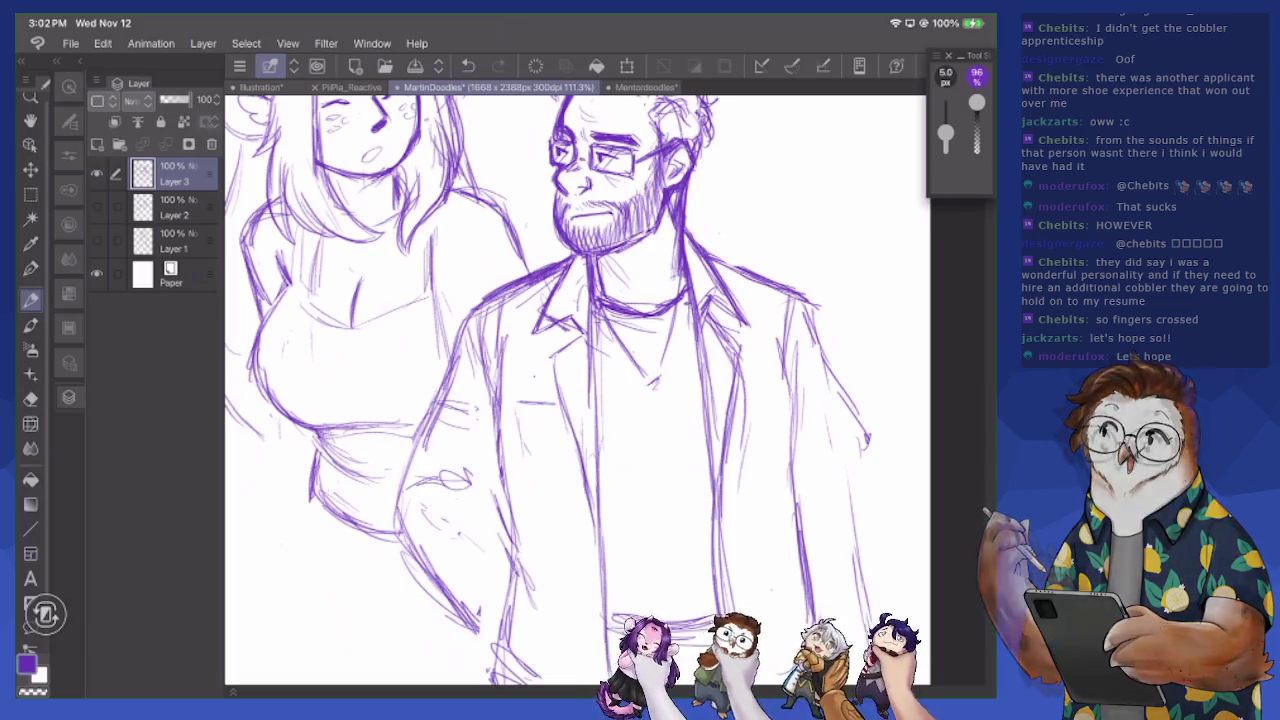
Add short strokes on the woman's hip and erase small bits nearby
scroll(584, 390, "down", 5)
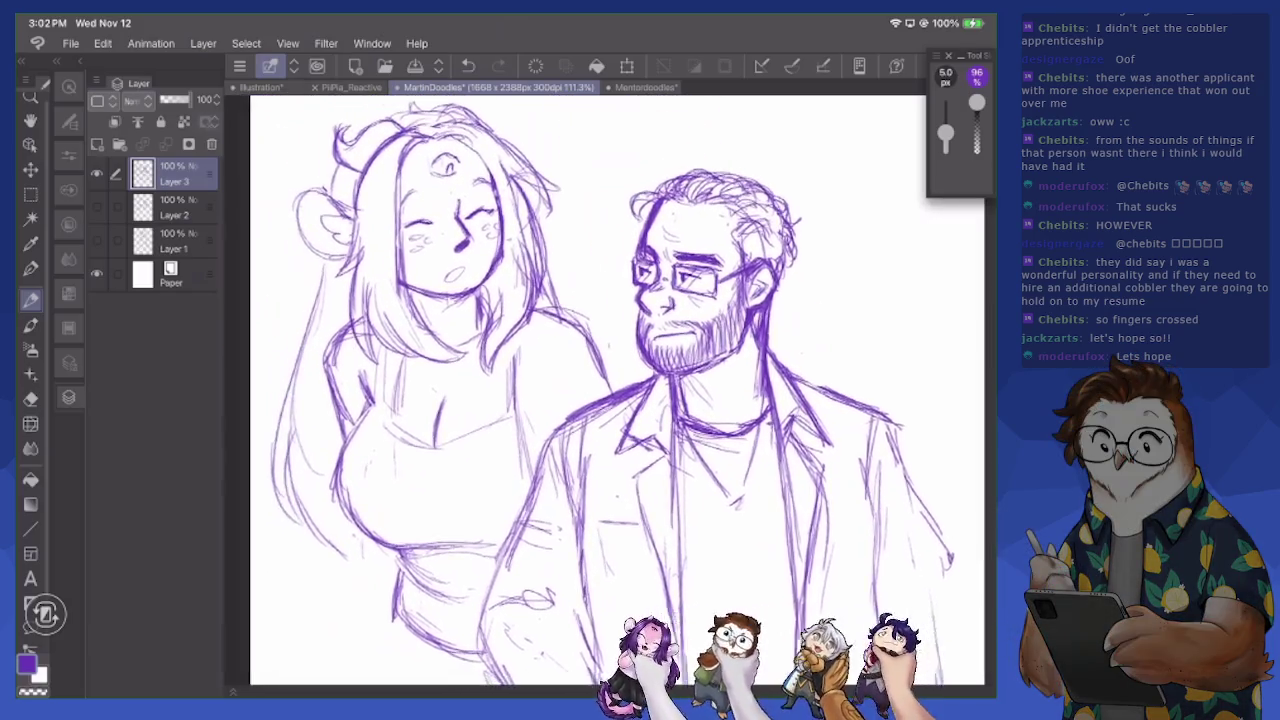
left_click_drag(430, 556, 416, 634)
key("e")
mouse_move(418, 578)
left_mouse_down()
mouse_move(436, 616)
mouse_move(486, 660)
mouse_move(456, 588)
mouse_move(482, 604)
left_mouse_up()
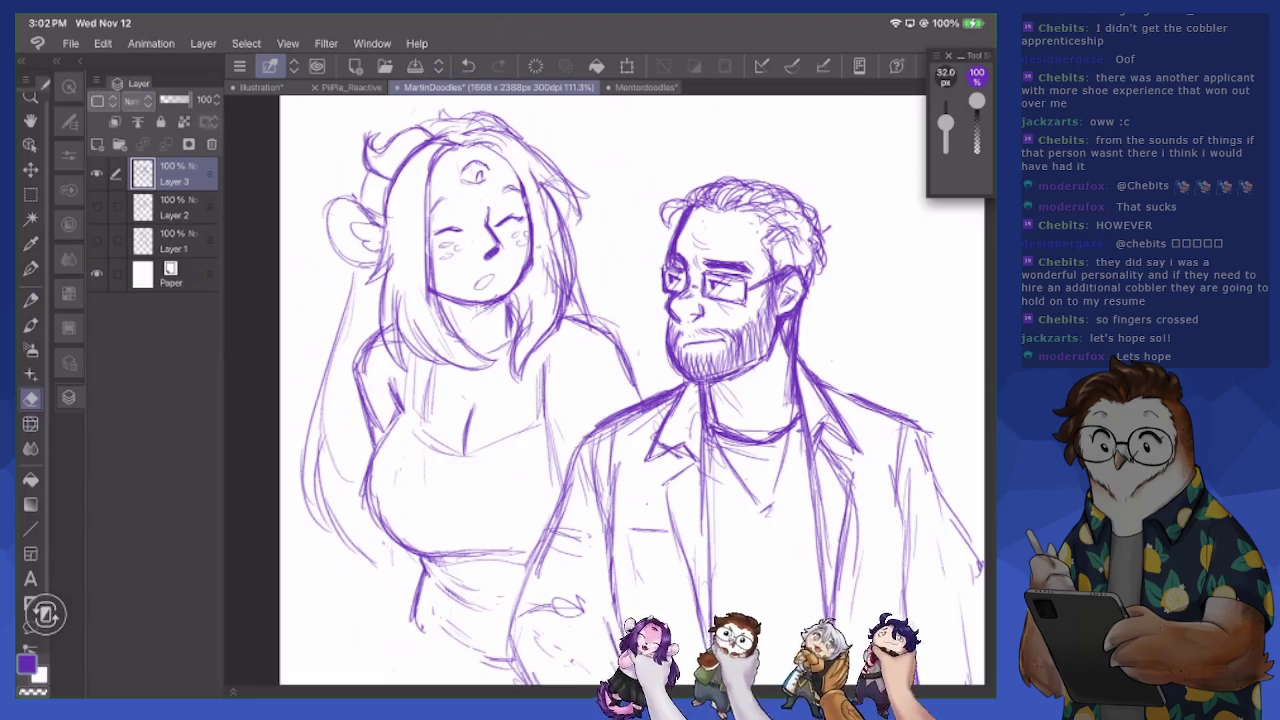
Sweep long pencil strokes down the woman's lower body
scroll(630, 390, "down", 3)
key("p")
left_click_drag(414, 520, 342, 634)
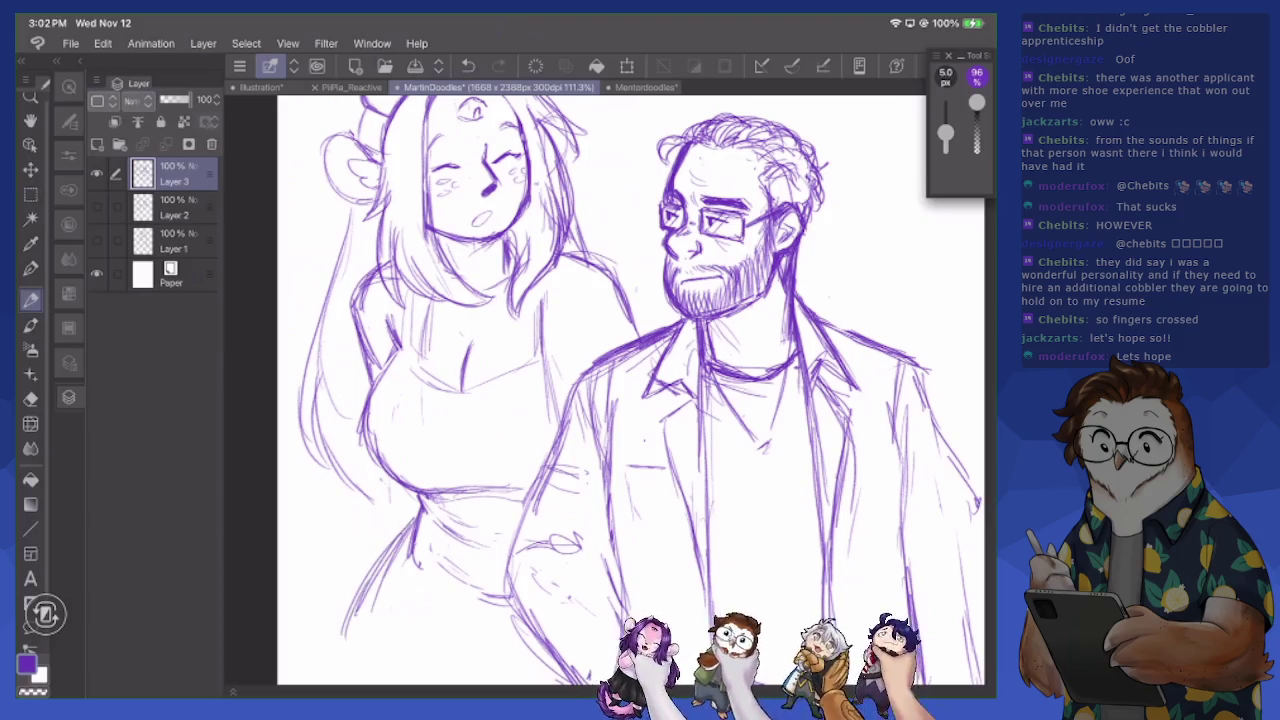
scroll(630, 390, "down", 2)
scroll(630, 390, "down", 1)
scroll(630, 390, "down", 1)
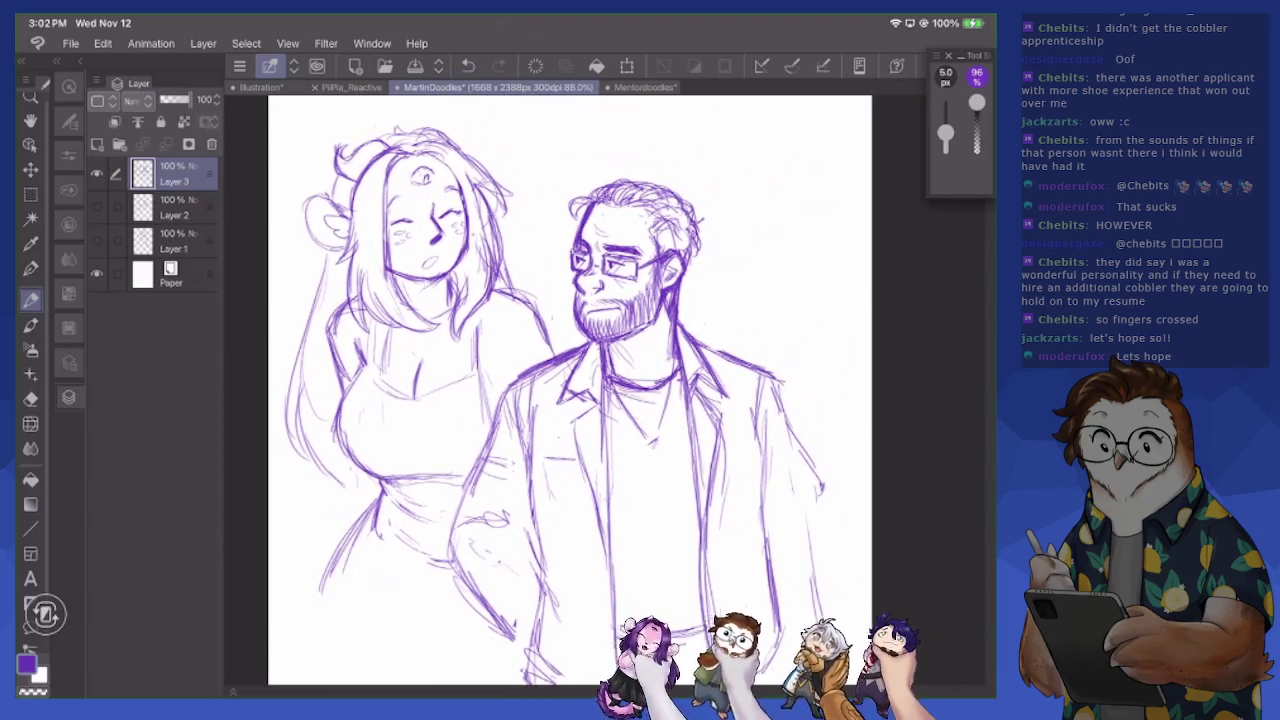
Add strokes along the right edge of the man's coat
left_click_drag(790, 424, 822, 606)
left_click_drag(812, 456, 816, 550)
mouse_move(800, 490)
left_mouse_down()
mouse_move(816, 390)
mouse_move(804, 304)
left_mouse_up()
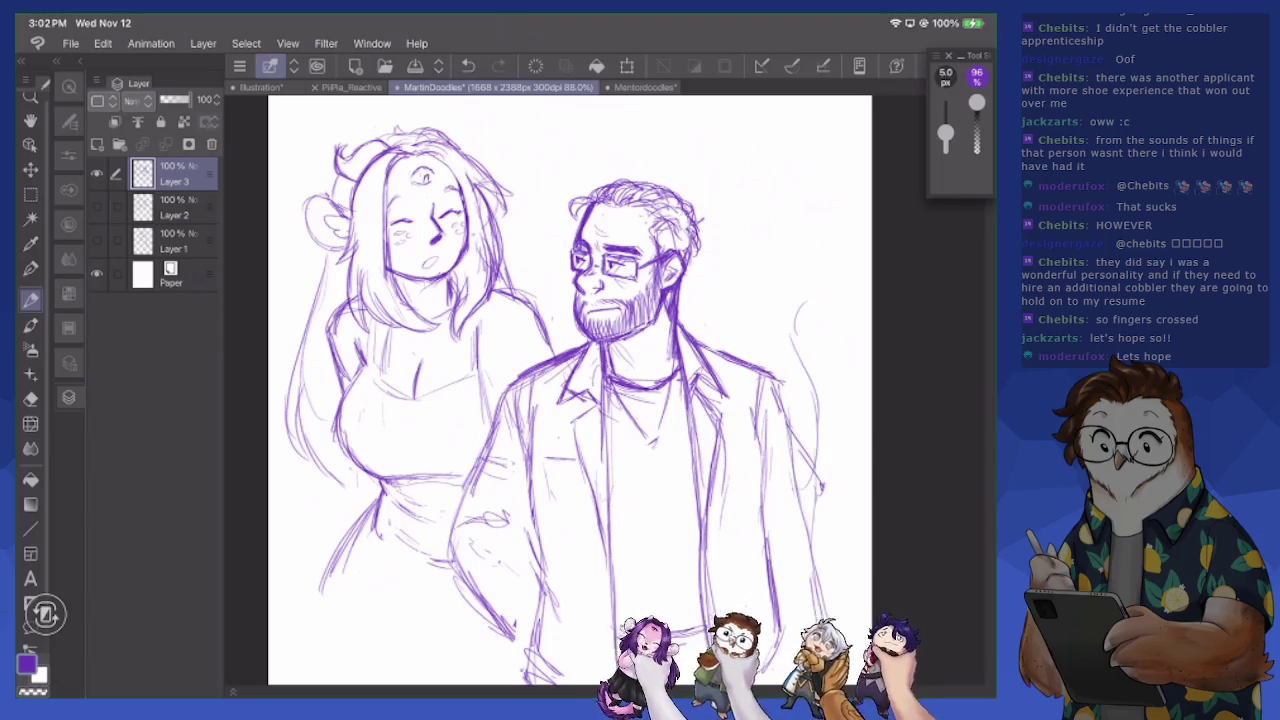
Add empty Layers 4 and 5, hide Layer 5, and return to drawing on Layer 3
left_click(97, 173)
left_click(97, 144)
left_click(97, 144)
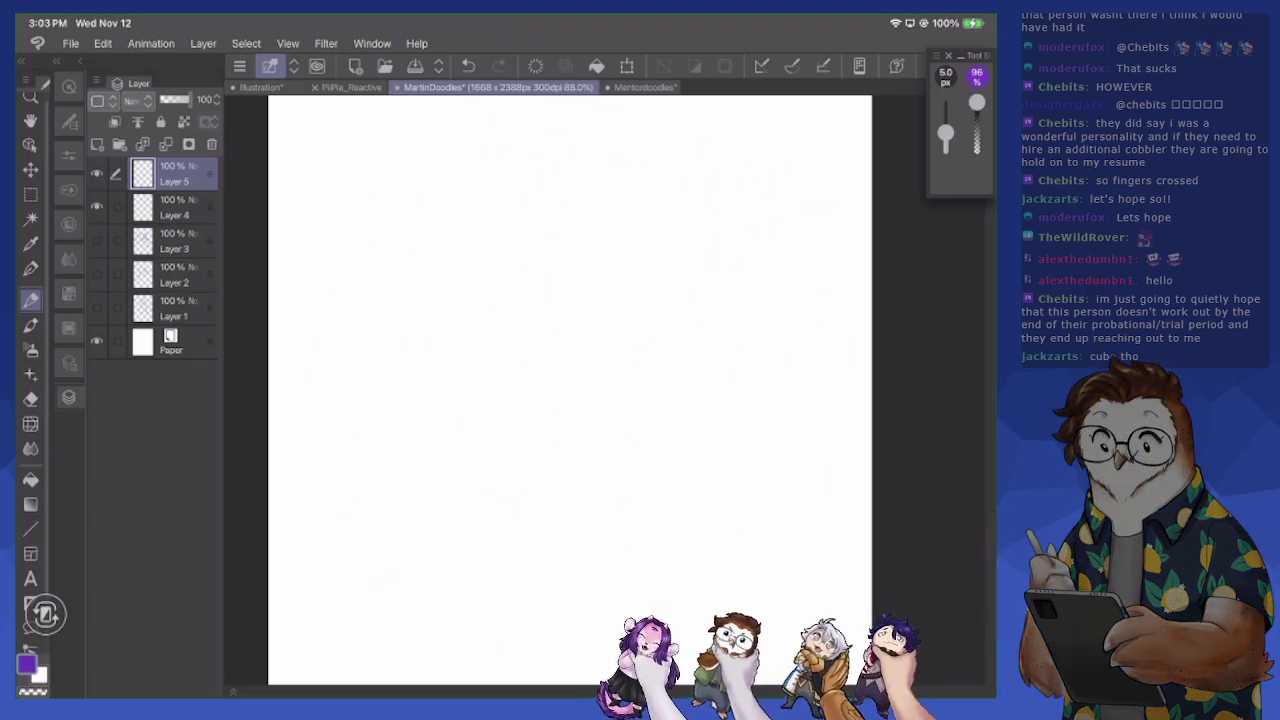
left_click(96, 173)
left_click(96, 240)
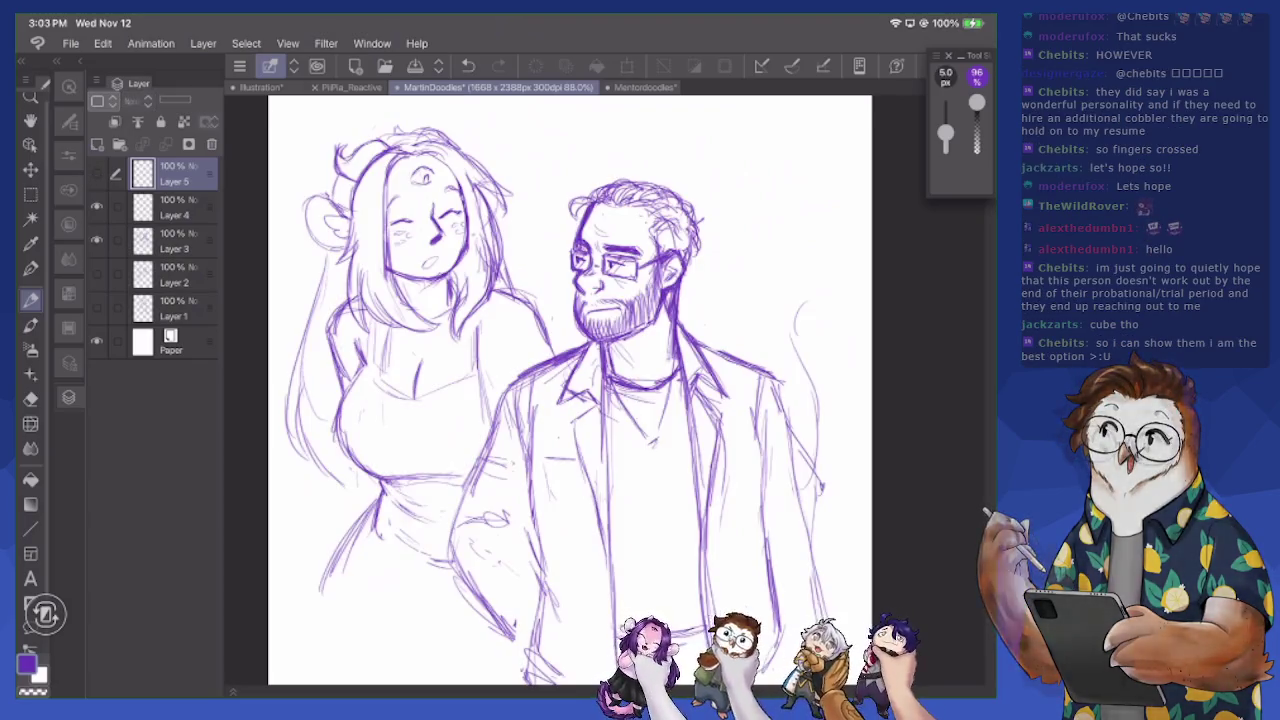
left_click(175, 240)
Sketch the man's left shoulder and arm edge
mouse_move(530, 308)
left_mouse_down()
mouse_move(562, 356)
mouse_move(478, 402)
left_mouse_up()
left_click_drag(494, 354, 480, 400)
left_click_drag(470, 322, 490, 434)
left_click_drag(478, 382, 488, 426)
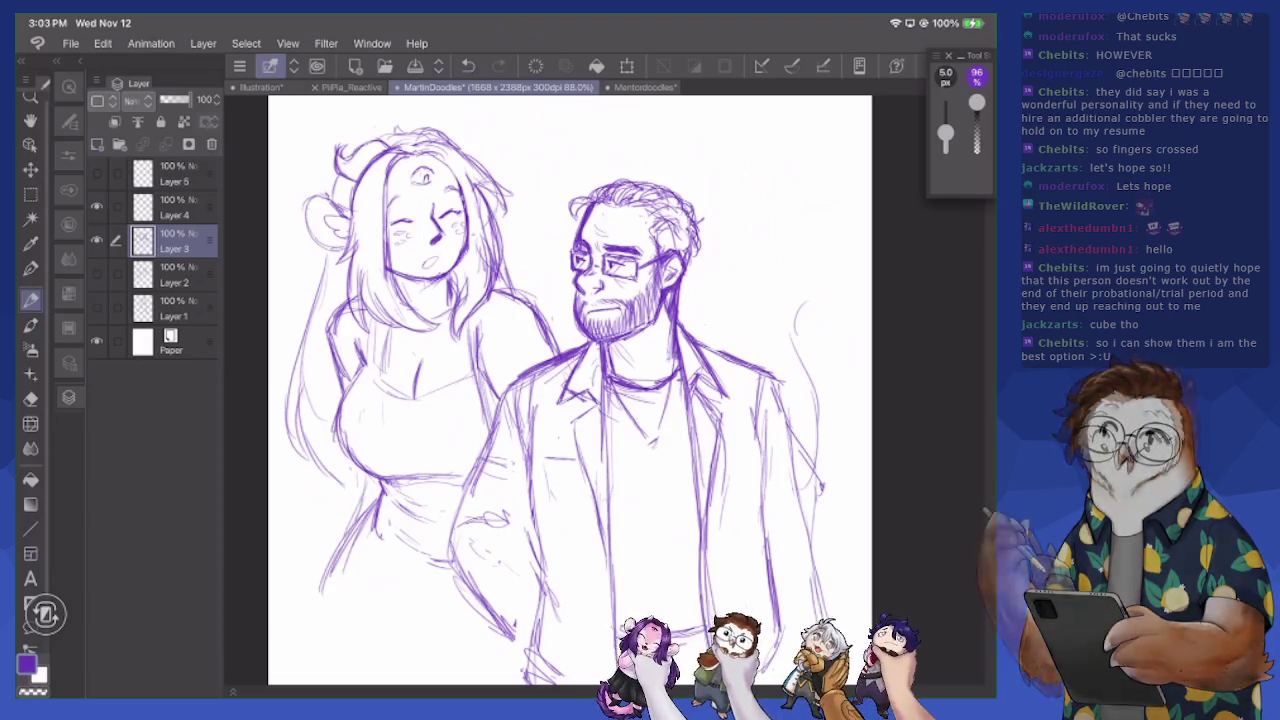
Sketch the woman's lower-left side, then erase the lower-left of her dress
mouse_move(308, 570)
left_mouse_down()
mouse_move(334, 464)
mouse_move(356, 574)
left_mouse_up()
left_click_drag(358, 518, 350, 586)
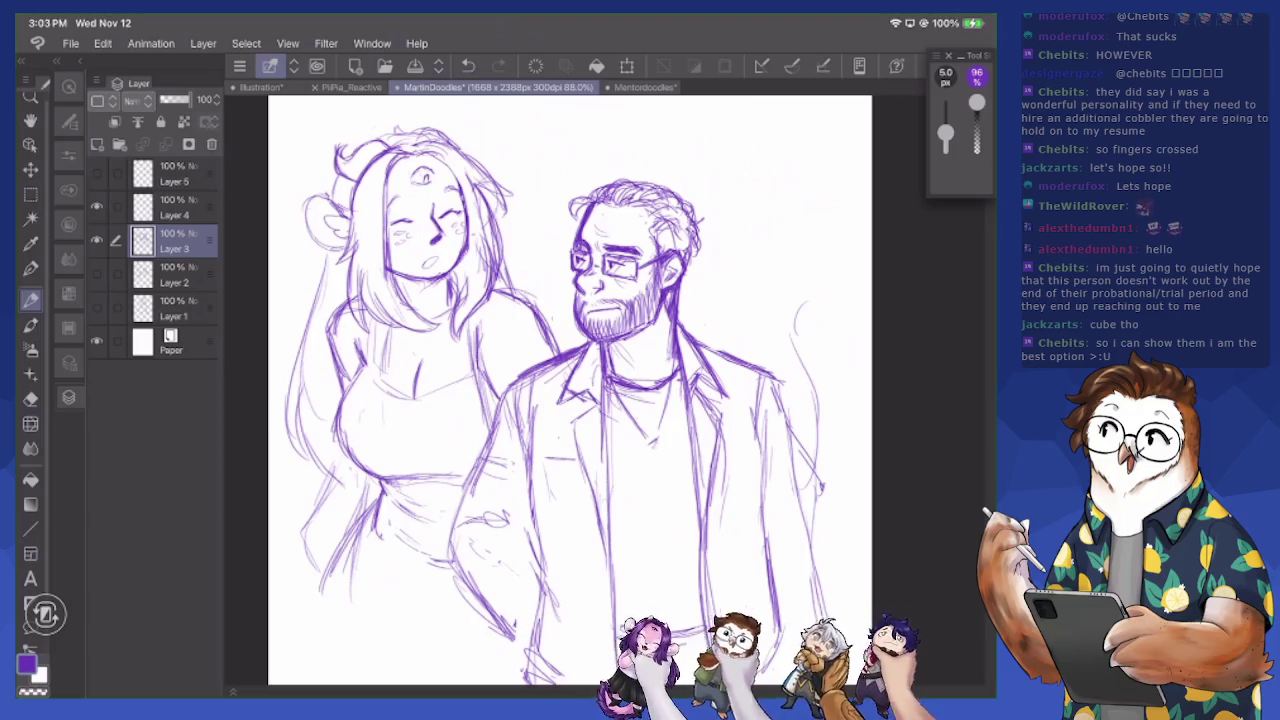
key("e")
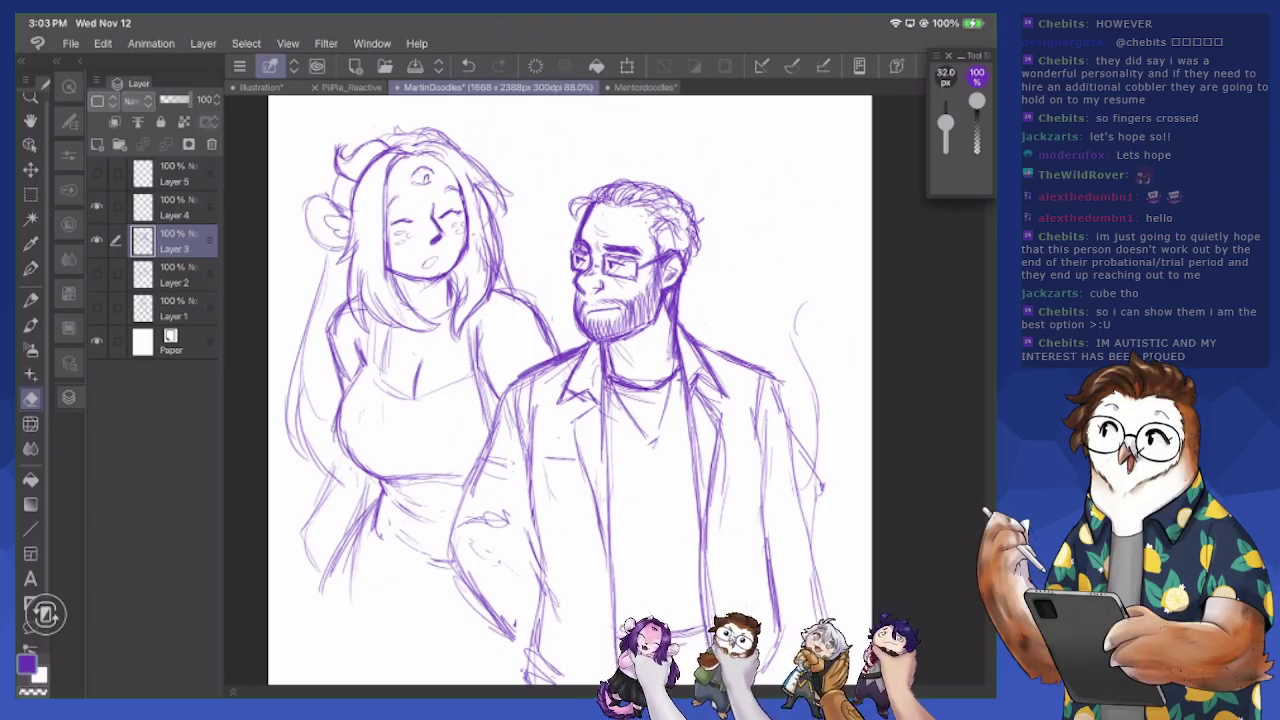
left_click_drag(320, 470, 306, 558)
left_click_drag(340, 508, 360, 566)
mouse_move(370, 490)
left_mouse_down()
mouse_move(380, 540)
mouse_move(325, 600)
left_mouse_up()
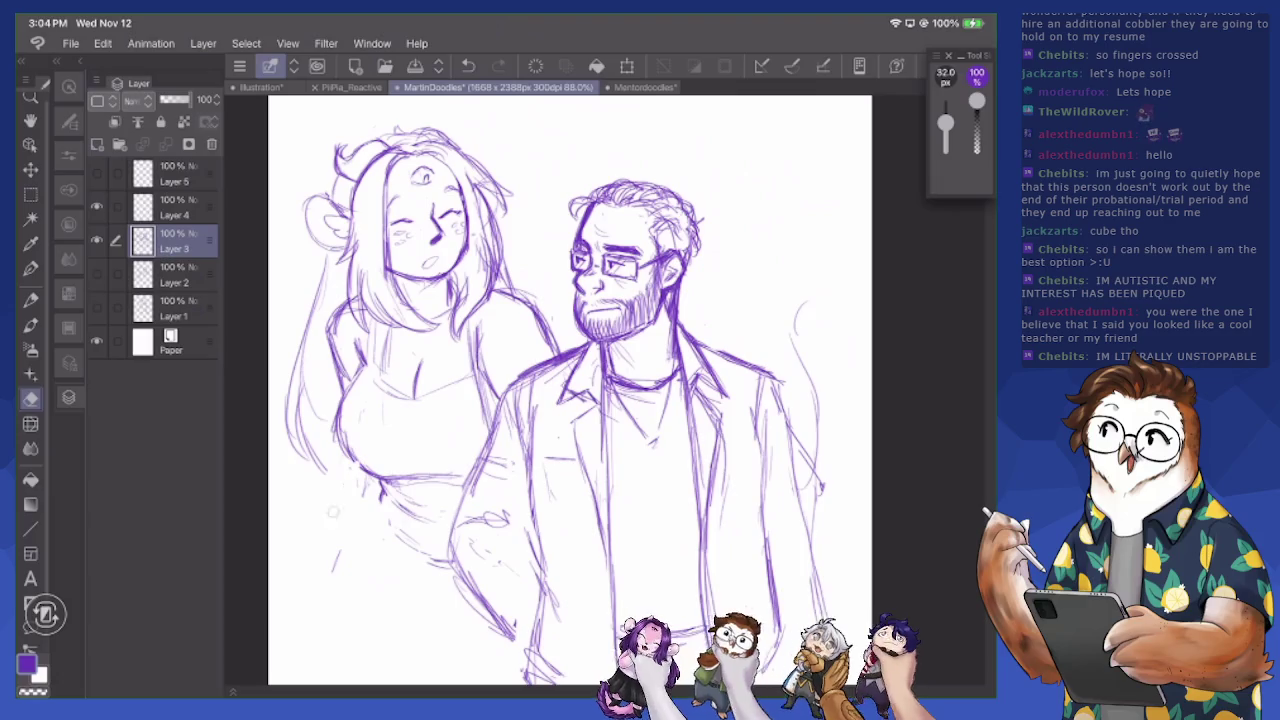
Redraw the lower-left of the dress and draw the leg down to a foot
key("p")
mouse_move(352, 462)
left_mouse_down()
mouse_move(322, 550)
mouse_move(326, 600)
left_mouse_up()
left_click_drag(378, 504, 372, 620)
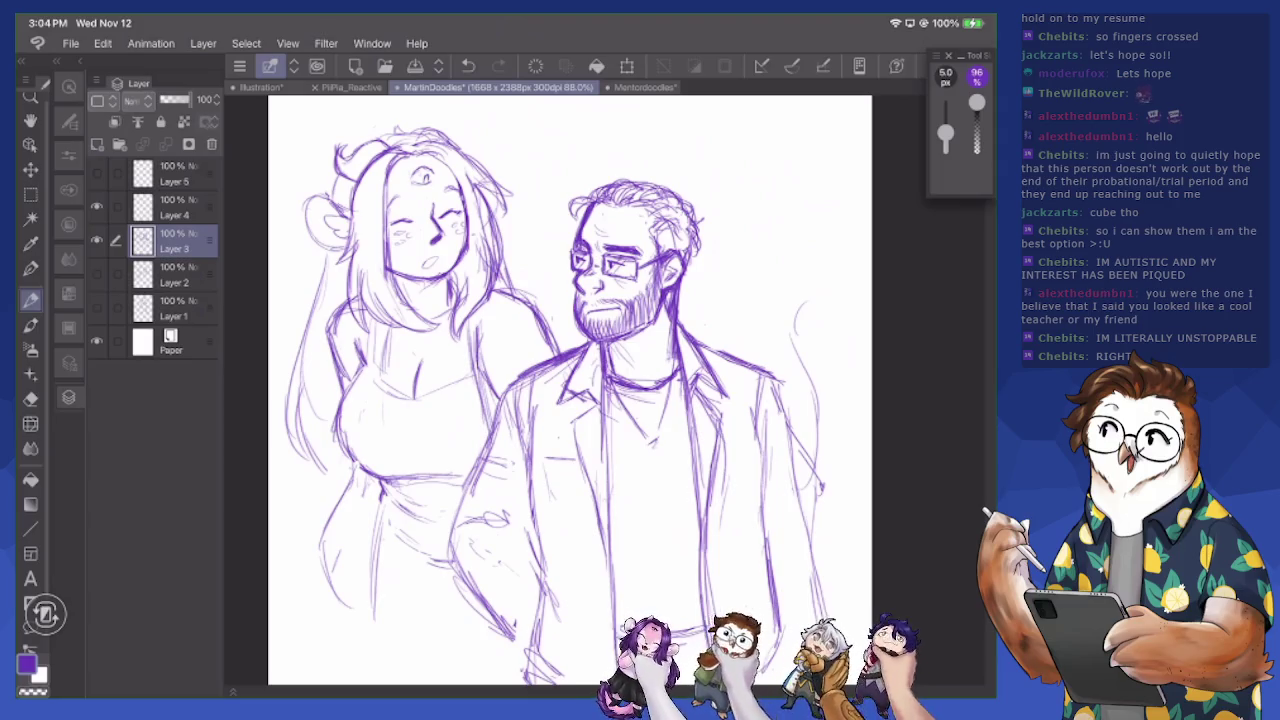
mouse_move(380, 504)
left_mouse_down()
mouse_move(380, 604)
mouse_move(342, 606)
left_mouse_up()
left_click_drag(320, 522, 342, 604)
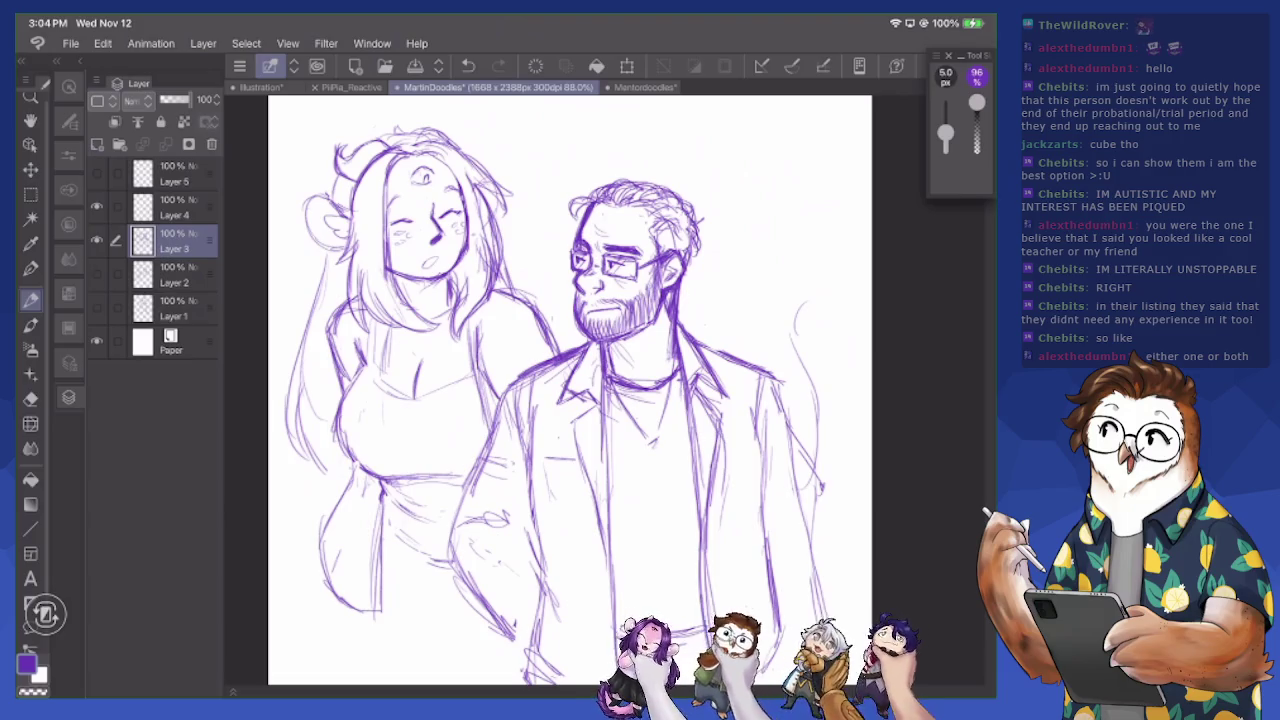
Darken the lower-left leg lines and skirt outline
left_click_drag(324, 566, 298, 664)
left_click_drag(304, 618, 296, 676)
left_click_drag(334, 442, 306, 574)
left_click_drag(308, 548, 304, 608)
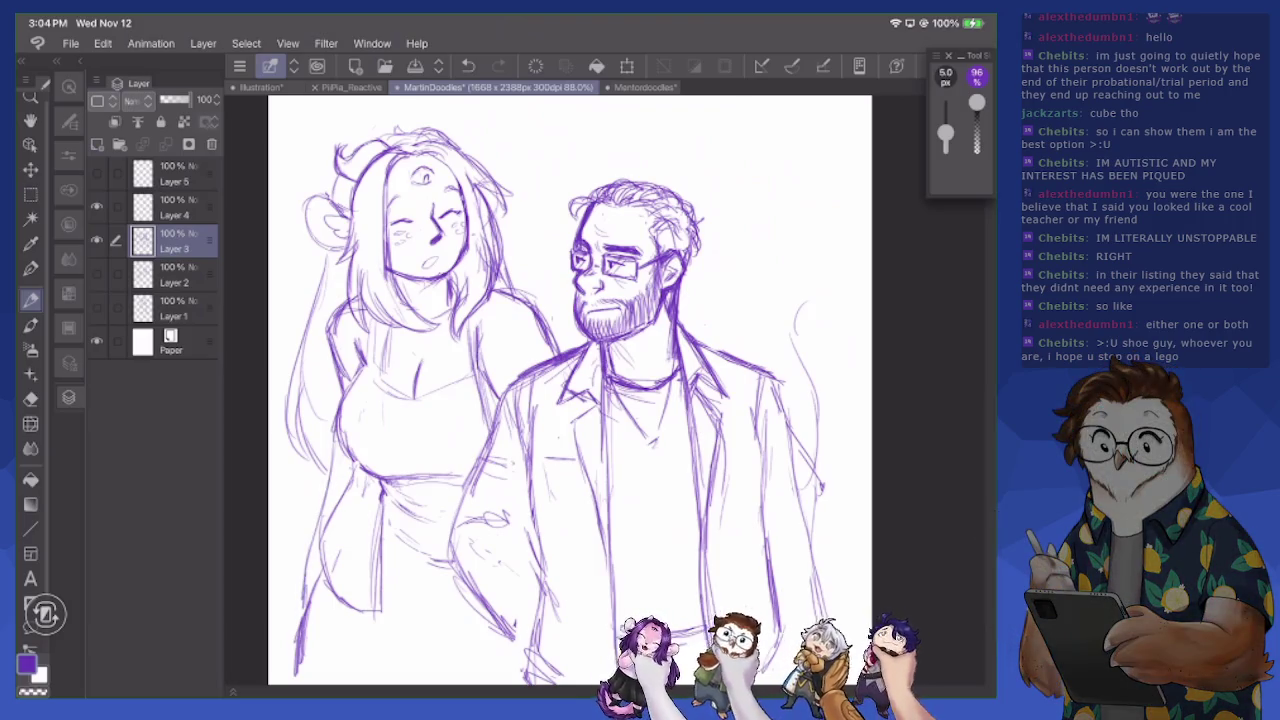
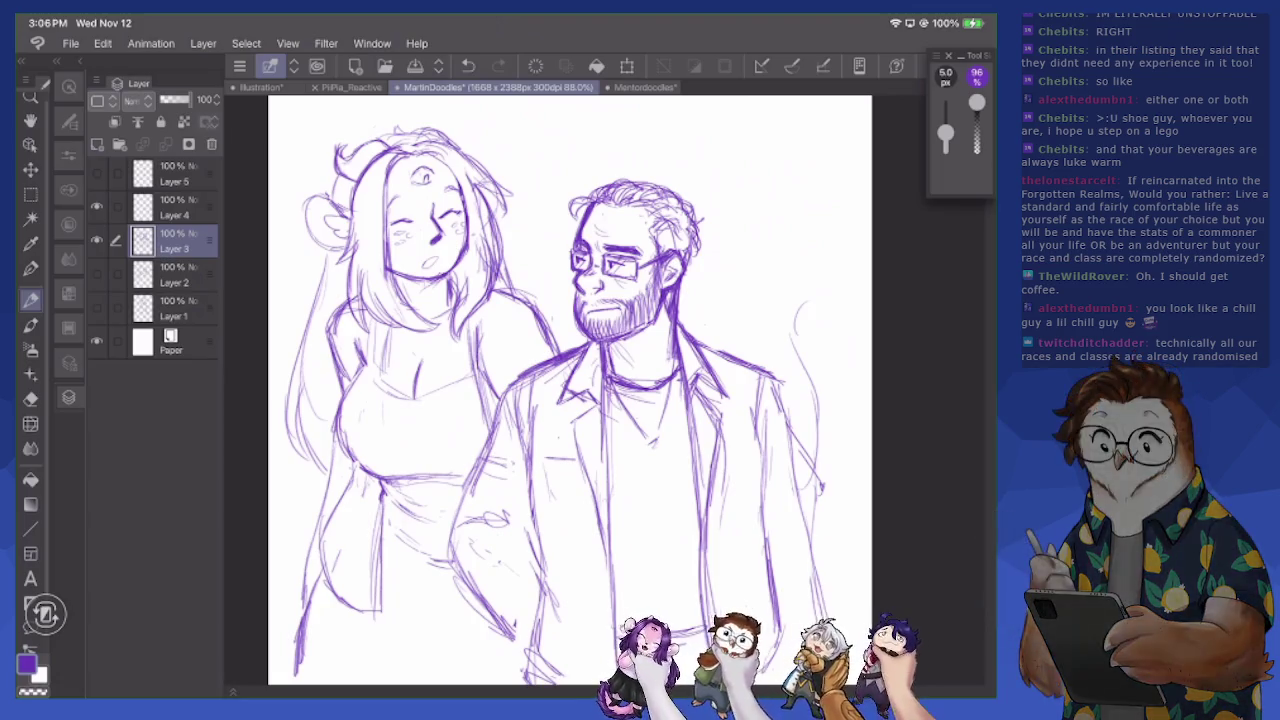
Erase faint dress strokes and darken the left edge of the woman's lower dress
key("e")
mouse_move(378, 490)
left_mouse_down()
mouse_move(376, 622)
mouse_move(330, 550)
left_mouse_up()
key("p")
mouse_move(376, 480)
left_mouse_down()
mouse_move(366, 514)
mouse_move(430, 556)
left_mouse_up()
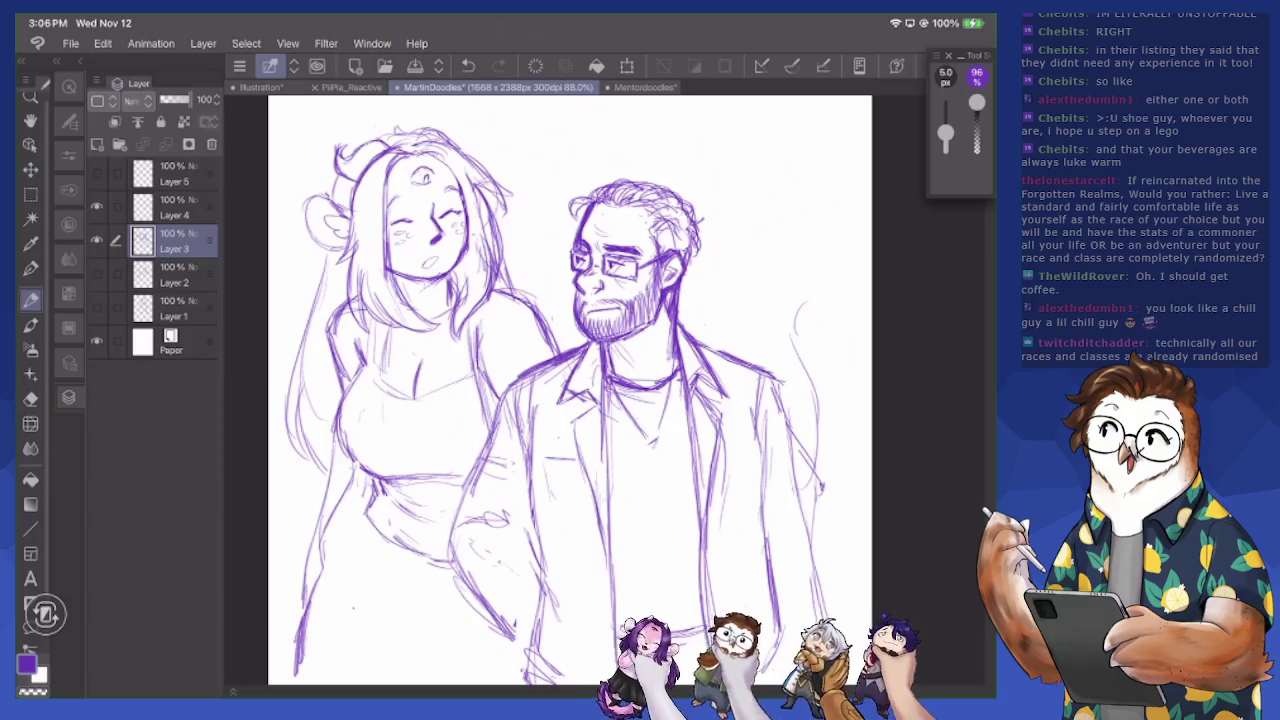
key("e")
mouse_move(384, 482)
left_mouse_down()
mouse_move(412, 494)
mouse_move(408, 530)
mouse_move(436, 530)
mouse_move(340, 552)
mouse_move(314, 596)
left_mouse_up()
key("p")
left_click_drag(352, 518, 300, 622)
left_click_drag(318, 566, 294, 684)
left_click_drag(296, 632, 292, 684)
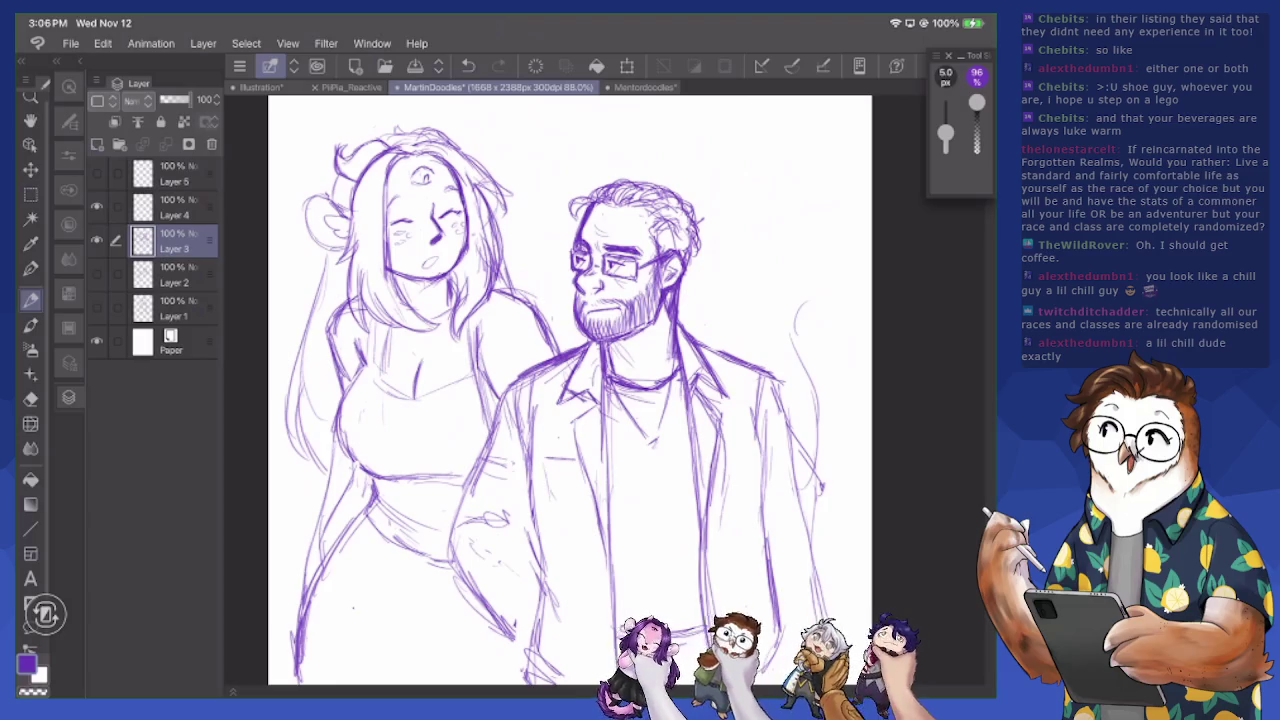
Lighten and redraw the hair strokes beside the woman's face
left_click_drag(467, 207, 469, 255)
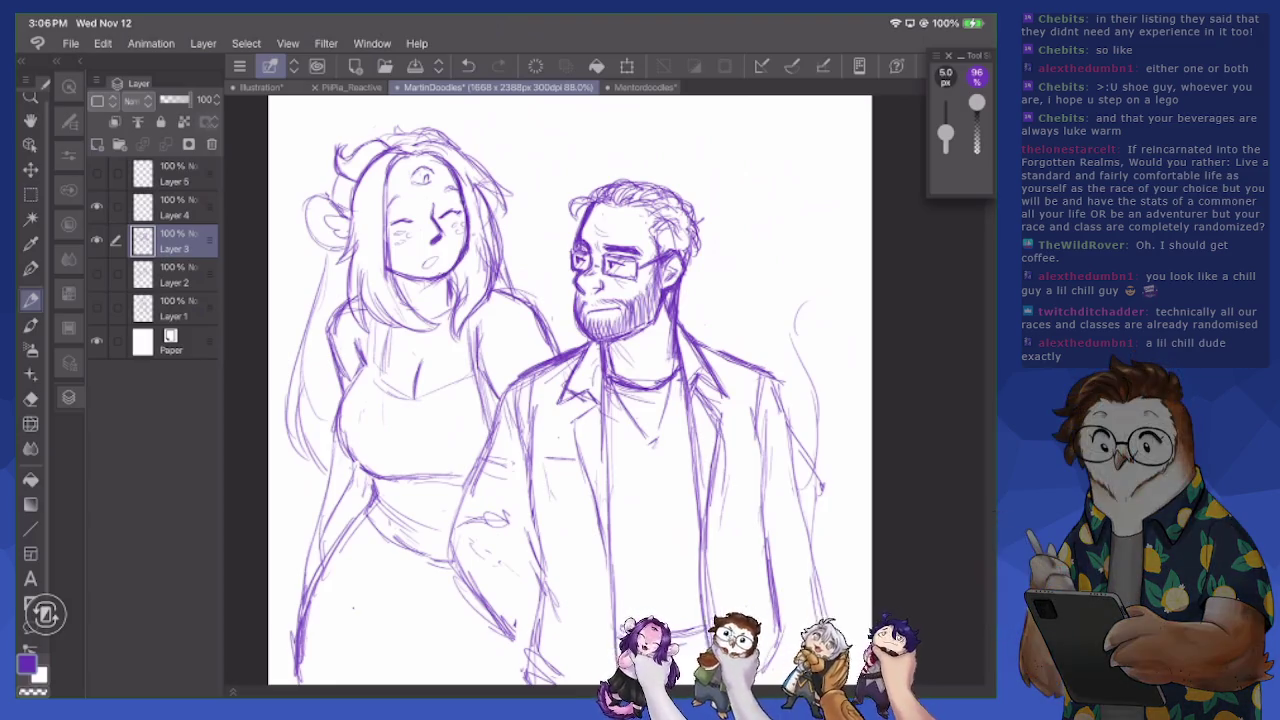
key("e")
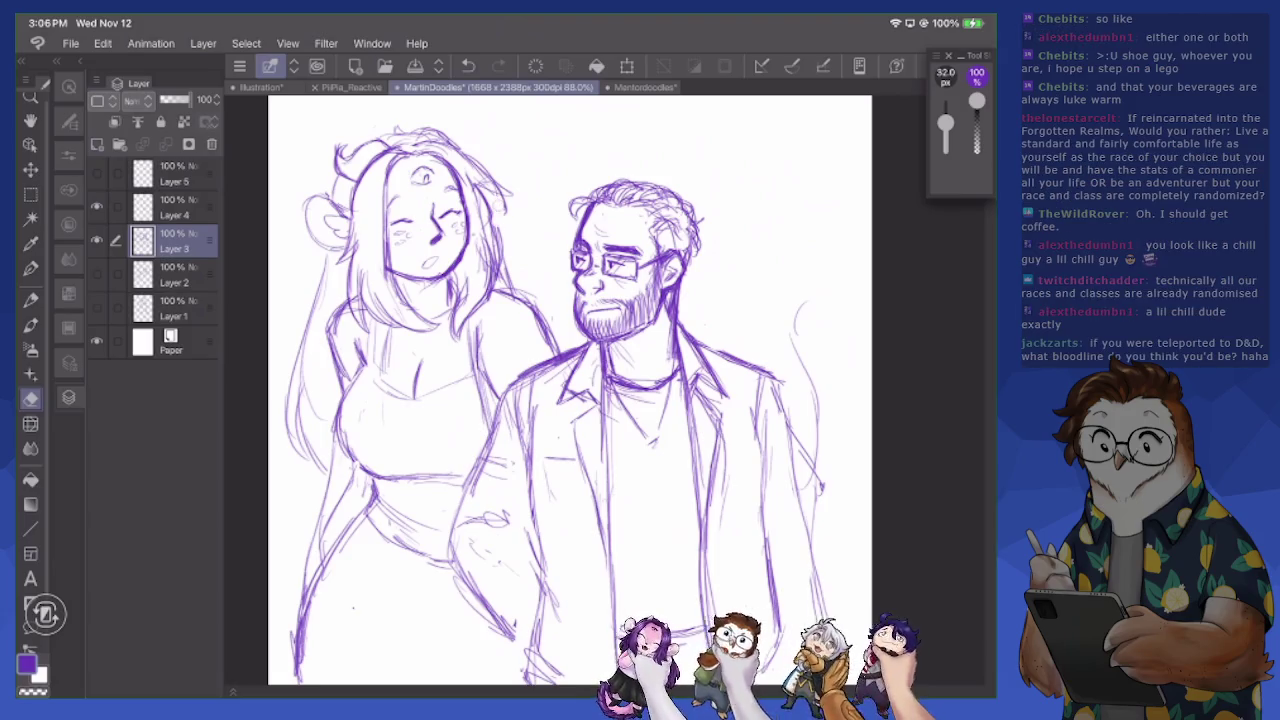
left_click_drag(494, 242, 480, 296)
key("p")
mouse_move(496, 212)
left_mouse_down()
mouse_move(494, 248)
mouse_move(488, 236)
left_mouse_up()
mouse_move(504, 238)
left_mouse_down()
mouse_move(502, 264)
mouse_move(482, 266)
left_mouse_up()
mouse_move(482, 196)
left_mouse_down()
mouse_move(518, 192)
mouse_move(440, 136)
left_mouse_up()
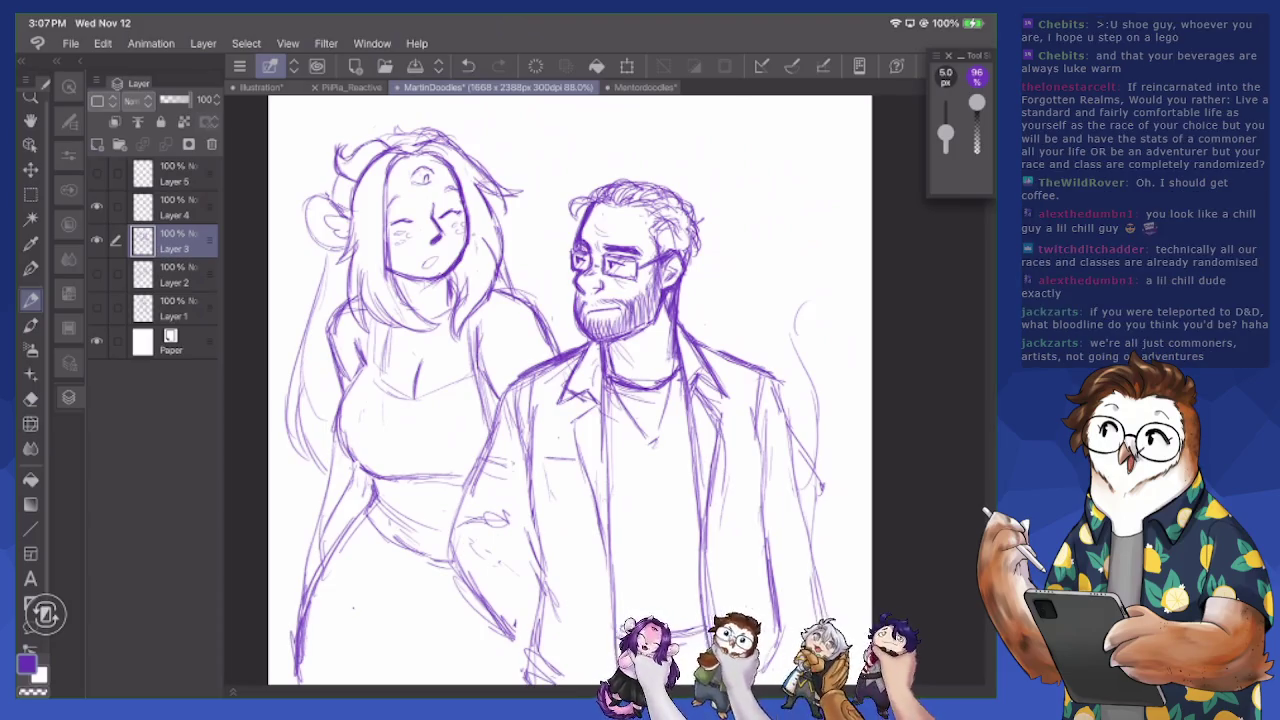
scroll(570, 390, "down", 2)
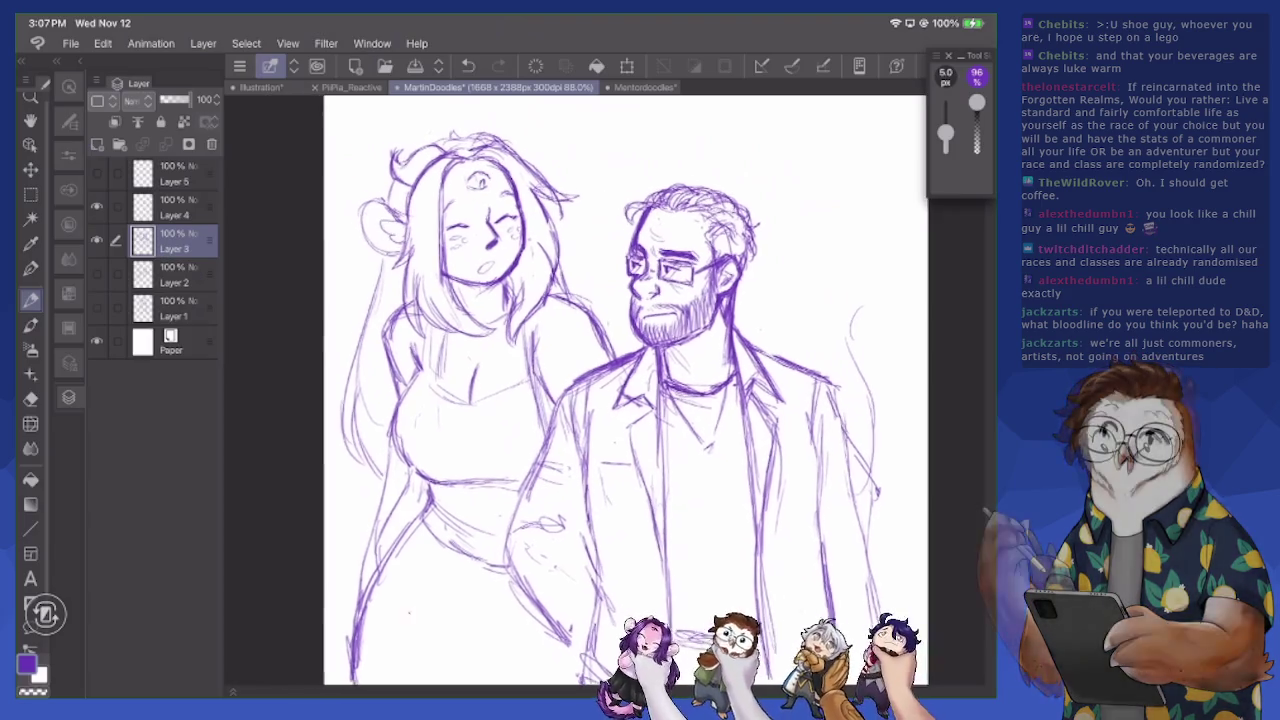
Add the woman's underbust line and sketch the right edge of the man's coat
mouse_move(358, 396)
left_mouse_down()
mouse_move(426, 422)
mouse_move(362, 472)
left_mouse_up()
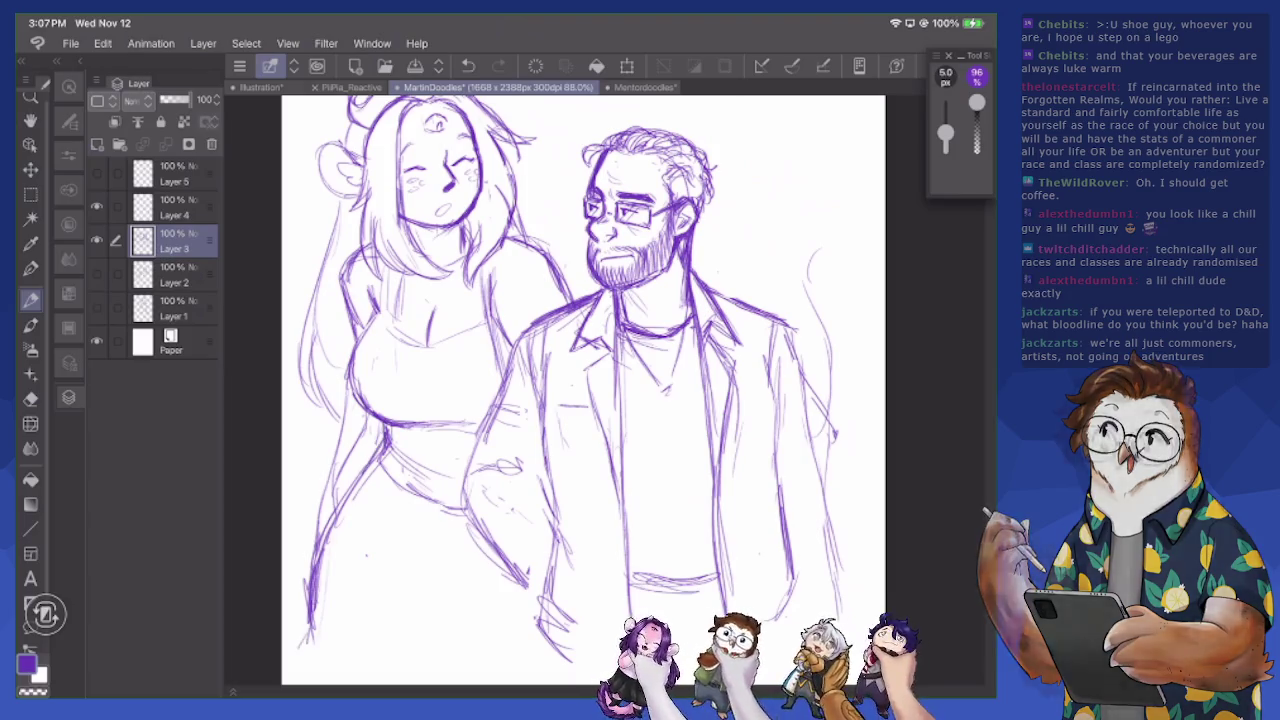
left_click_drag(296, 652, 446, 681)
left_click_drag(560, 390, 502, 388)
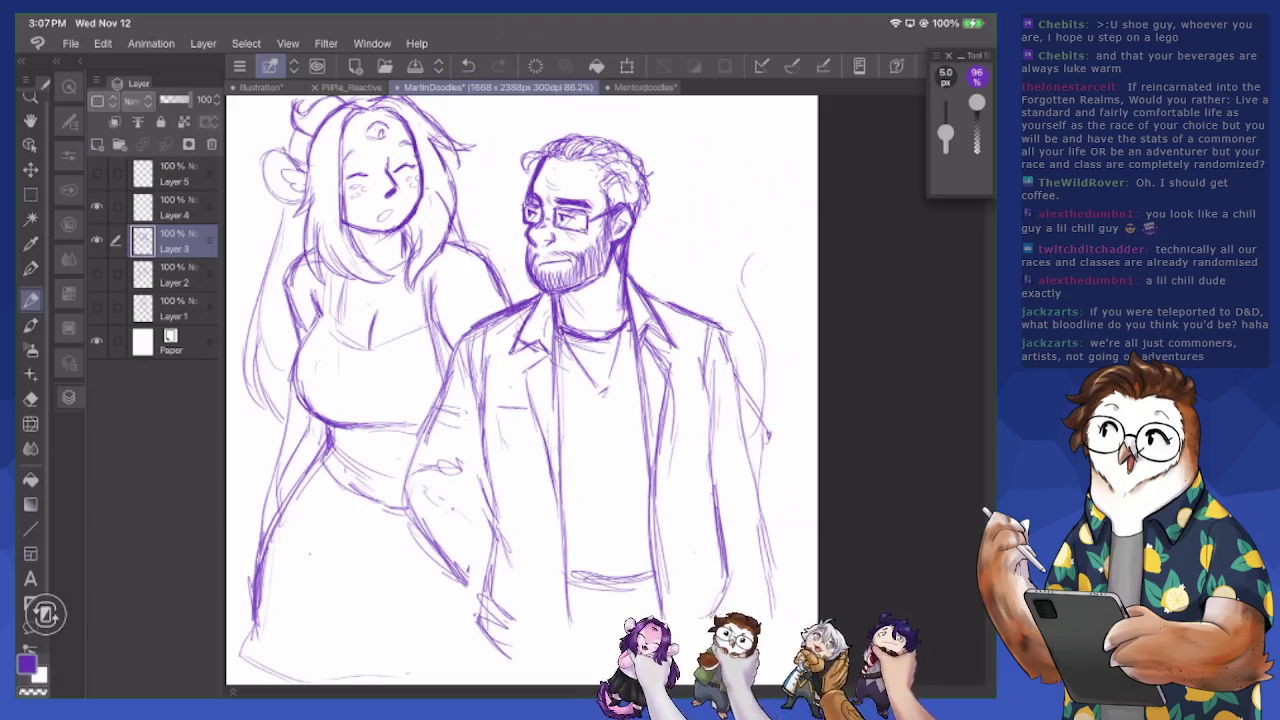
left_click_drag(720, 336, 740, 456)
left_click_drag(732, 370, 780, 640)
left_click_drag(712, 446, 730, 608)
mouse_move(668, 562)
left_mouse_down()
mouse_move(682, 640)
mouse_move(670, 642)
left_mouse_up()
left_click_drag(590, 162, 610, 208)
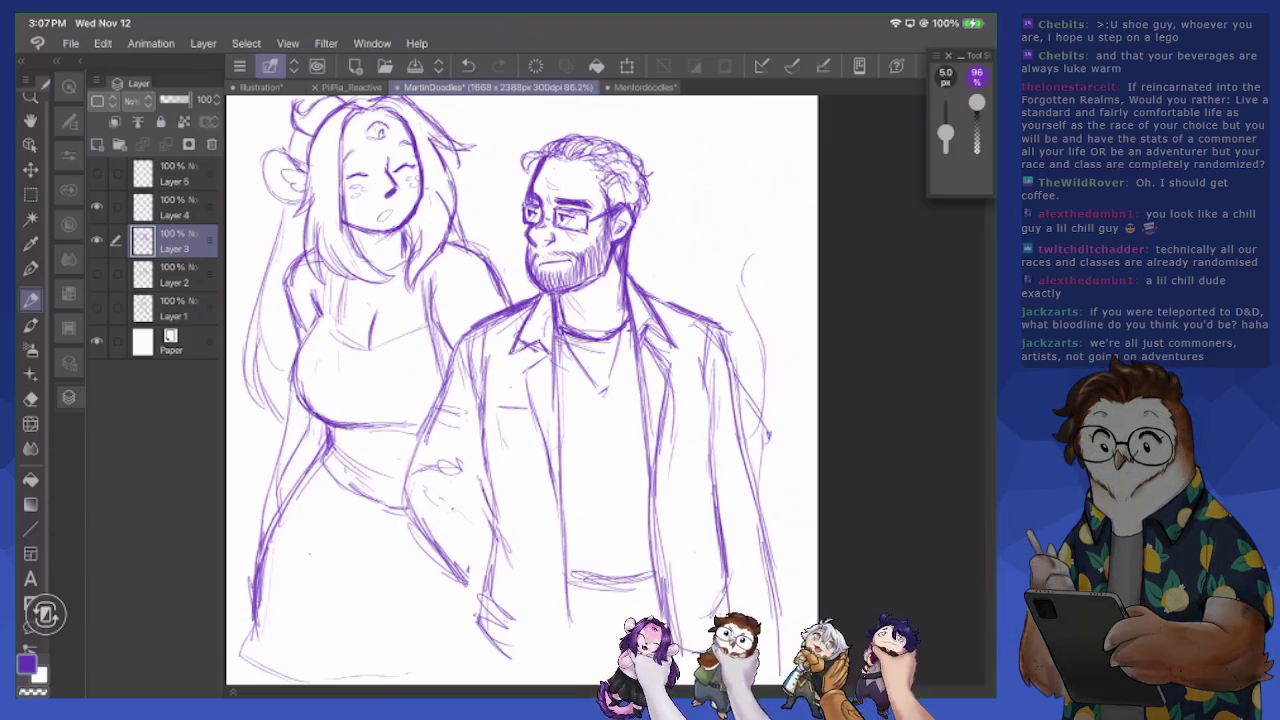
Zoom out, hide Layer 3 and make Layer 4 the active layer
left_click_drag(520, 390, 600, 430)
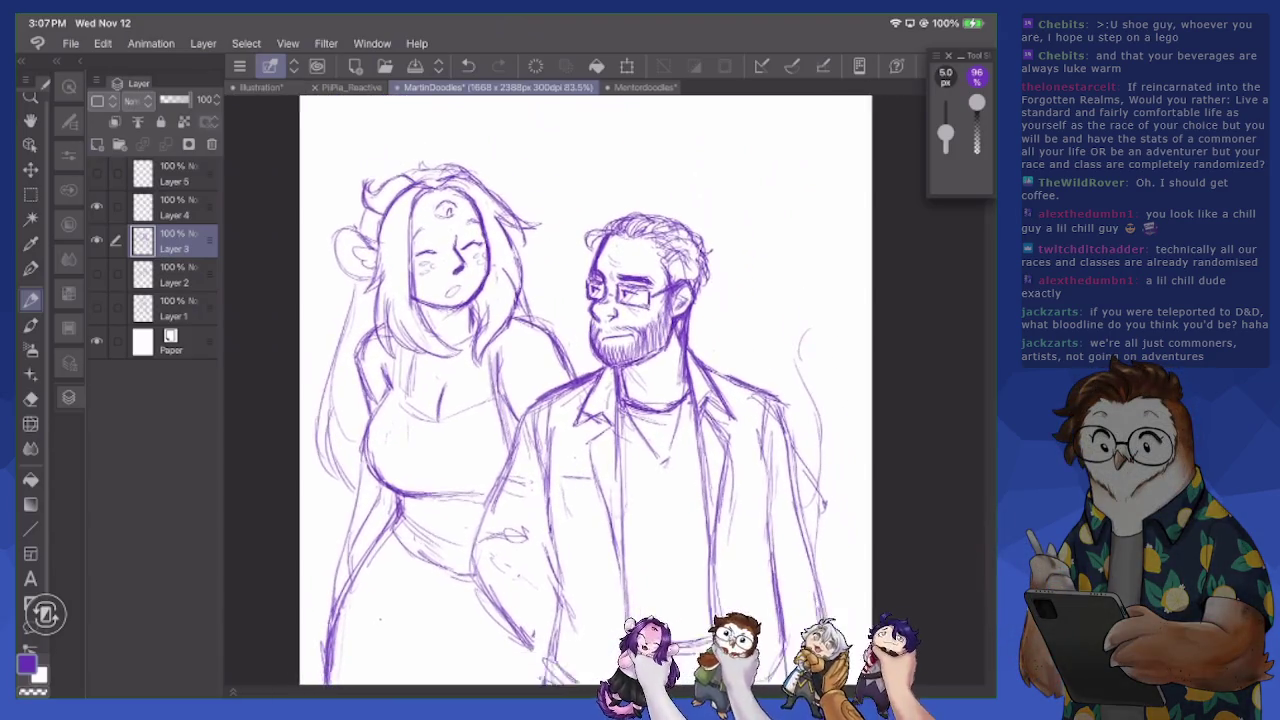
left_click(96, 240)
left_click(175, 207)
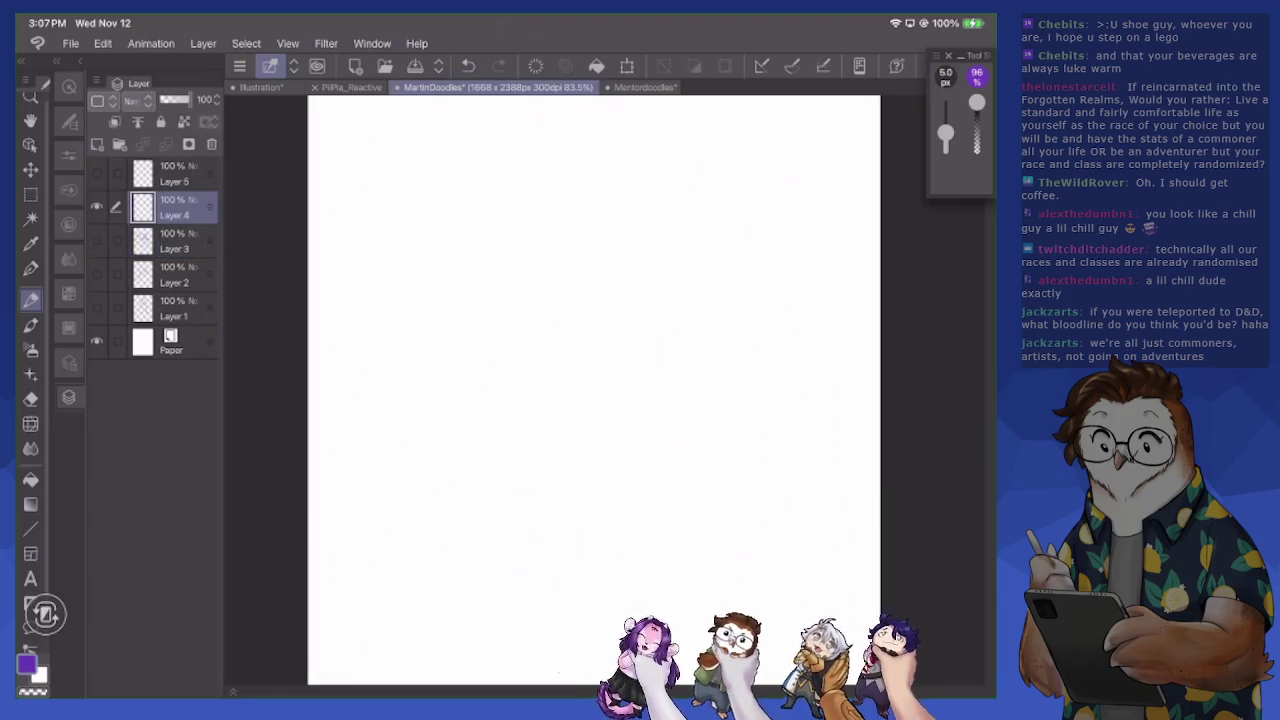
Sketch a new head circle with cross construction guides on Layer 4
mouse_move(436, 335)
left_mouse_down()
mouse_move(430, 300)
mouse_move(470, 279)
mouse_move(512, 370)
mouse_move(490, 400)
left_mouse_up()
left_click_drag(505, 292, 526, 388)
left_click_drag(482, 333, 485, 366)
left_click_drag(479, 300, 495, 410)
left_click_drag(448, 354, 532, 348)
left_click_drag(516, 298, 538, 388)
left_click_drag(537, 342, 538, 410)
left_click_drag(538, 364, 530, 418)
mouse_move(426, 376)
left_mouse_down()
mouse_move(446, 418)
mouse_move(492, 434)
mouse_move(536, 416)
mouse_move(538, 378)
left_mouse_up()
mouse_move(506, 288)
left_mouse_down()
mouse_move(528, 314)
mouse_move(538, 366)
mouse_move(516, 432)
left_mouse_up()
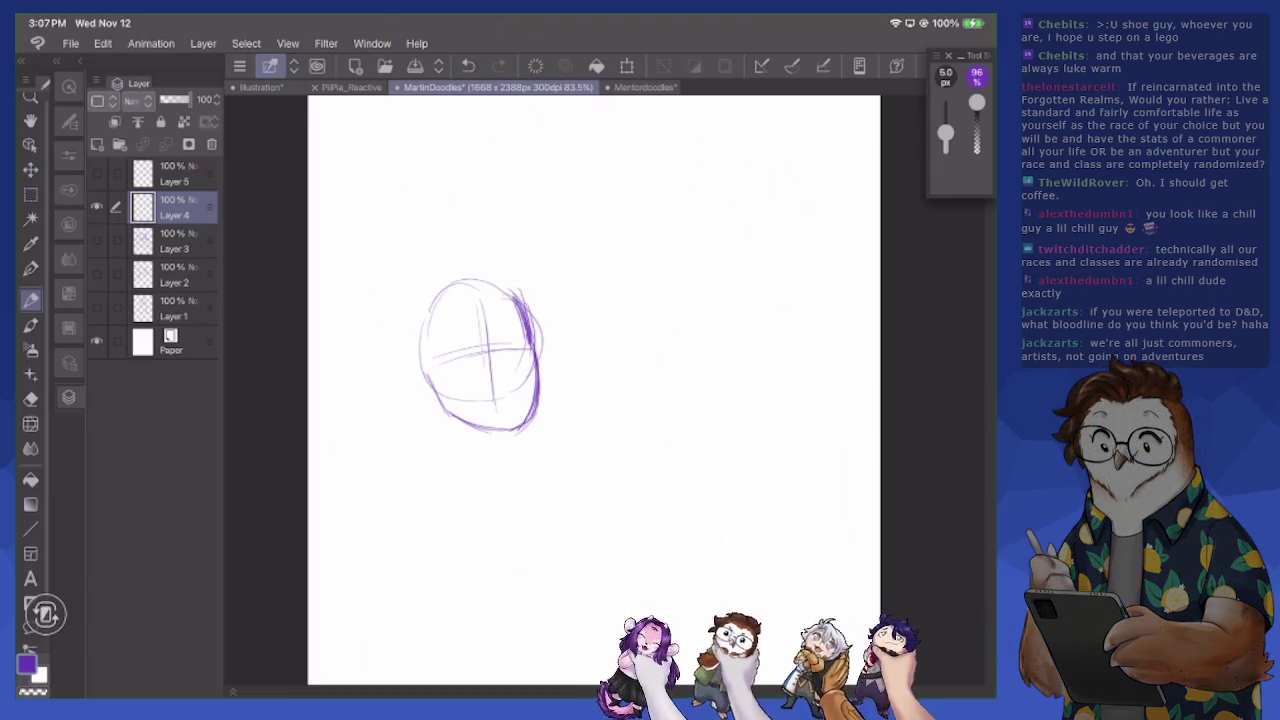
scroll(480, 360, "up", 3)
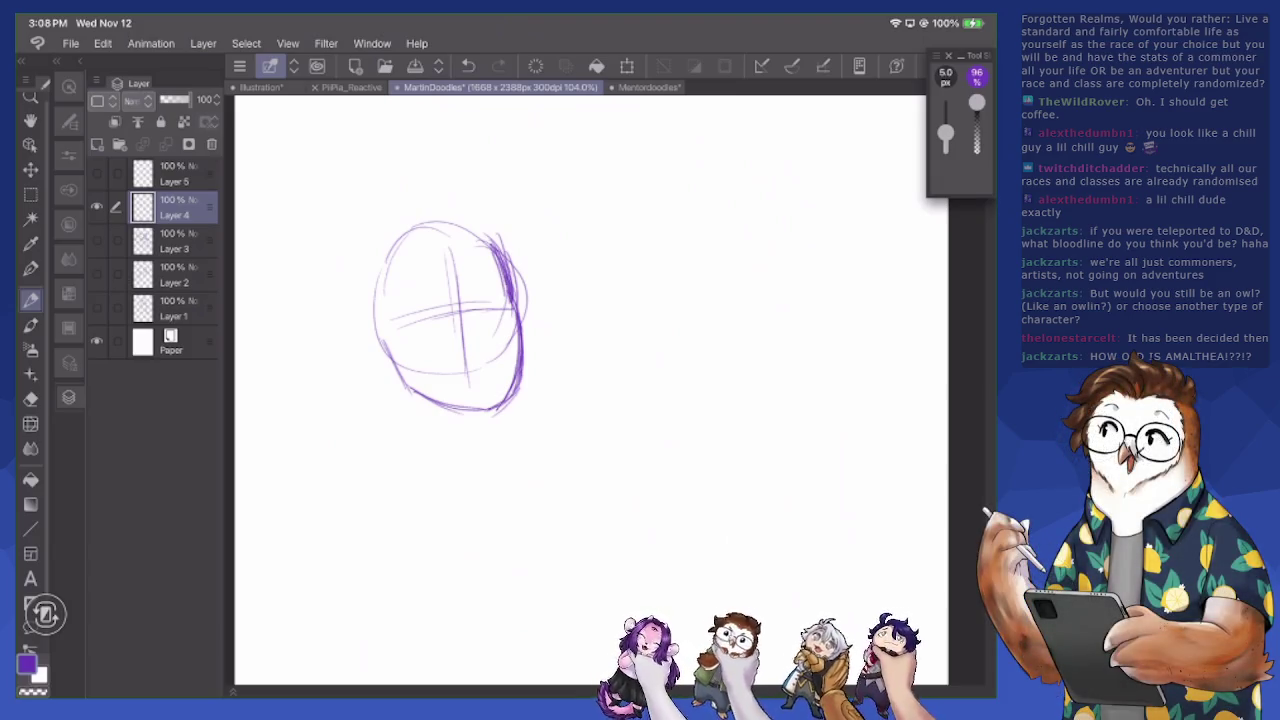
Thin the circle's heavy right edge and add brow marks inside the head
key("e")
mouse_move(490, 238)
left_mouse_down()
mouse_move(508, 300)
mouse_move(440, 318)
mouse_move(426, 336)
mouse_move(452, 310)
mouse_move(418, 309)
mouse_move(472, 385)
mouse_move(490, 388)
mouse_move(505, 333)
left_mouse_up()
mouse_move(522, 258)
left_mouse_down()
mouse_move(526, 312)
mouse_move(470, 313)
left_mouse_up()
key("p")
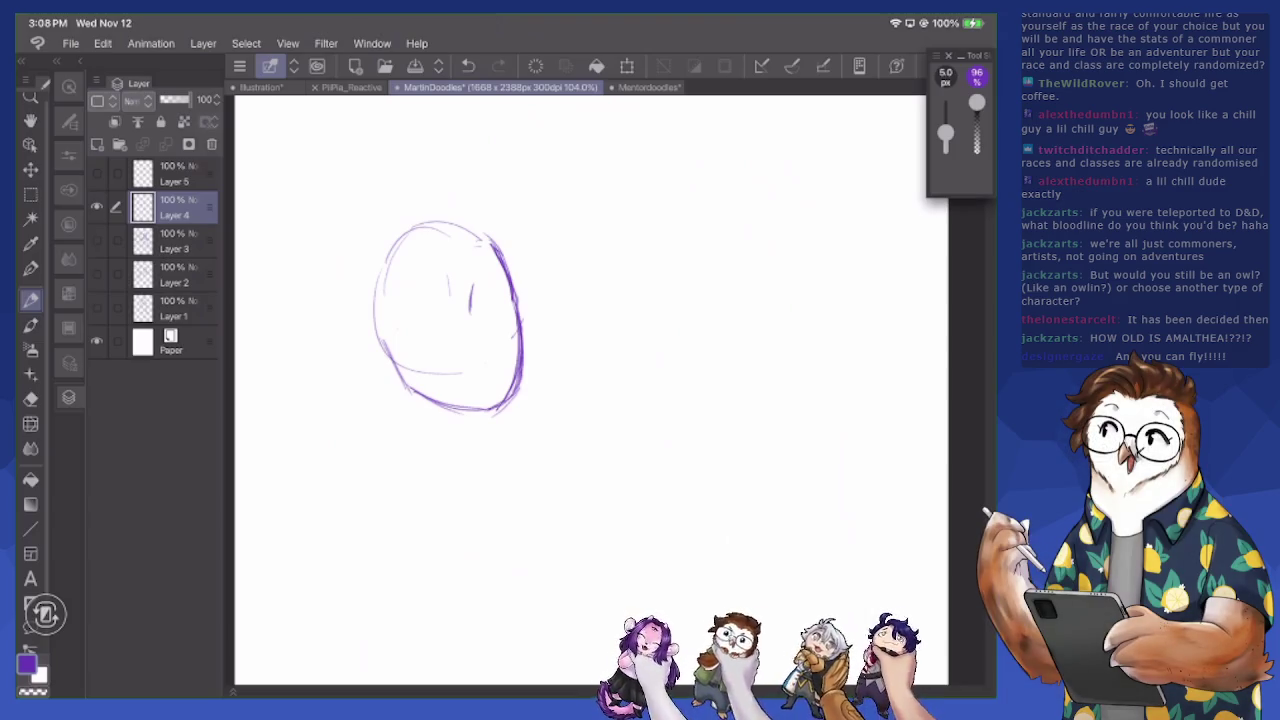
left_click_drag(481, 280, 506, 270)
left_click_drag(401, 299, 446, 286)
Refine the brow, outline the right eye and darken the chin line
key("e")
mouse_move(452, 288)
left_mouse_down()
mouse_move(420, 294)
mouse_move(496, 273)
left_mouse_up()
key("p")
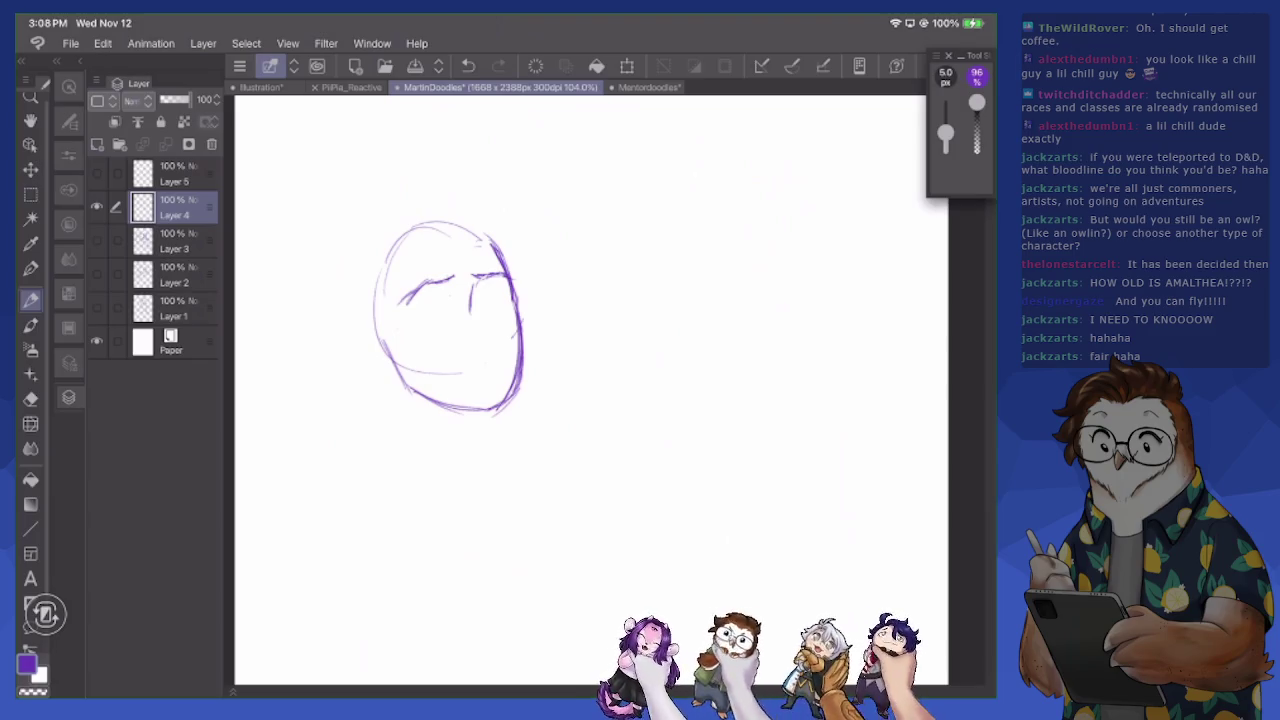
mouse_move(471, 279)
left_mouse_down()
mouse_move(493, 327)
mouse_move(483, 350)
mouse_move(498, 328)
mouse_move(490, 350)
mouse_move(466, 346)
mouse_move(500, 284)
mouse_move(488, 307)
left_mouse_up()
key("e")
key("p")
key("e")
key("p")
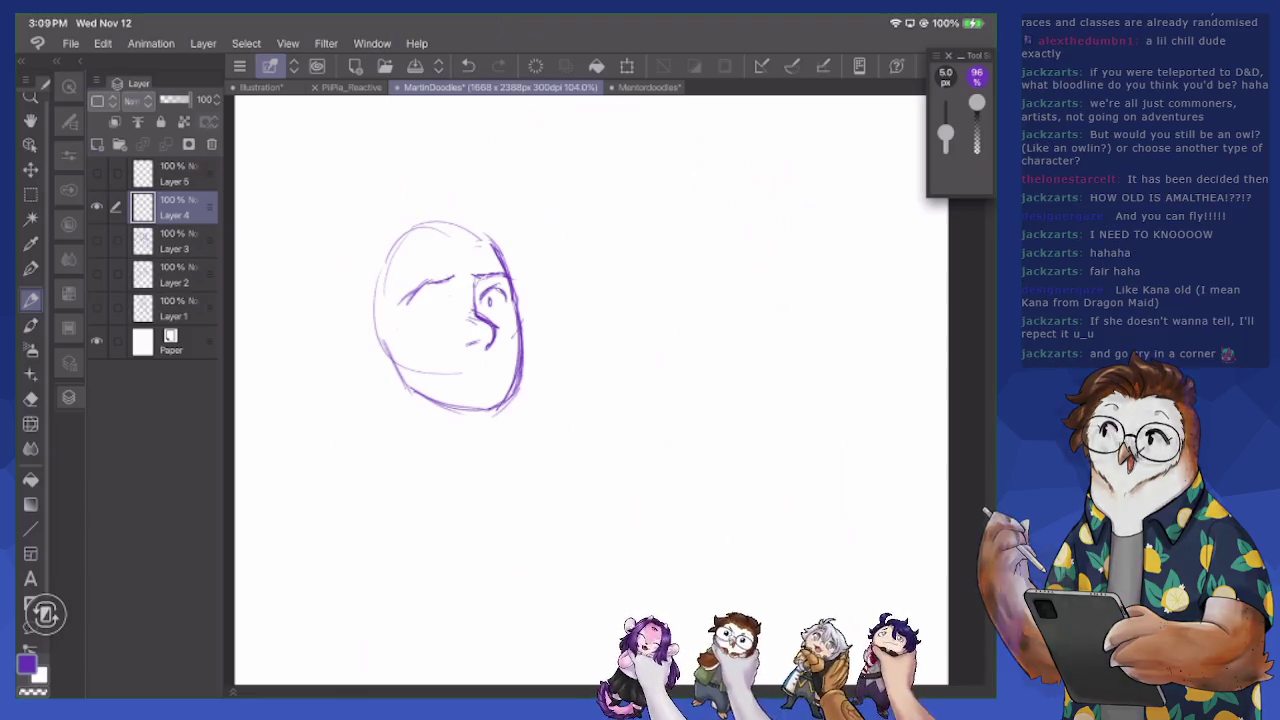
mouse_move(454, 377)
left_mouse_down()
mouse_move(484, 376)
mouse_move(410, 366)
left_mouse_up()
key("e")
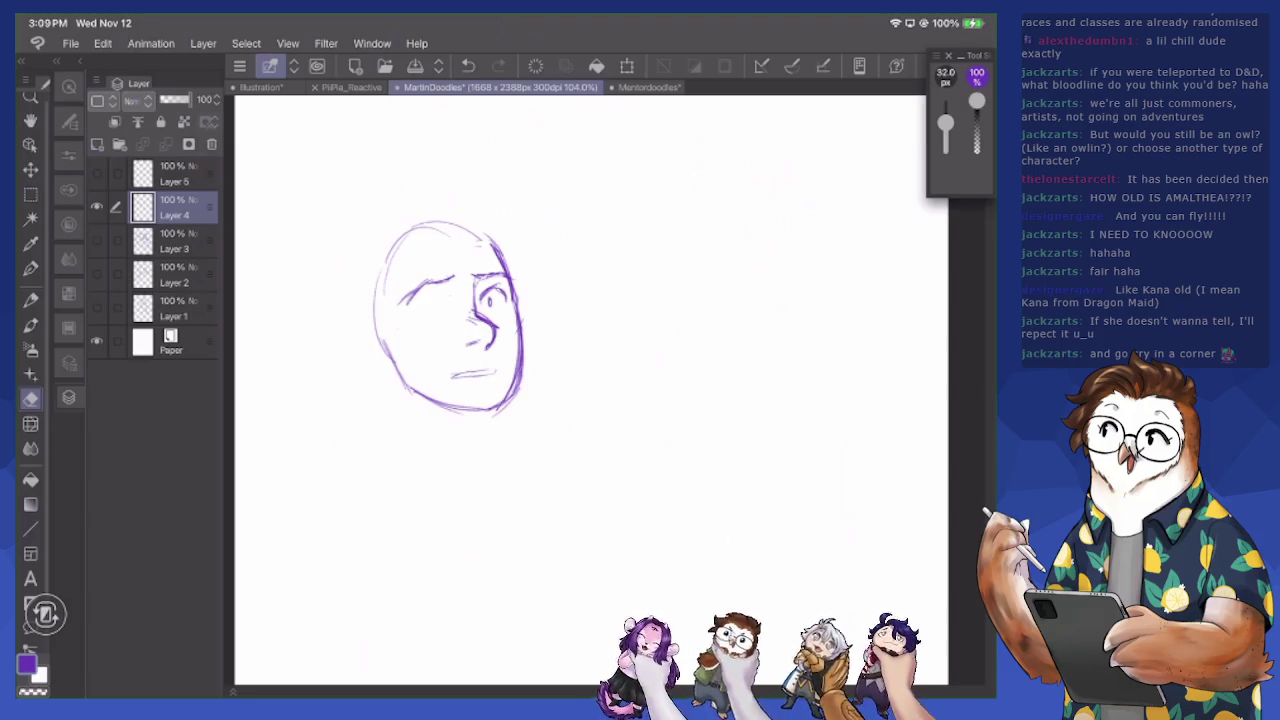
Draw the second eye, the neck below the chin and the start of the left shoulder
key("p")
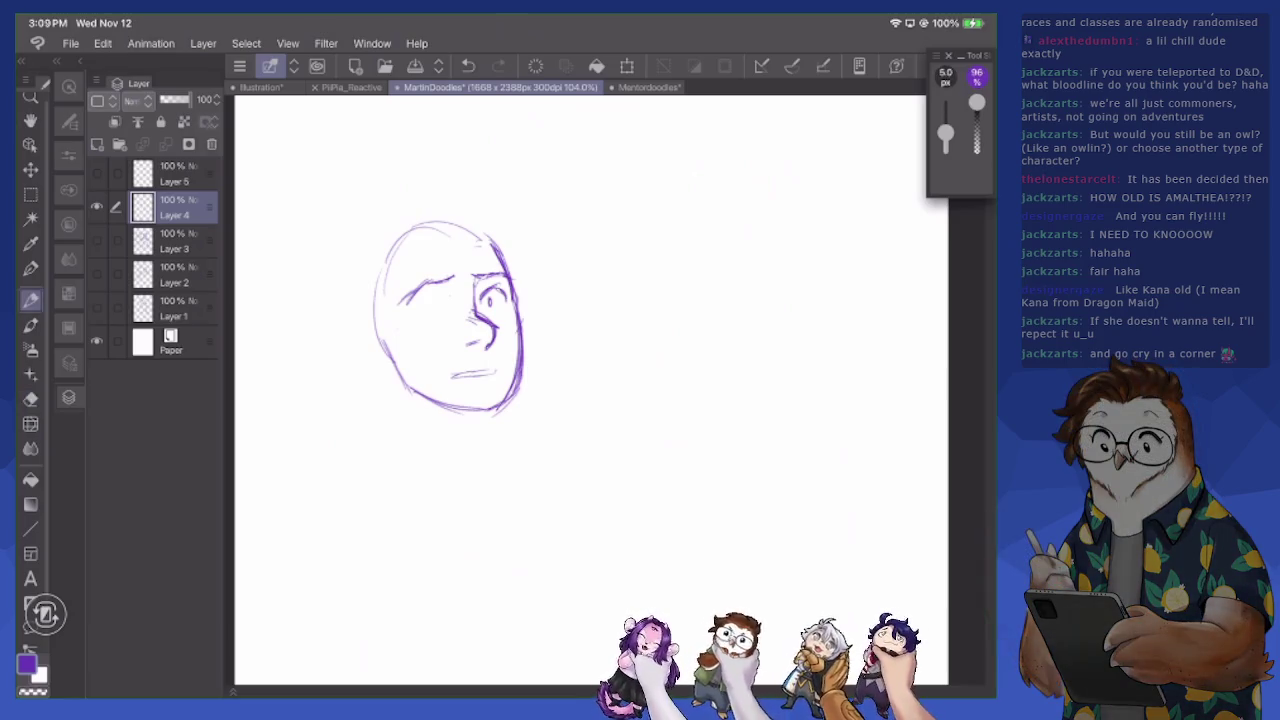
mouse_move(432, 300)
left_mouse_down()
mouse_move(416, 312)
mouse_move(452, 306)
mouse_move(437, 318)
left_mouse_up()
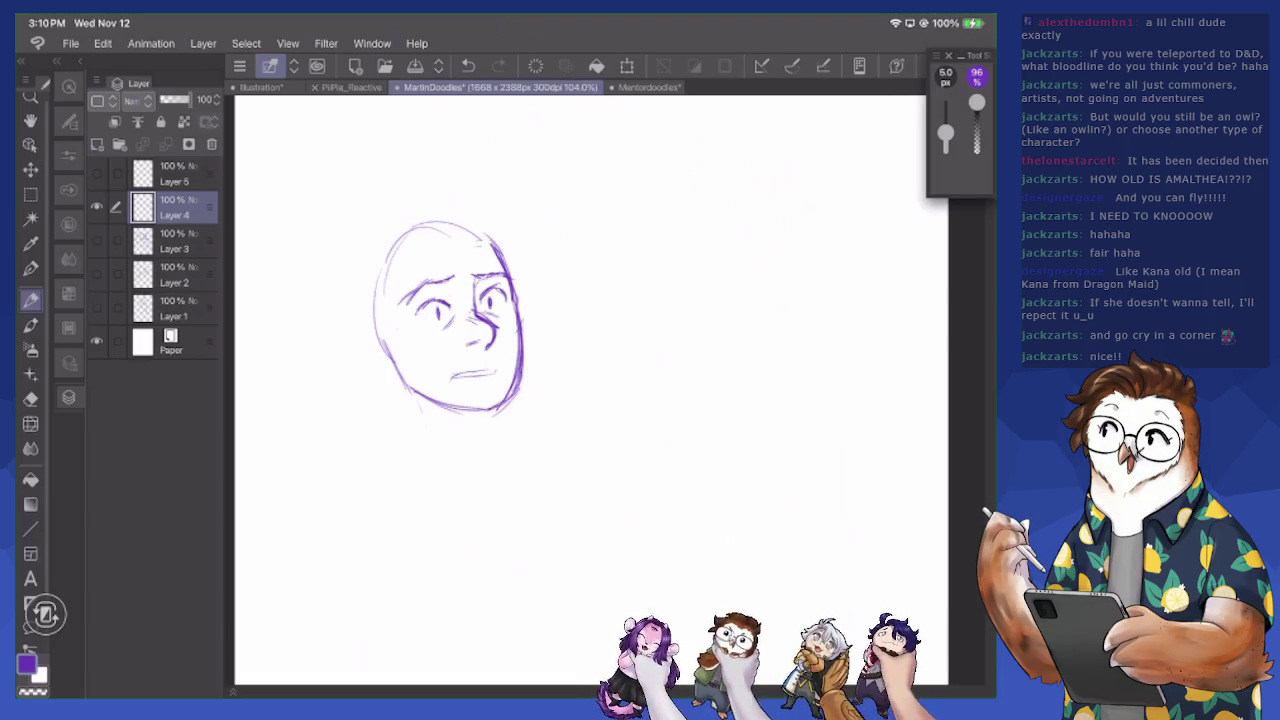
left_click_drag(500, 412, 510, 452)
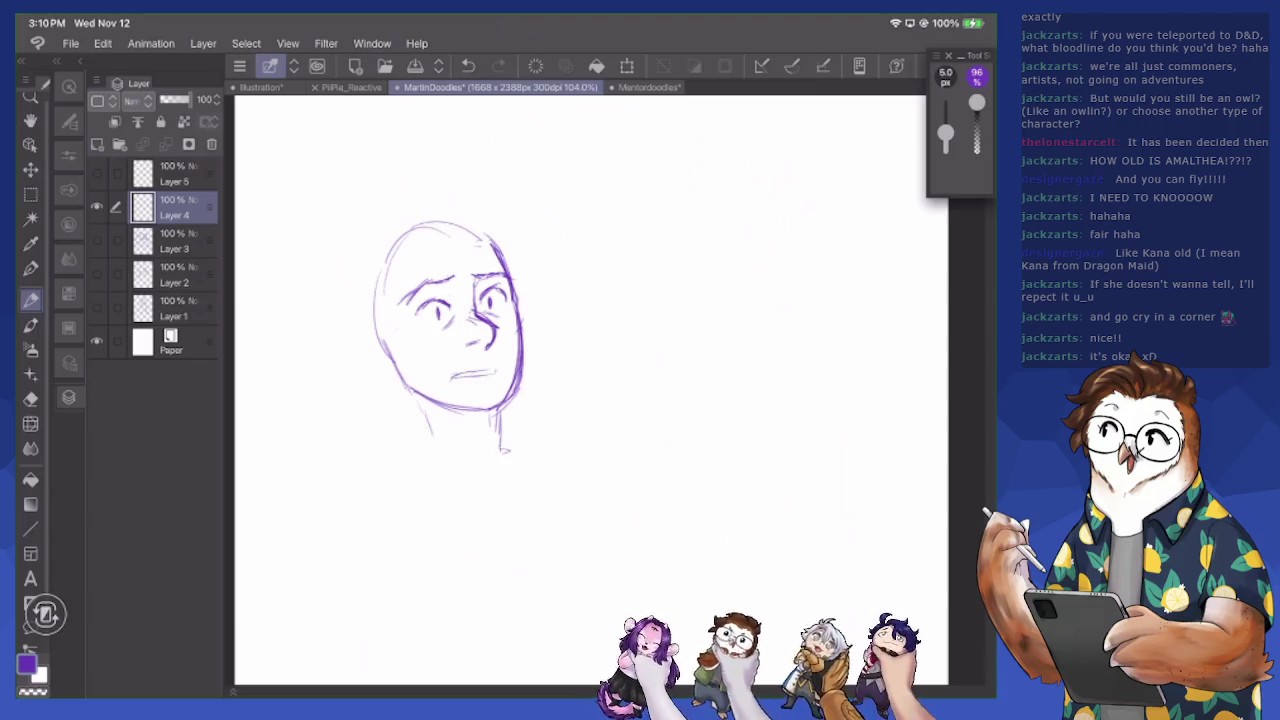
left_click_drag(420, 456, 366, 470)
scroll(560, 390, "down", 2)
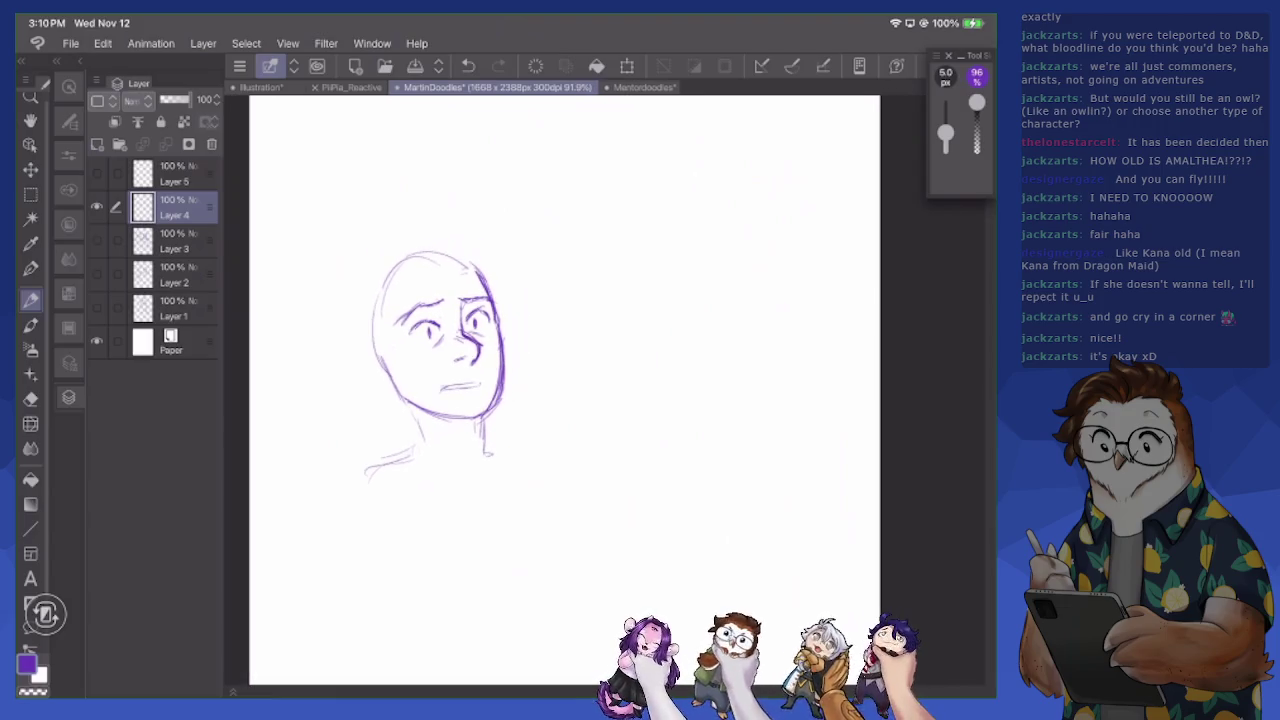
Sketch the left ear, jaw, neck lines and both shoulders, tidying the left shoulder
mouse_move(376, 344)
left_mouse_down()
mouse_move(356, 352)
mouse_move(362, 384)
mouse_move(404, 388)
mouse_move(426, 412)
mouse_move(504, 410)
left_mouse_up()
left_click_drag(506, 366, 500, 404)
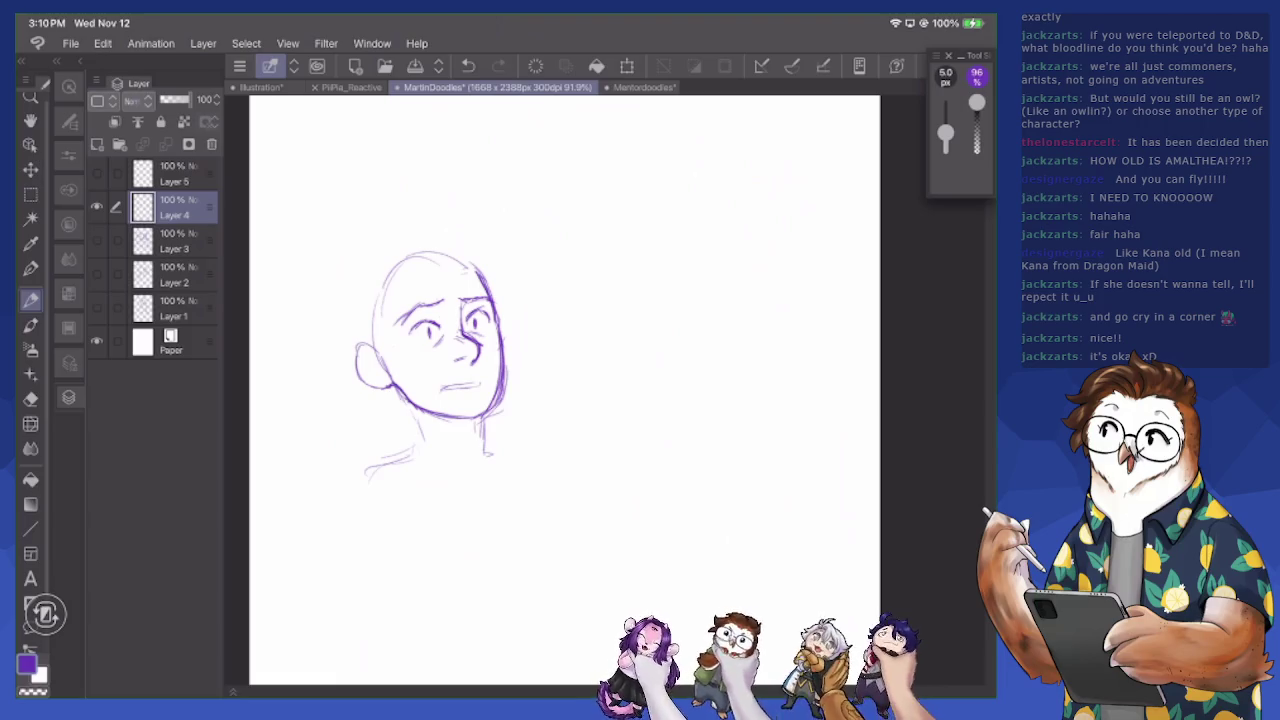
left_click_drag(412, 406, 416, 454)
mouse_move(482, 420)
left_mouse_down()
mouse_move(484, 456)
mouse_move(500, 458)
left_mouse_up()
mouse_move(410, 444)
left_mouse_down()
mouse_move(302, 508)
mouse_move(326, 474)
mouse_move(378, 462)
mouse_move(322, 484)
left_mouse_up()
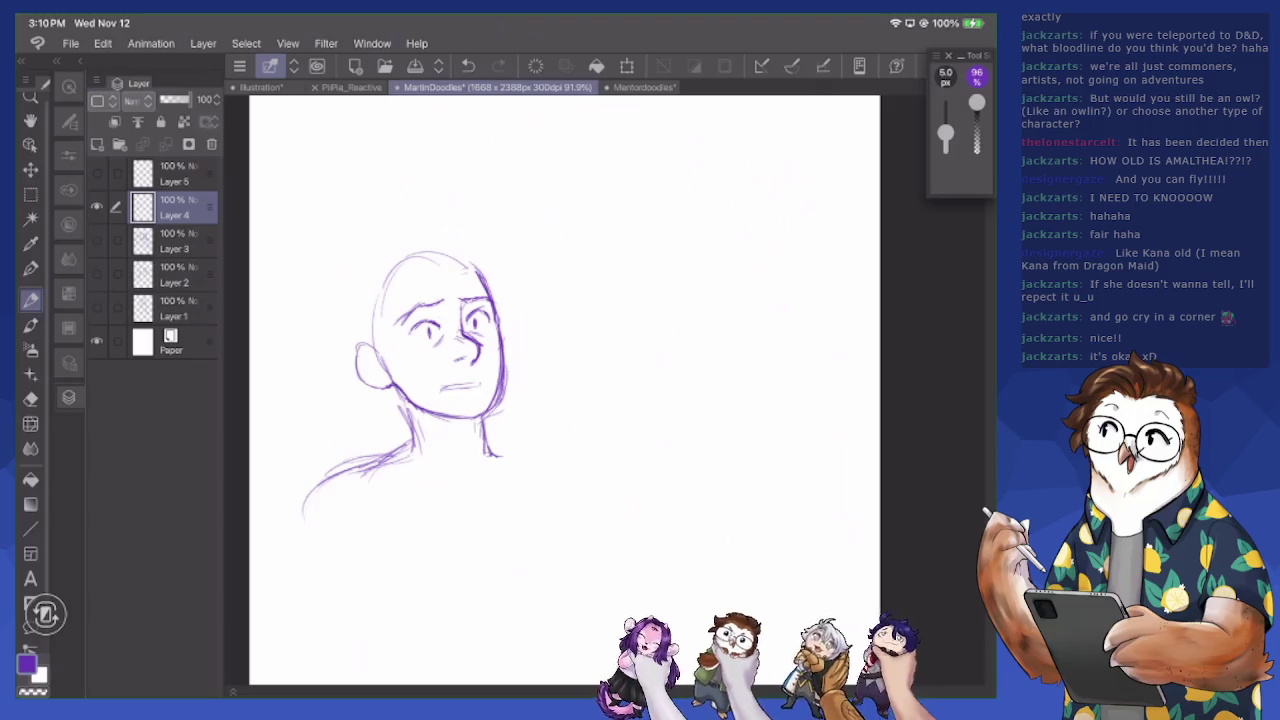
mouse_move(486, 452)
left_mouse_down()
mouse_move(536, 440)
mouse_move(576, 458)
mouse_move(590, 484)
left_mouse_up()
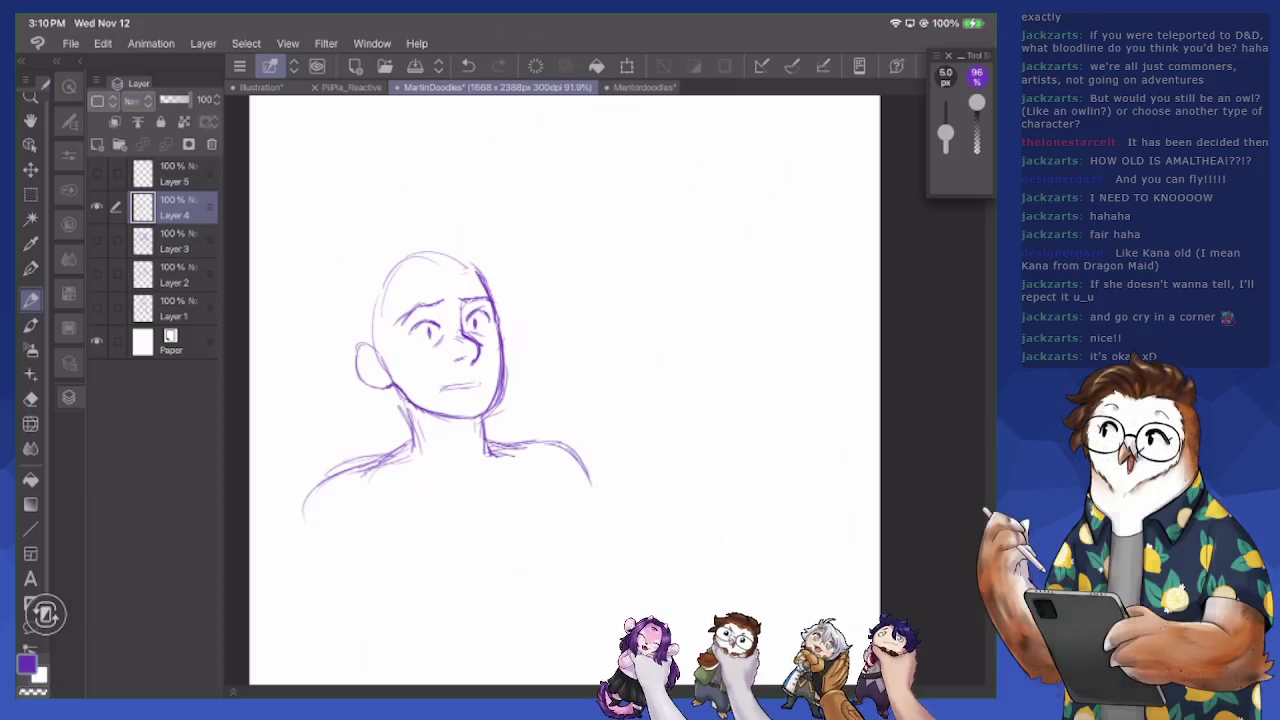
key("e")
left_click_drag(332, 468, 428, 436)
key("p")
Add a hairline stroke and glasses with an arm reaching toward the ear
left_click_drag(422, 262, 446, 298)
mouse_move(400, 340)
left_mouse_down()
mouse_move(446, 356)
mouse_move(452, 330)
mouse_move(514, 332)
left_mouse_up()
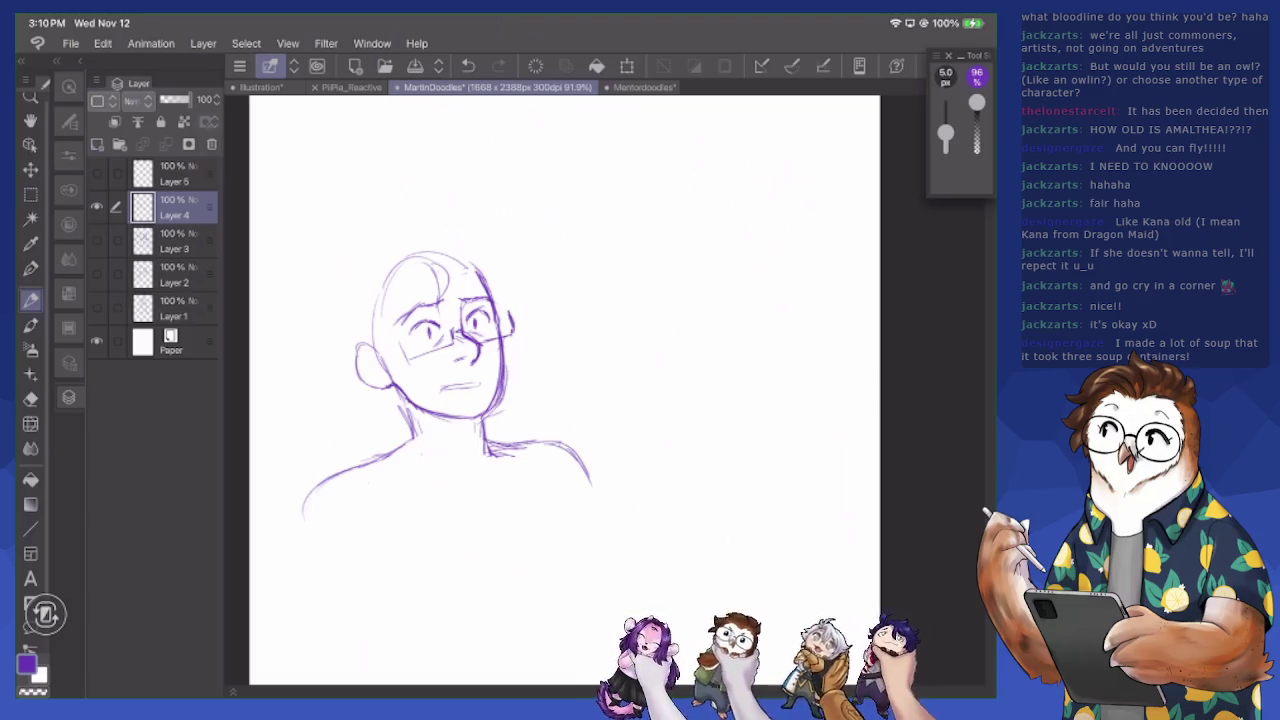
left_click_drag(401, 347, 381, 351)
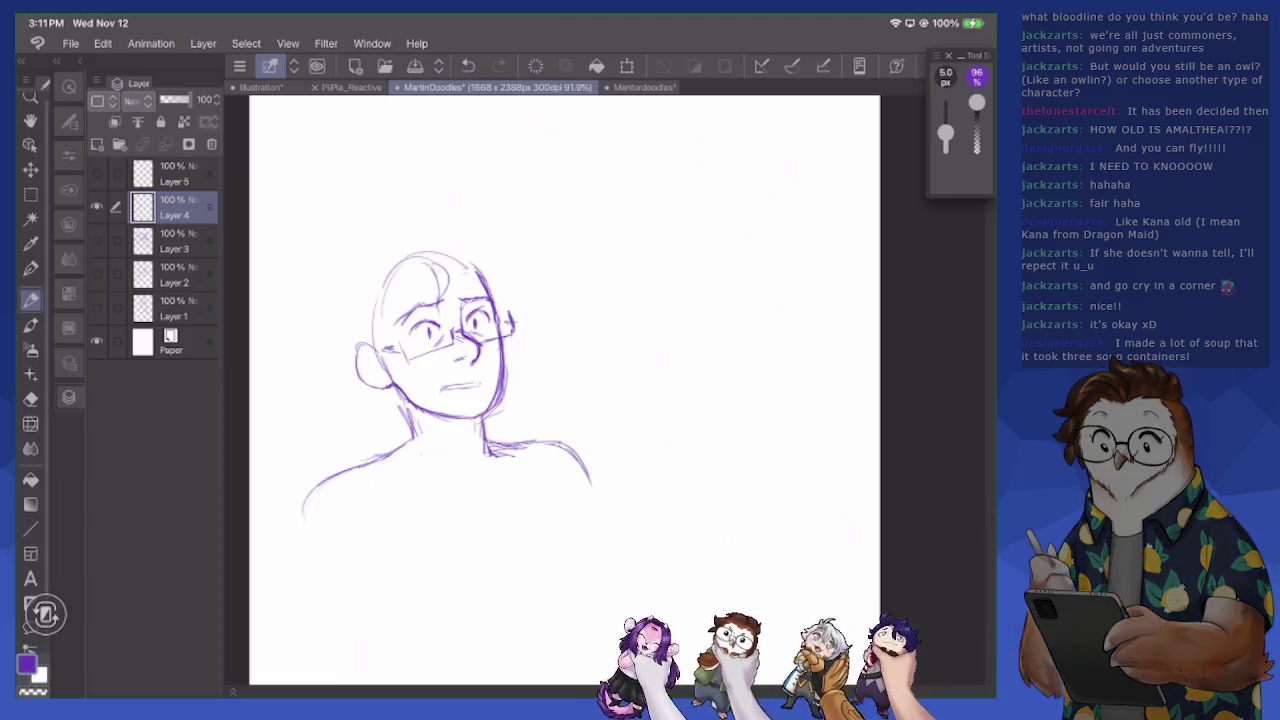
key("e")
left_click_drag(452, 382, 442, 390)
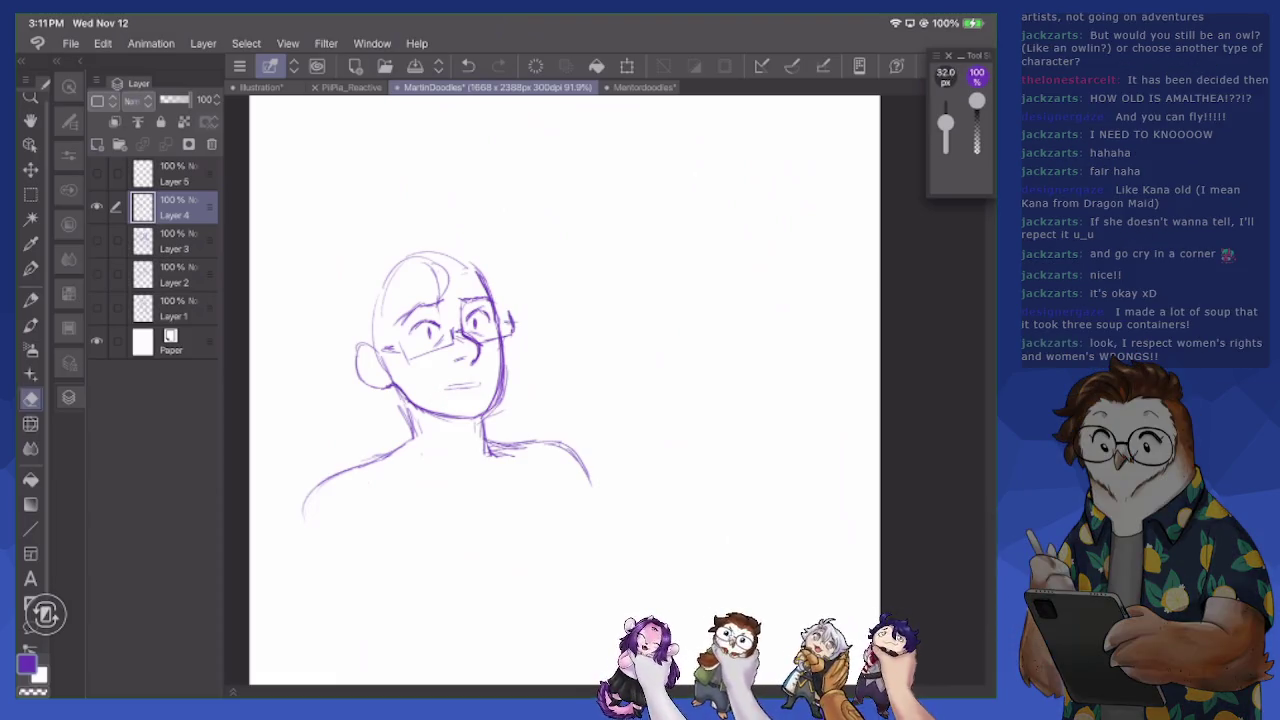
key("p")
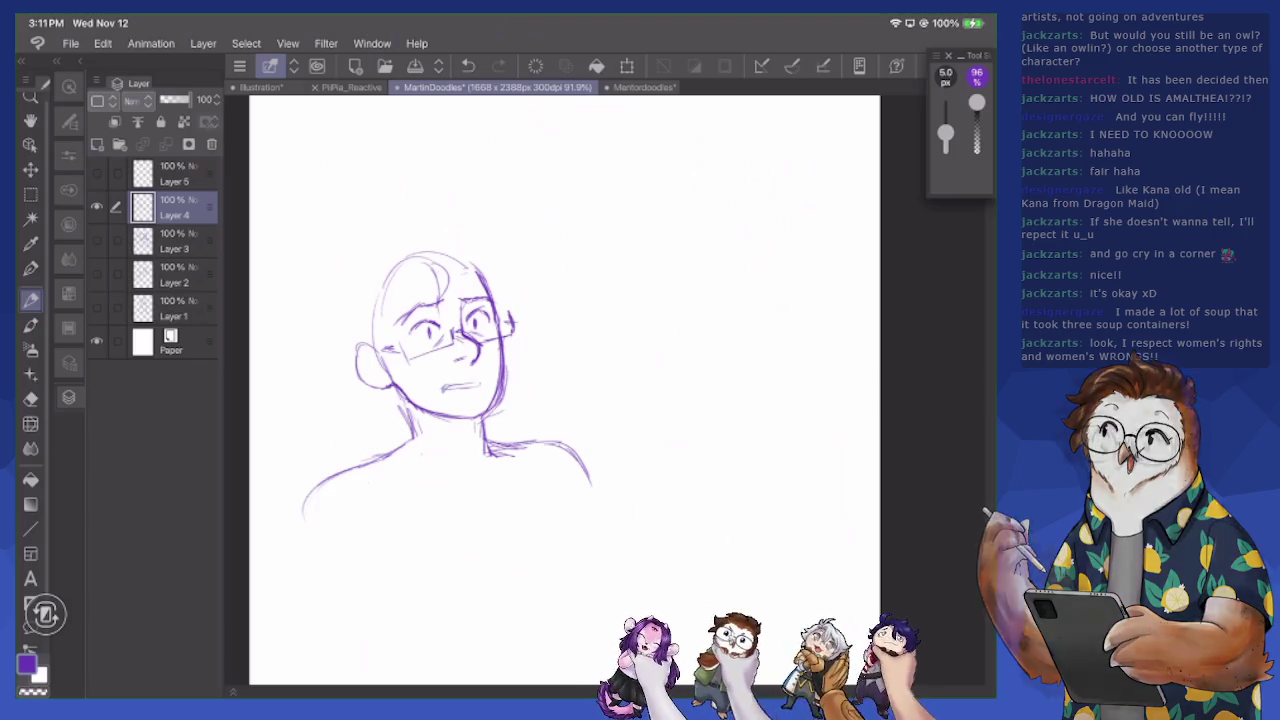
scroll(580, 400, "down", 3)
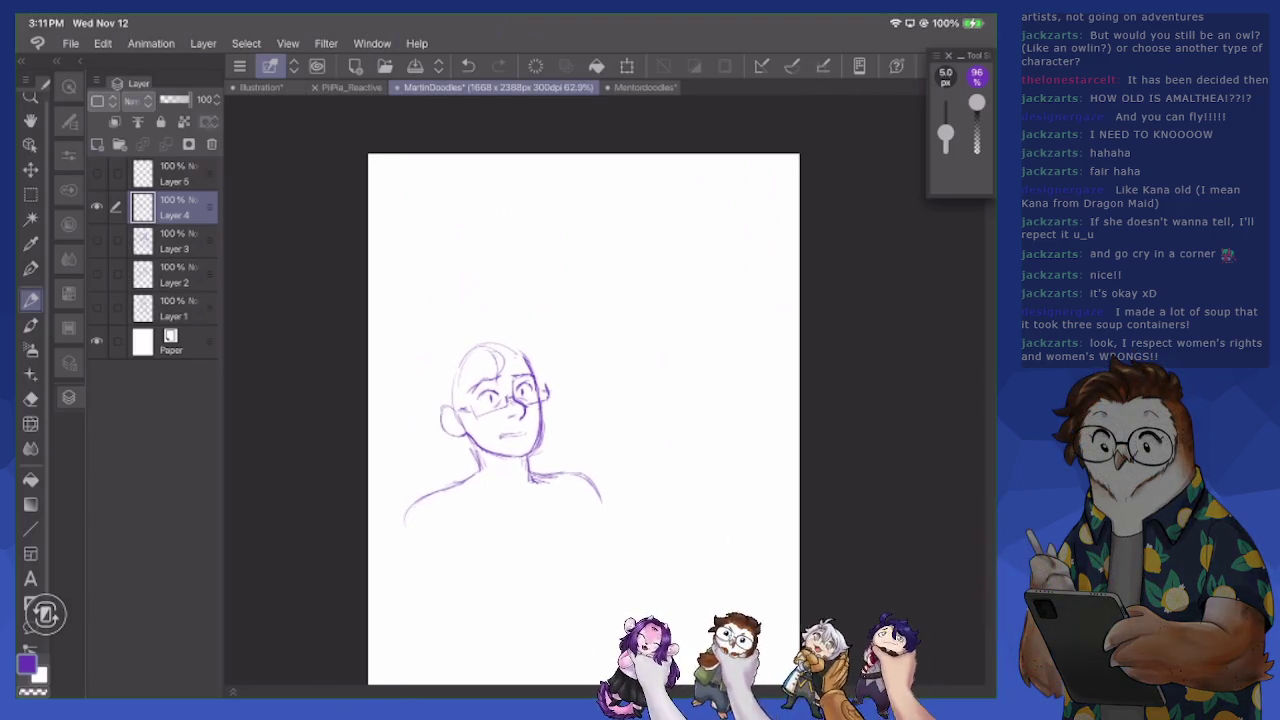
Move the man's sketch higher and draw a dividing line under his shoulders
key("k")
left_click_drag(500, 430, 500, 330)
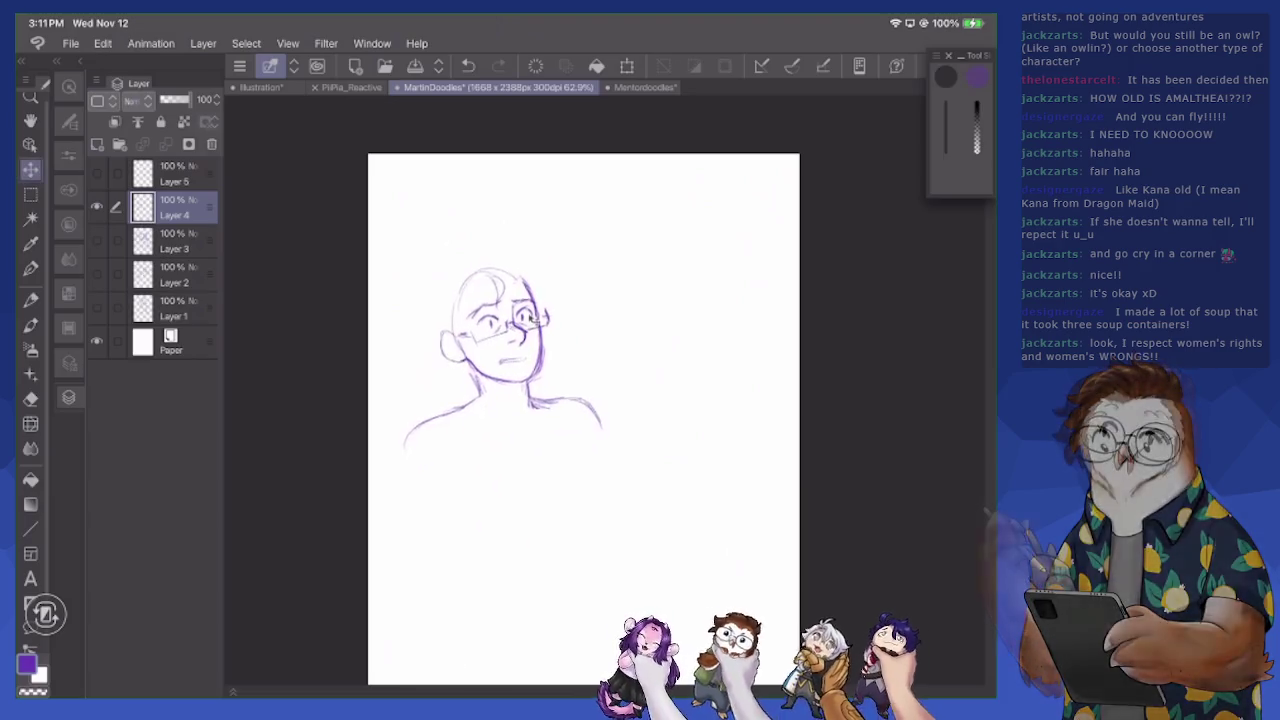
key("p")
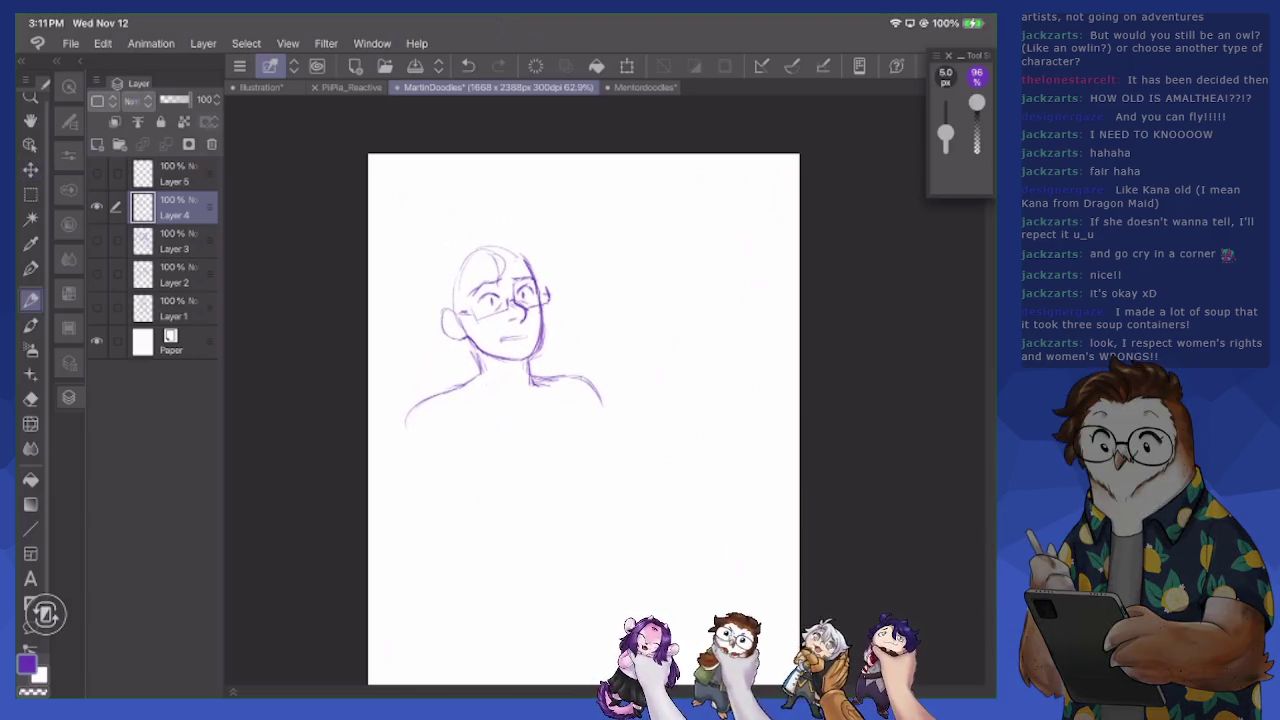
scroll(580, 400, "up", 1)
scroll(560, 380, "up", 1)
mouse_move(388, 608)
left_mouse_down()
mouse_move(432, 554)
mouse_move(502, 640)
mouse_move(494, 666)
left_mouse_up()
left_click_drag(358, 292, 798, 264)
Sketch the creature's round head with centre guide, jaw, left pointed ear and snout
mouse_move(566, 362)
left_mouse_down()
mouse_move(538, 424)
mouse_move(660, 368)
left_mouse_up()
left_click_drag(548, 390, 564, 450)
left_click_drag(674, 400, 656, 440)
left_click_drag(664, 358, 640, 440)
mouse_move(595, 370)
left_mouse_down()
mouse_move(602, 466)
mouse_move(658, 414)
left_mouse_up()
mouse_move(544, 382)
left_mouse_down()
mouse_move(548, 460)
mouse_move(580, 488)
mouse_move(610, 454)
mouse_move(592, 464)
left_mouse_up()
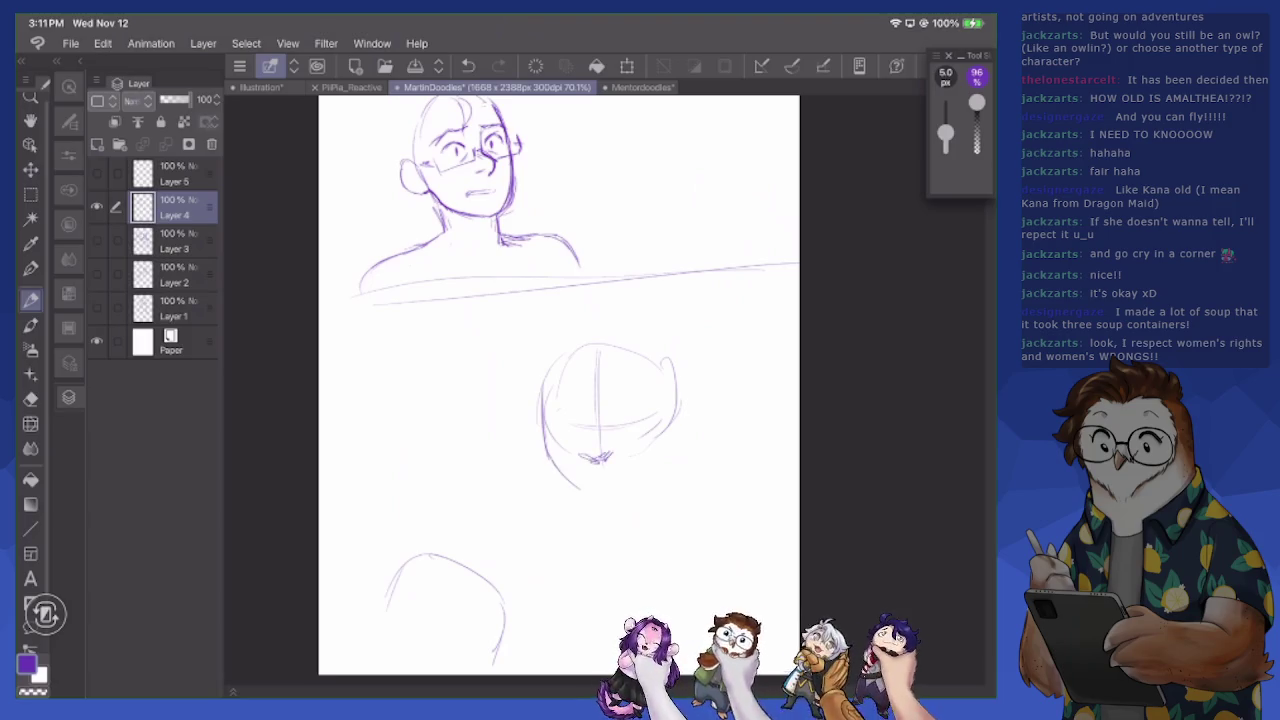
mouse_move(530, 412)
left_mouse_down()
mouse_move(486, 398)
mouse_move(494, 428)
mouse_move(524, 452)
left_mouse_up()
left_click_drag(432, 548, 468, 556)
left_click_drag(462, 552, 474, 576)
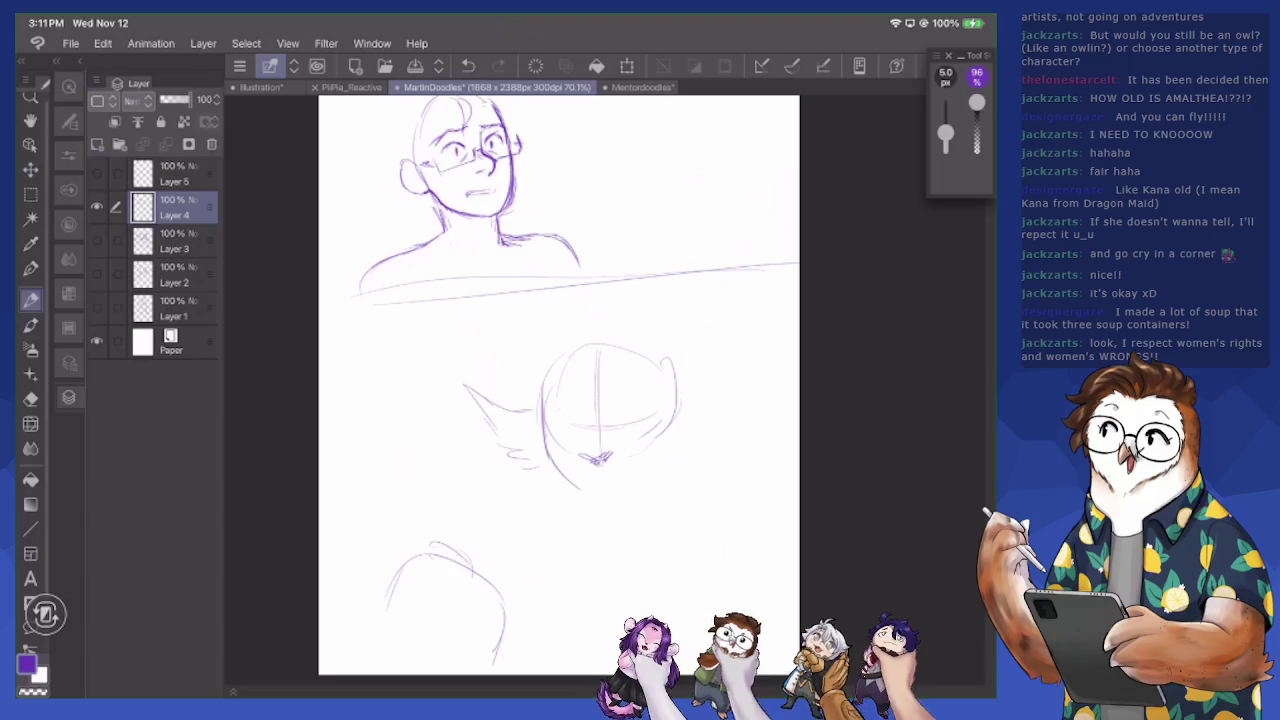
Add the creature's right pointed ear, three eyes, mouth and chin
mouse_move(676, 399)
left_mouse_down()
mouse_move(722, 395)
mouse_move(750, 372)
mouse_move(706, 452)
left_mouse_up()
mouse_move(632, 405)
left_mouse_down()
mouse_move(620, 426)
mouse_move(648, 403)
mouse_move(658, 420)
left_mouse_up()
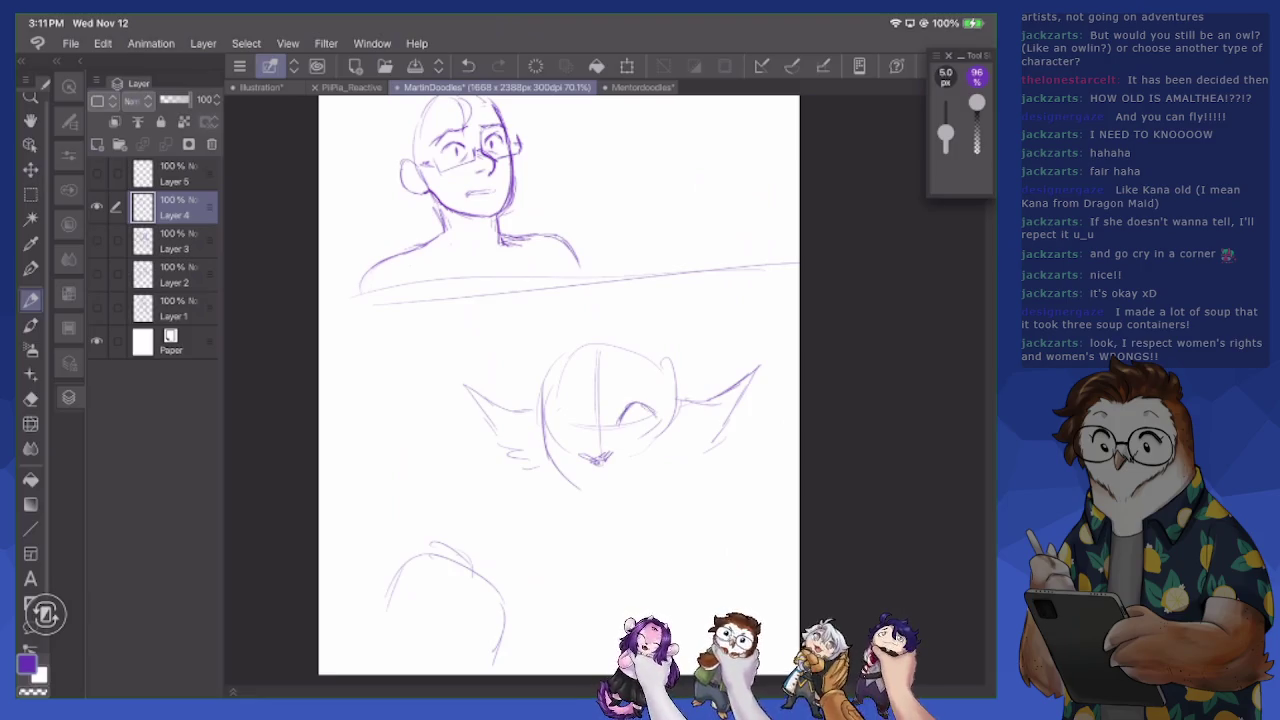
left_click_drag(578, 422, 563, 420)
key("e")
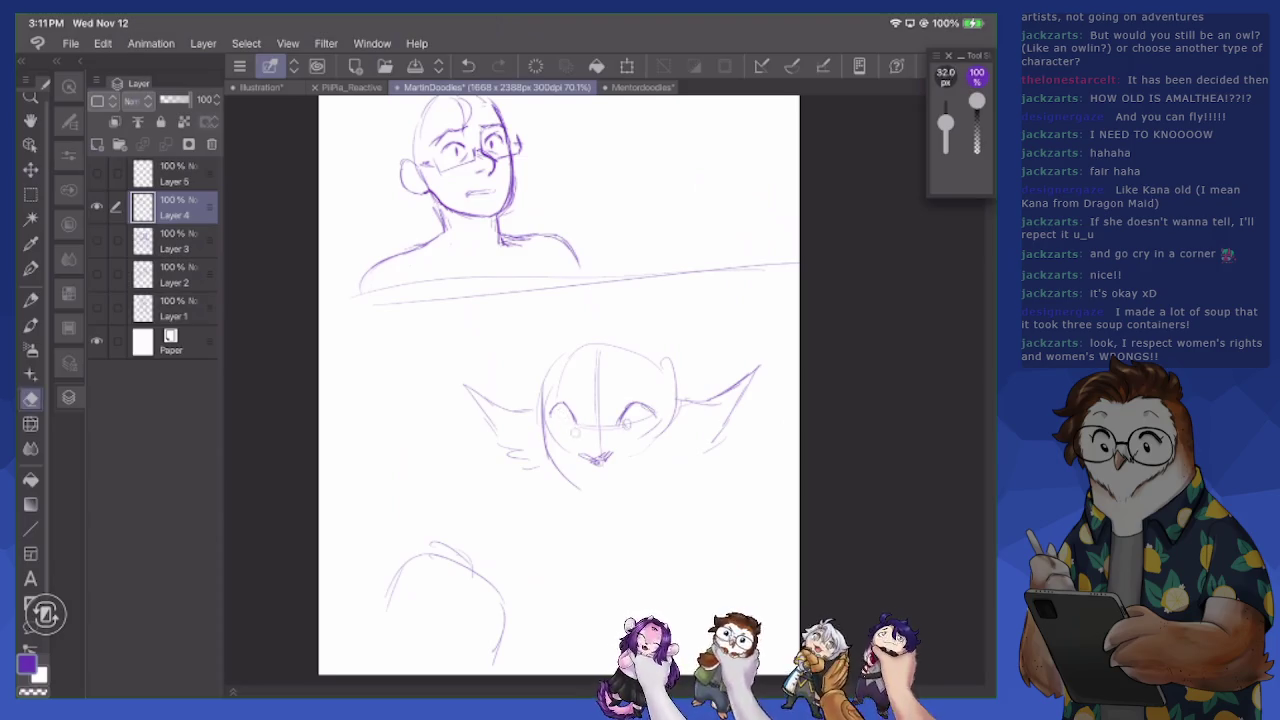
key("p")
left_click_drag(580, 455, 594, 462)
left_click_drag(595, 458, 611, 461)
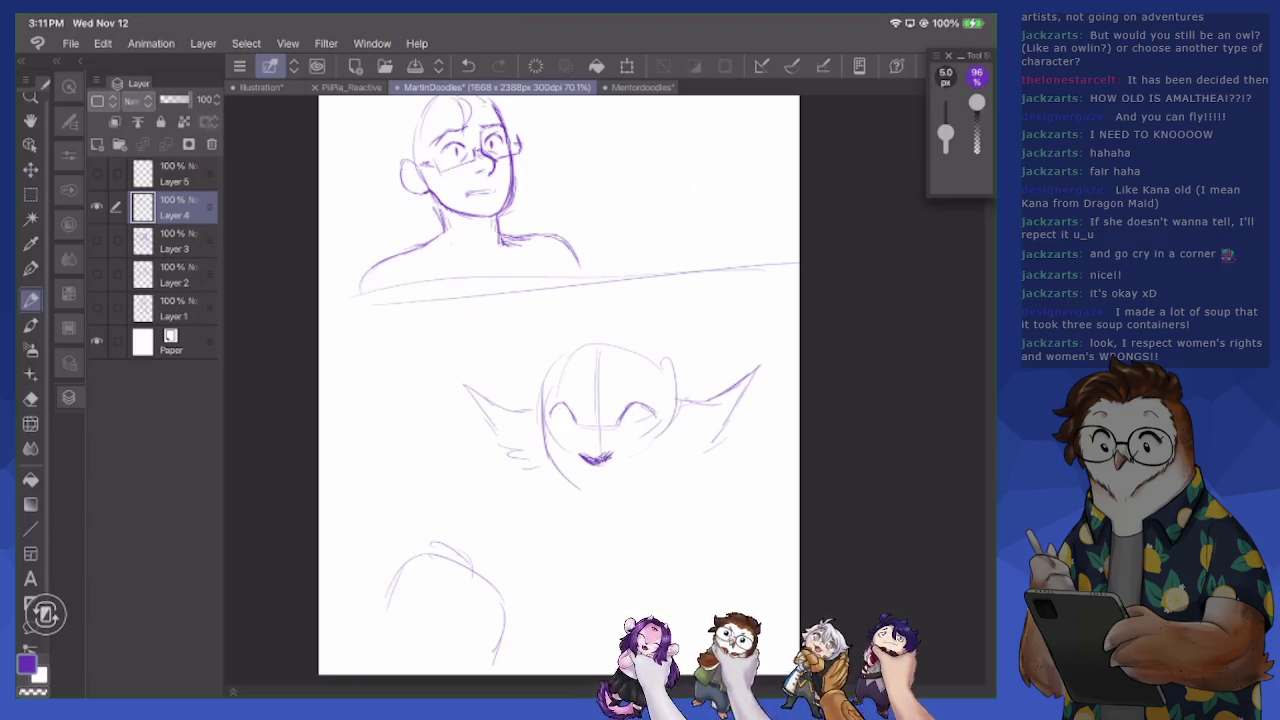
left_click_drag(590, 371, 596, 379)
left_click_drag(551, 423, 652, 426)
left_click_drag(599, 481, 611, 477)
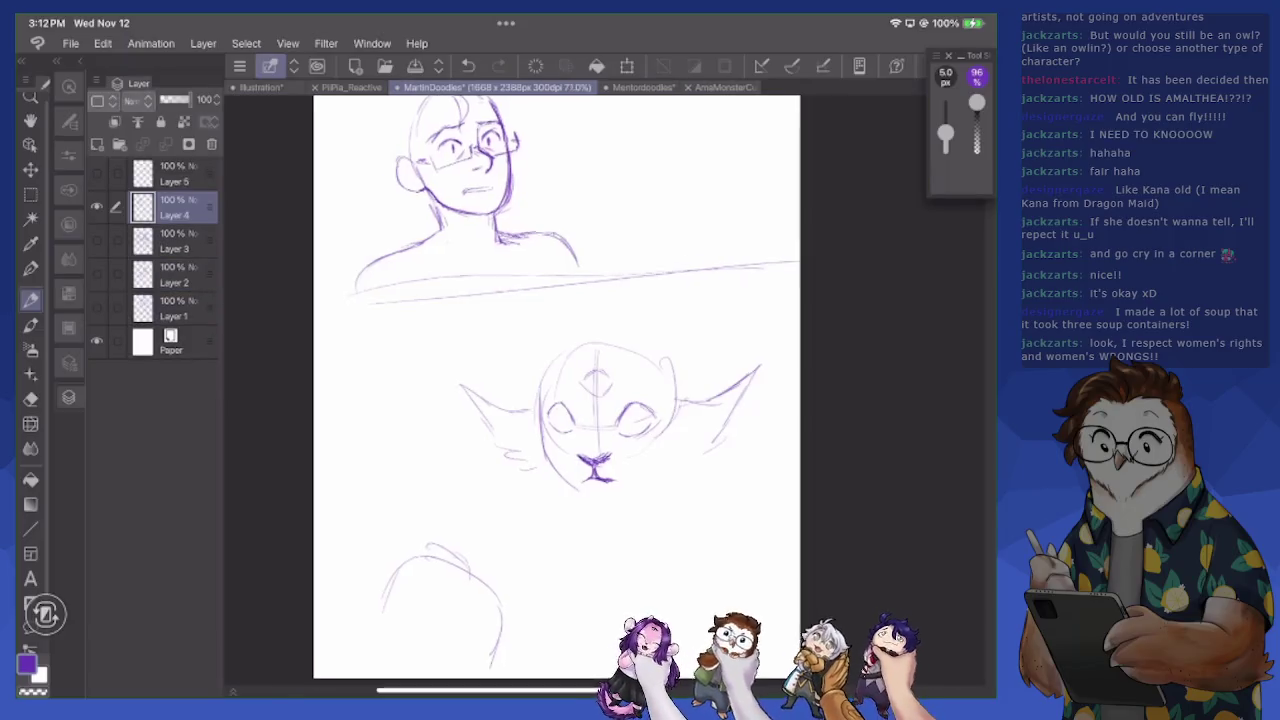
Darken the left eye's lower outline and check the AmaMonsterCute reference
scroll(600, 420, "up", 2)
mouse_move(502, 438)
left_mouse_down()
mouse_move(534, 442)
mouse_move(566, 503)
left_mouse_up()
key("e")
key("p")
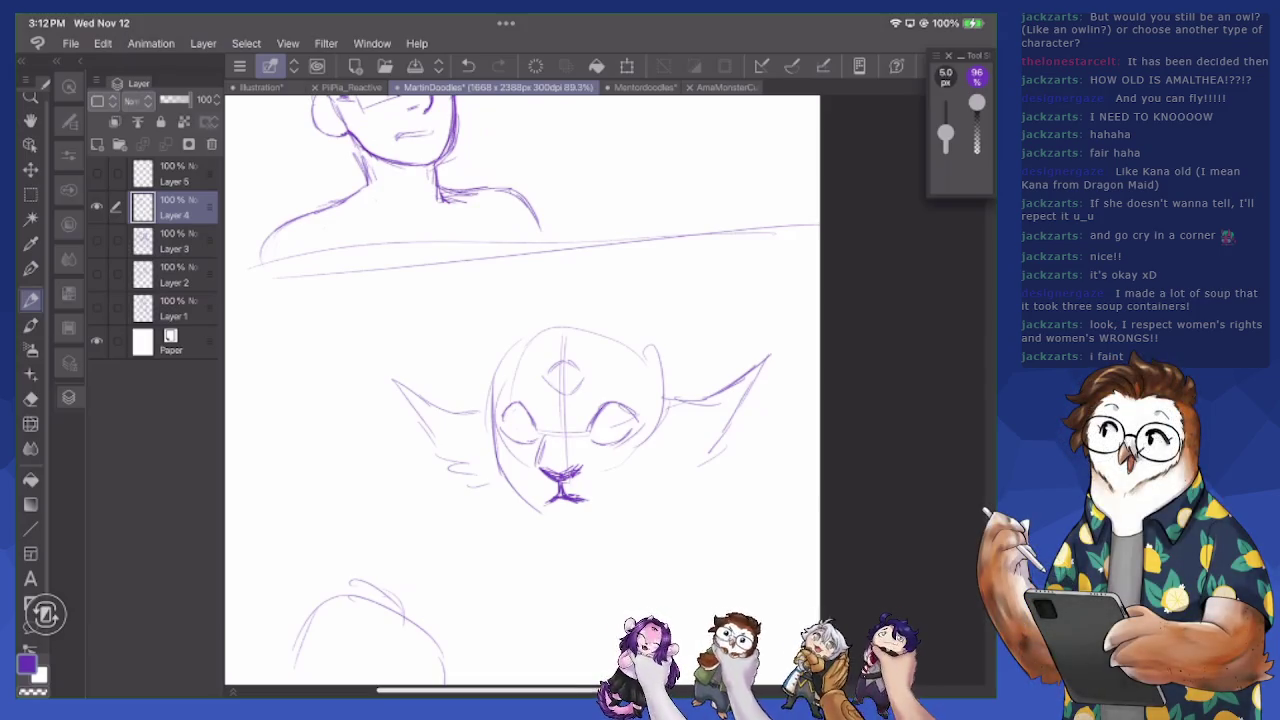
left_click(722, 87)
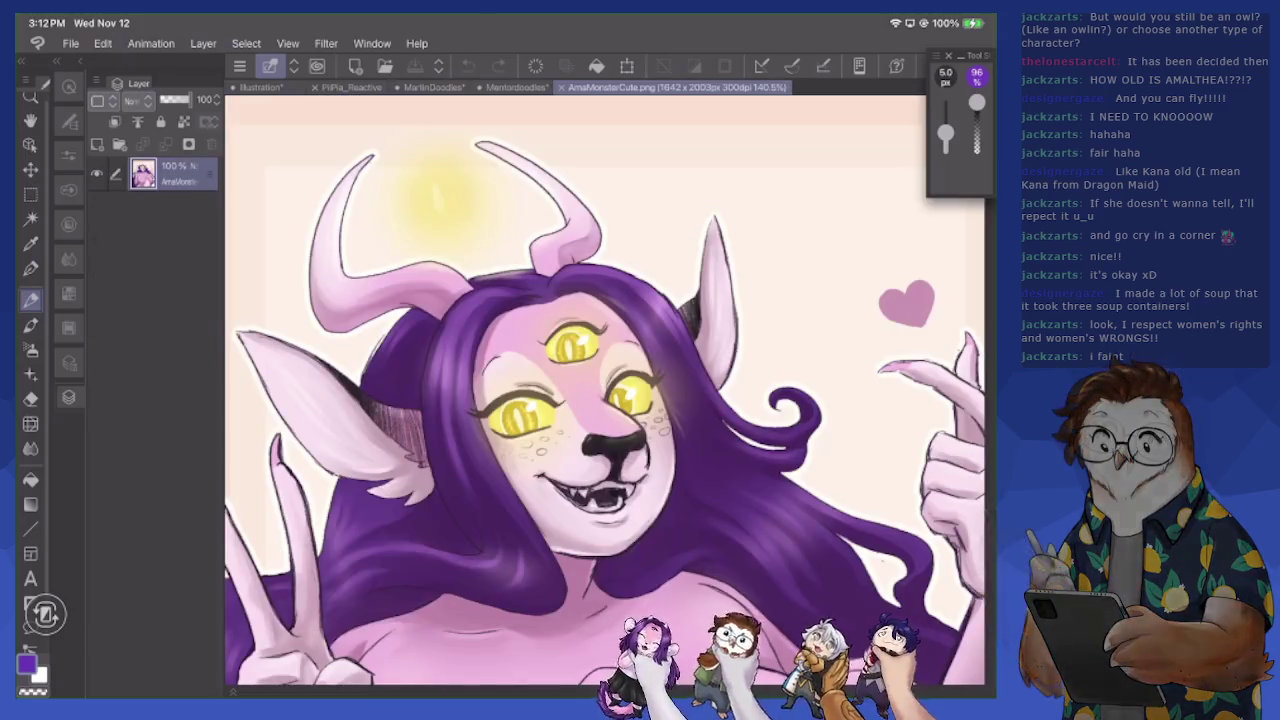
left_click_drag(575, 400, 655, 348)
scroll(620, 390, "down", 2)
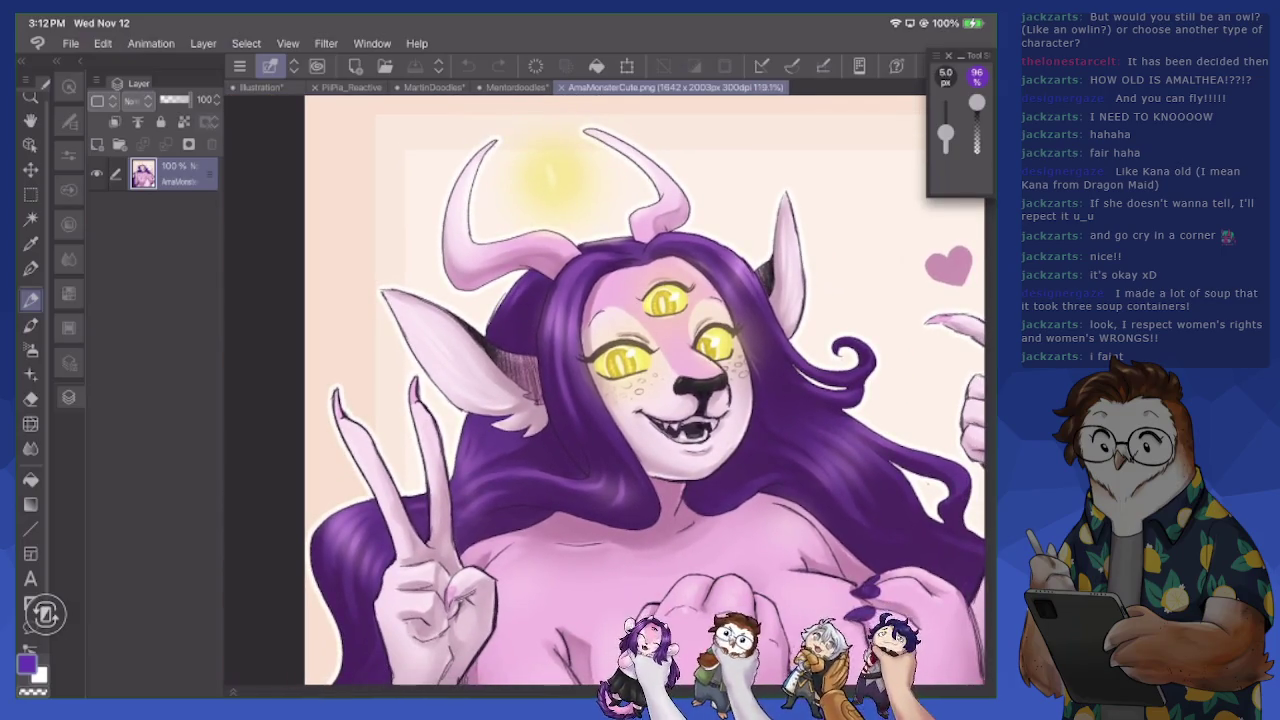
left_click(432, 87)
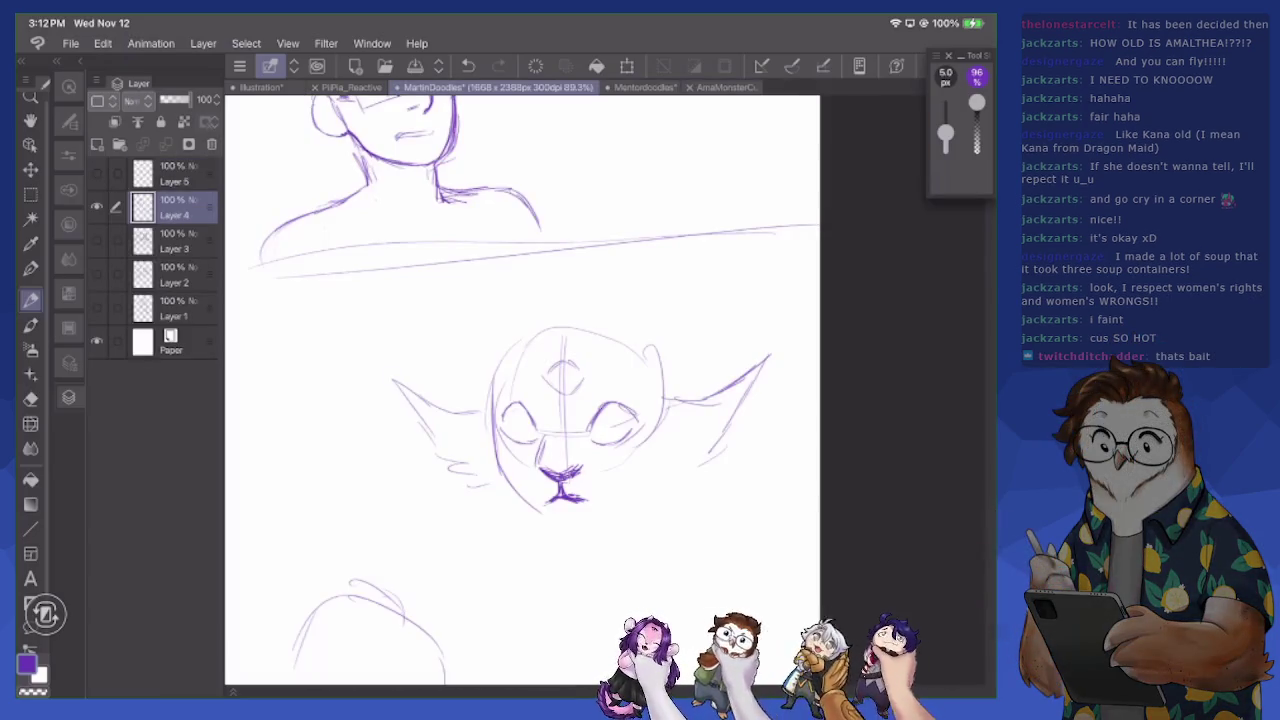
Redraw the creature's left face edge more cleanly while comparing with the reference
left_click_drag(493, 385, 490, 460)
left_click(722, 87)
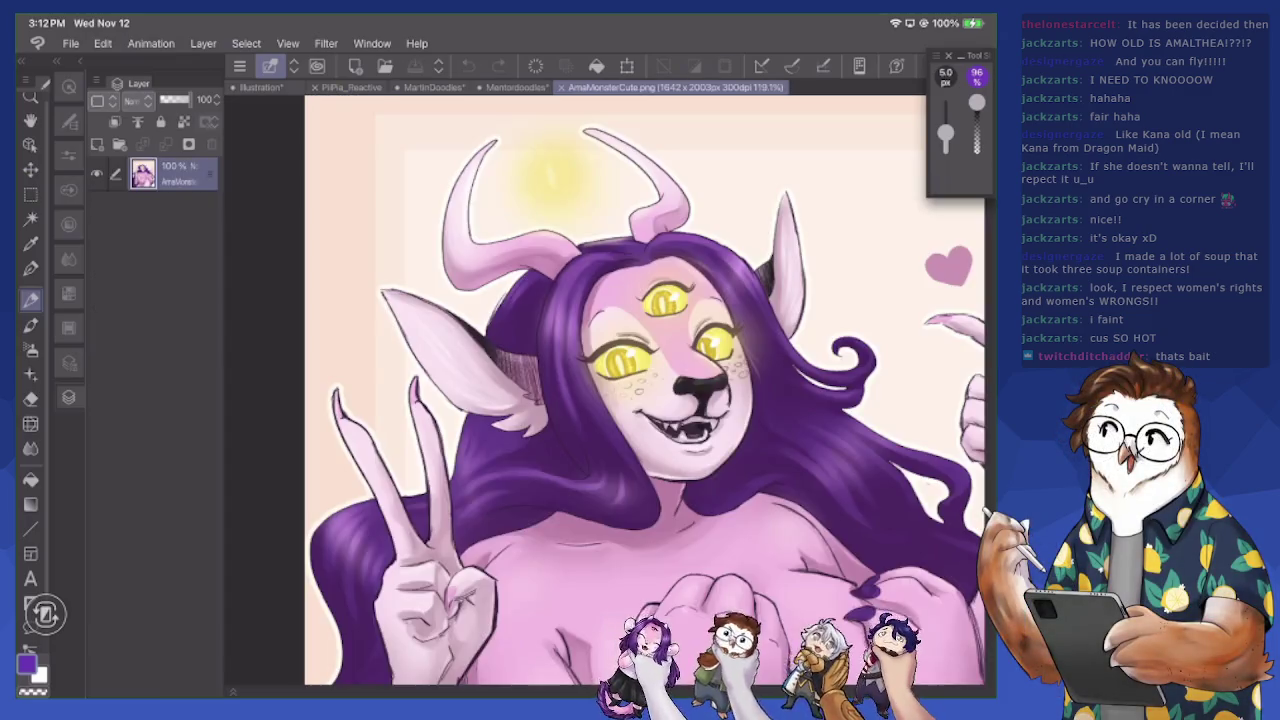
left_click(430, 87)
mouse_move(497, 386)
left_mouse_down()
mouse_move(495, 472)
mouse_move(575, 535)
mouse_move(532, 506)
mouse_move(500, 445)
mouse_move(490, 380)
left_mouse_up()
key("e")
left_click_drag(495, 475, 515, 512)
key("p")
left_click_drag(492, 385, 495, 468)
Compare against the AmaMonsterCute reference again and add a mark near the left eye
left_click(725, 87)
left_click(430, 87)
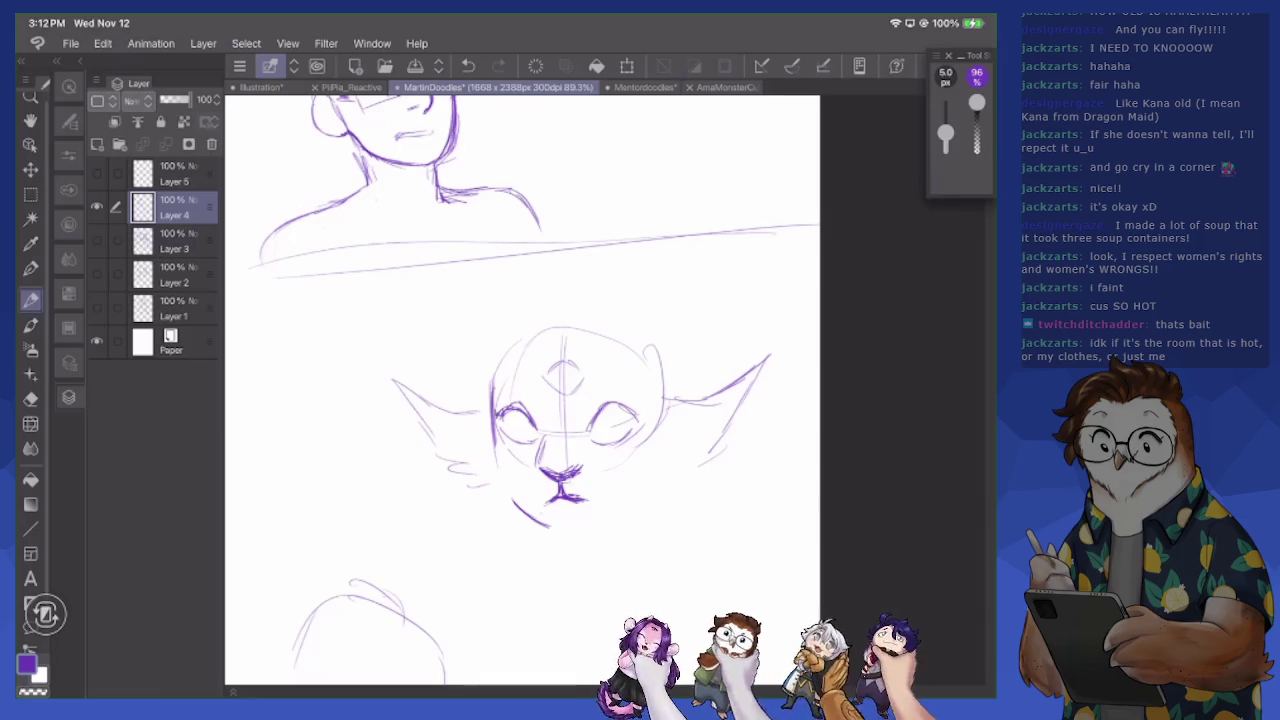
left_click(725, 87)
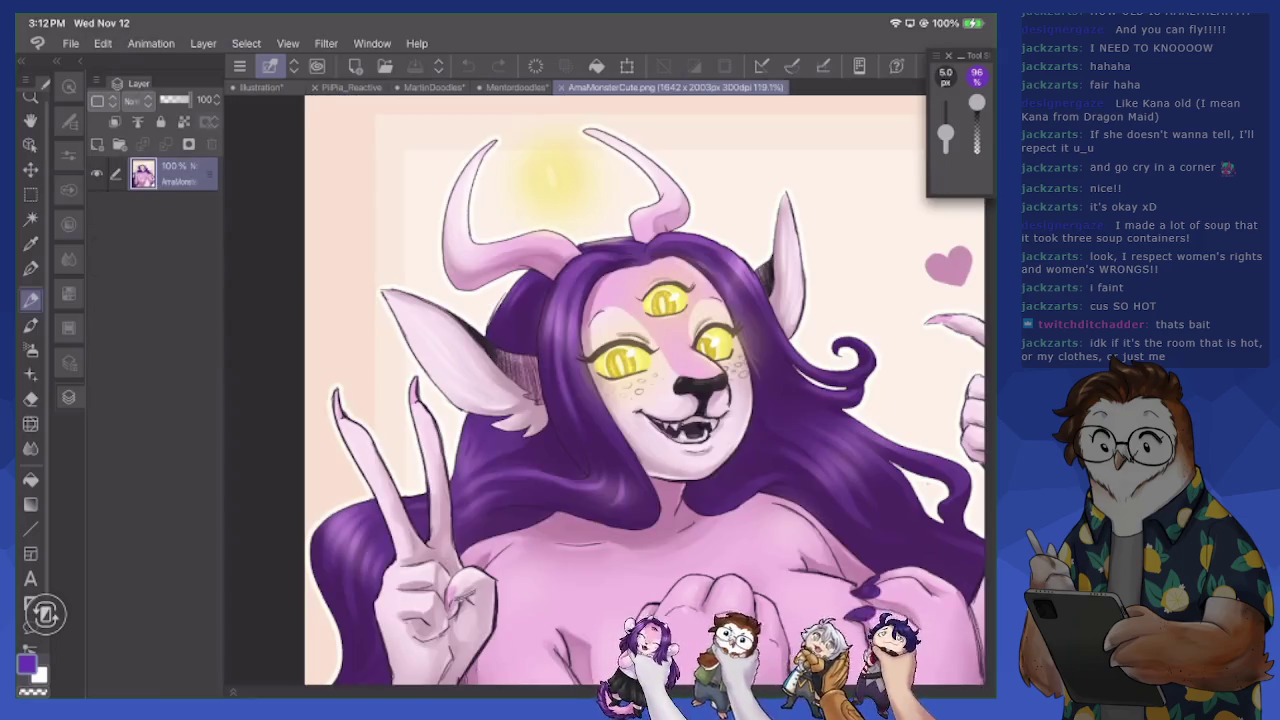
left_click(432, 87)
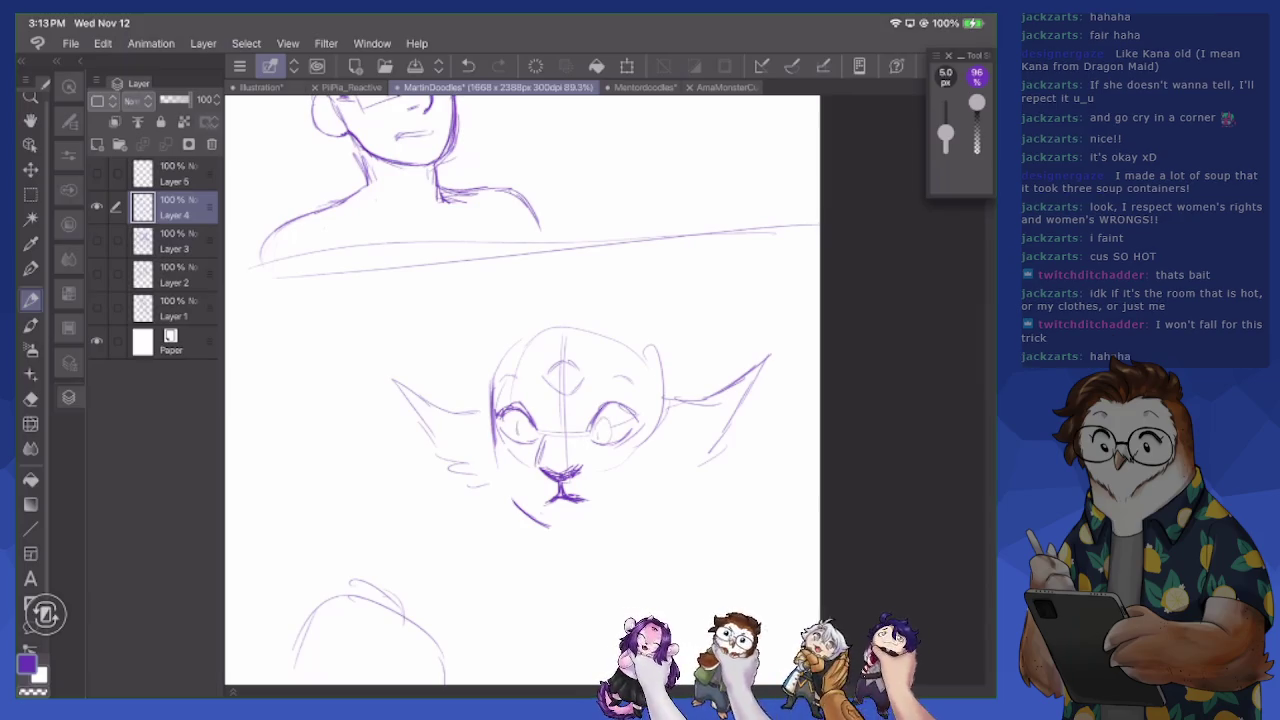
left_click_drag(536, 420, 526, 438)
Check the AmaMonsterCute reference, then sketch long hair down the creature's left cheek
key("e")
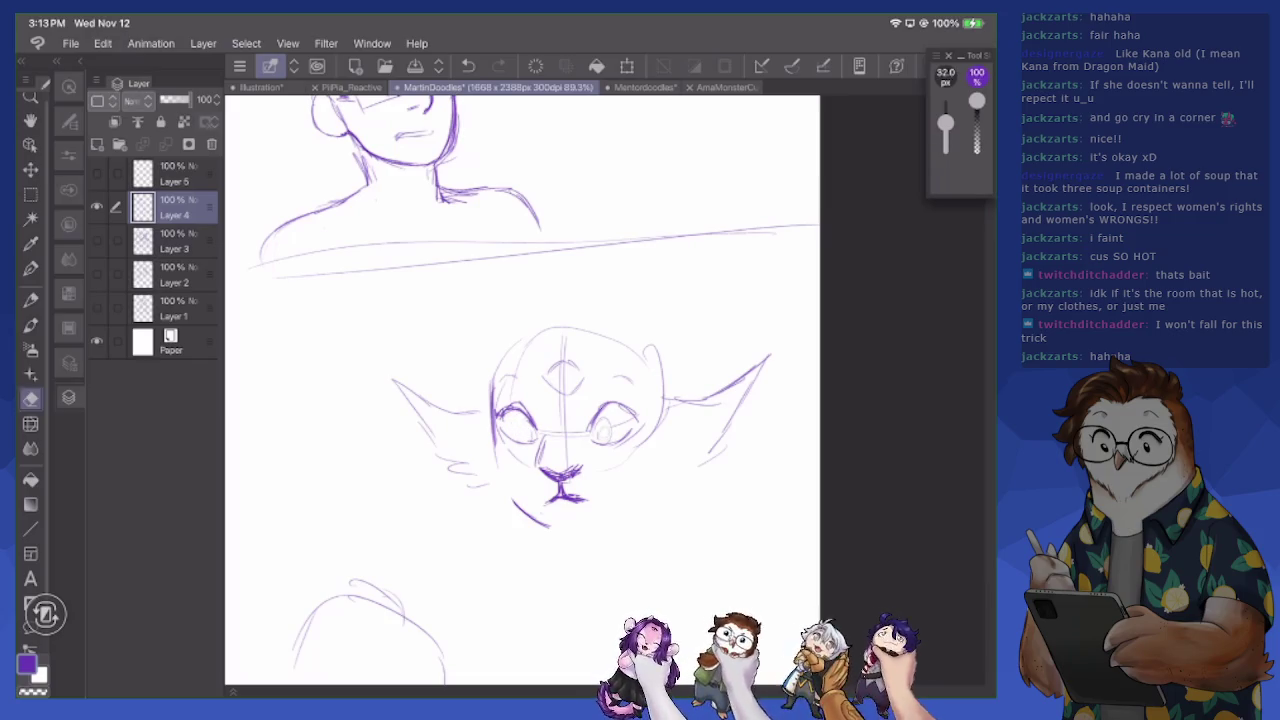
key("p")
key("ctrl+Tab")
key("ctrl+Tab")
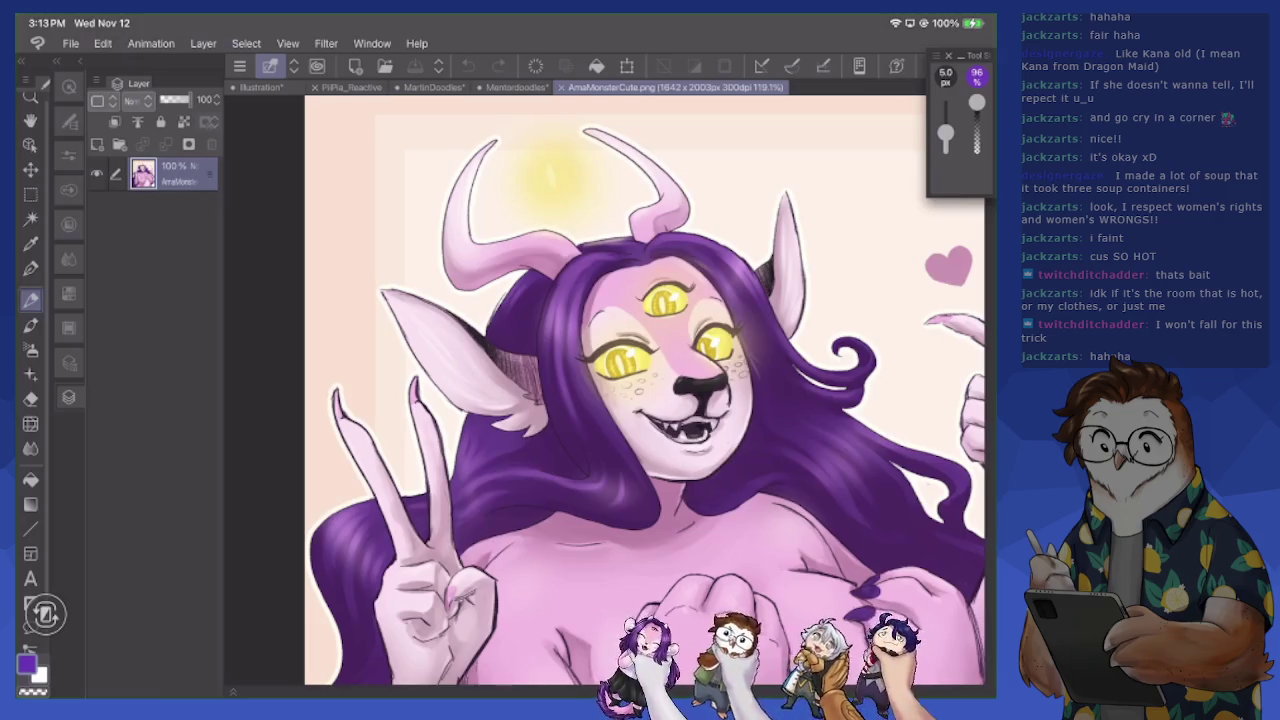
key("ctrl+shift+Tab")
key("ctrl+shift+Tab")
mouse_move(542, 322)
left_mouse_down()
mouse_move(512, 336)
mouse_move(471, 518)
left_mouse_up()
left_click_drag(463, 378, 411, 494)
mouse_move(440, 452)
left_mouse_down()
mouse_move(420, 500)
mouse_move(440, 520)
left_mouse_up()
left_click_drag(450, 498, 486, 532)
Sketch shoulder and body lines below the head, plus hair below the right ear
mouse_move(422, 502)
left_mouse_down()
mouse_move(372, 542)
mouse_move(408, 586)
mouse_move(440, 558)
left_mouse_up()
left_click_drag(428, 506, 455, 588)
left_click_drag(428, 538, 444, 574)
mouse_move(712, 486)
left_mouse_down()
mouse_move(754, 514)
mouse_move(790, 574)
left_mouse_up()
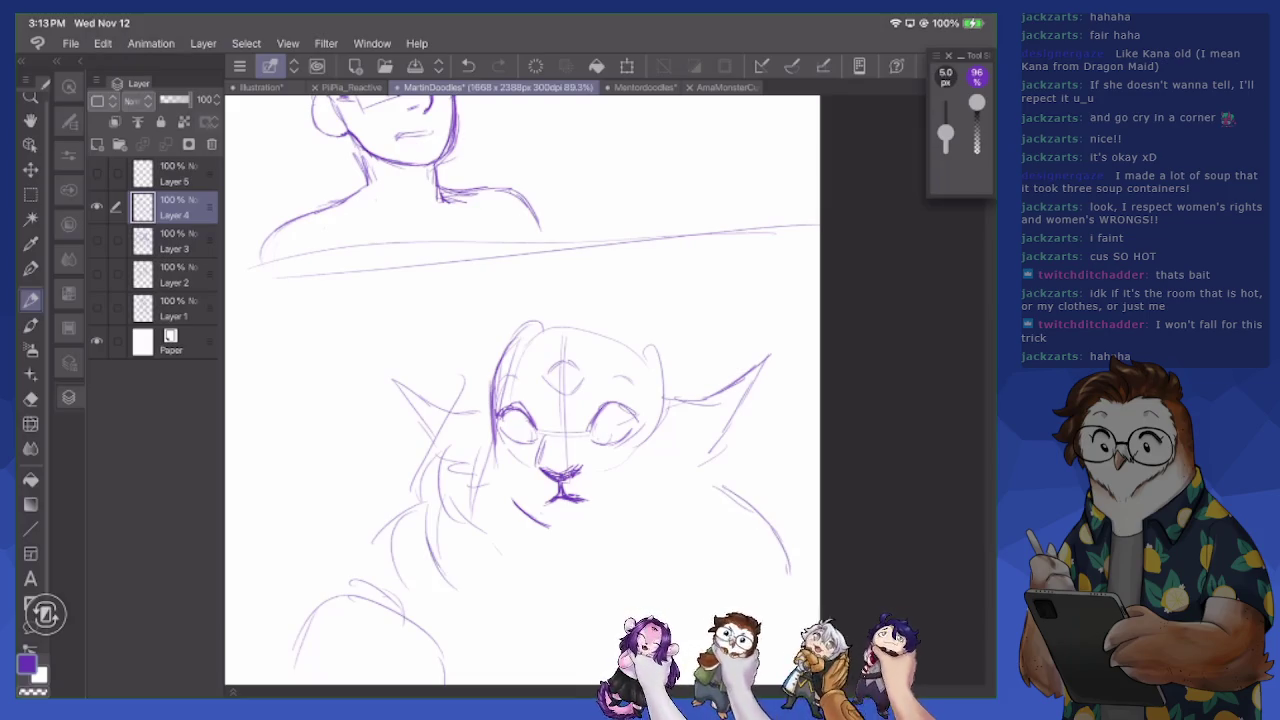
After re-checking the reference, add right-cheek hair strokes and pupils in both eyes
left_click(725, 87)
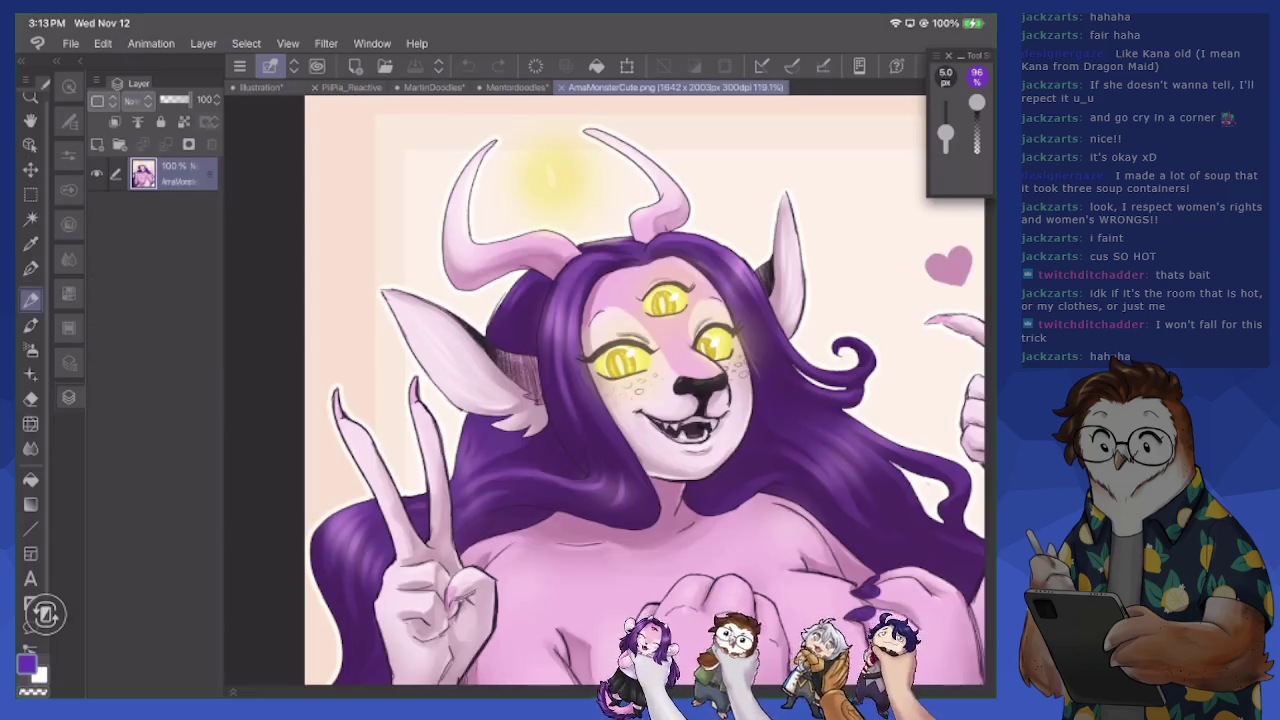
left_click(433, 87)
mouse_move(590, 326)
left_mouse_down()
mouse_move(642, 390)
mouse_move(662, 450)
mouse_move(690, 466)
mouse_move(658, 534)
left_mouse_up()
left_click_drag(666, 476, 652, 556)
left_click_drag(594, 422, 614, 436)
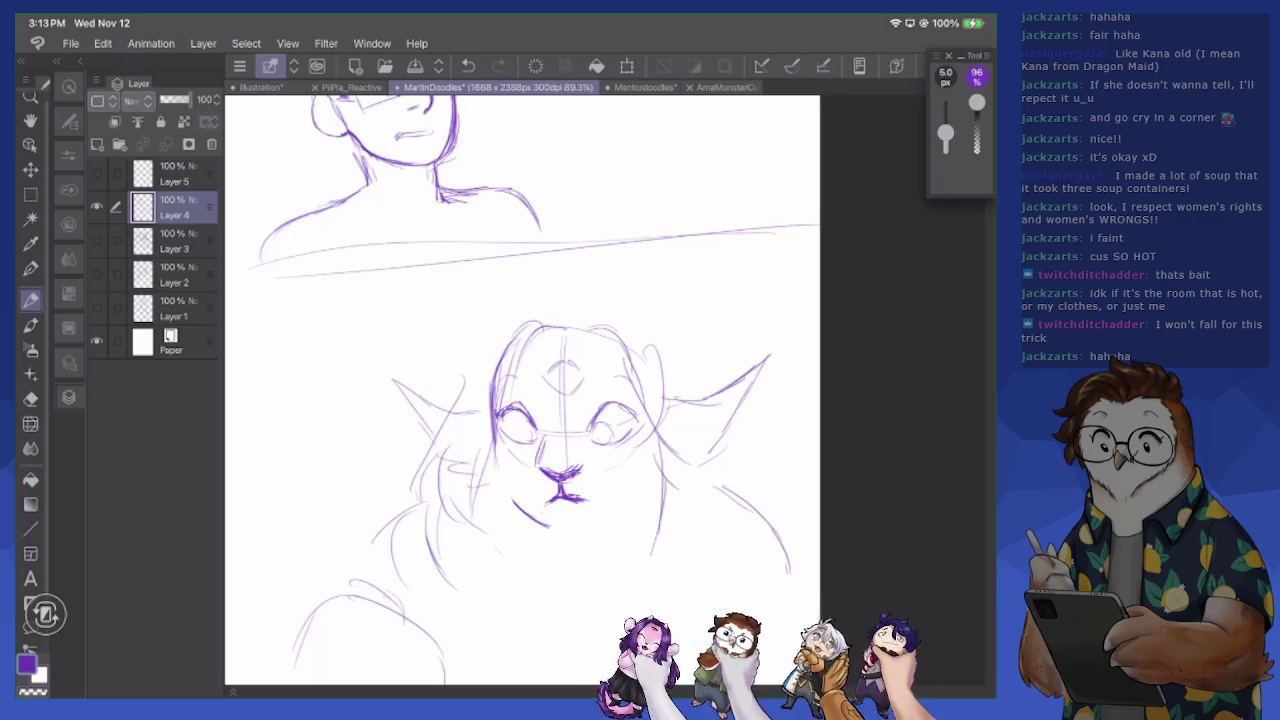
left_click_drag(511, 421, 518, 431)
left_click_drag(517, 418, 529, 423)
scroll(520, 380, "down", 5)
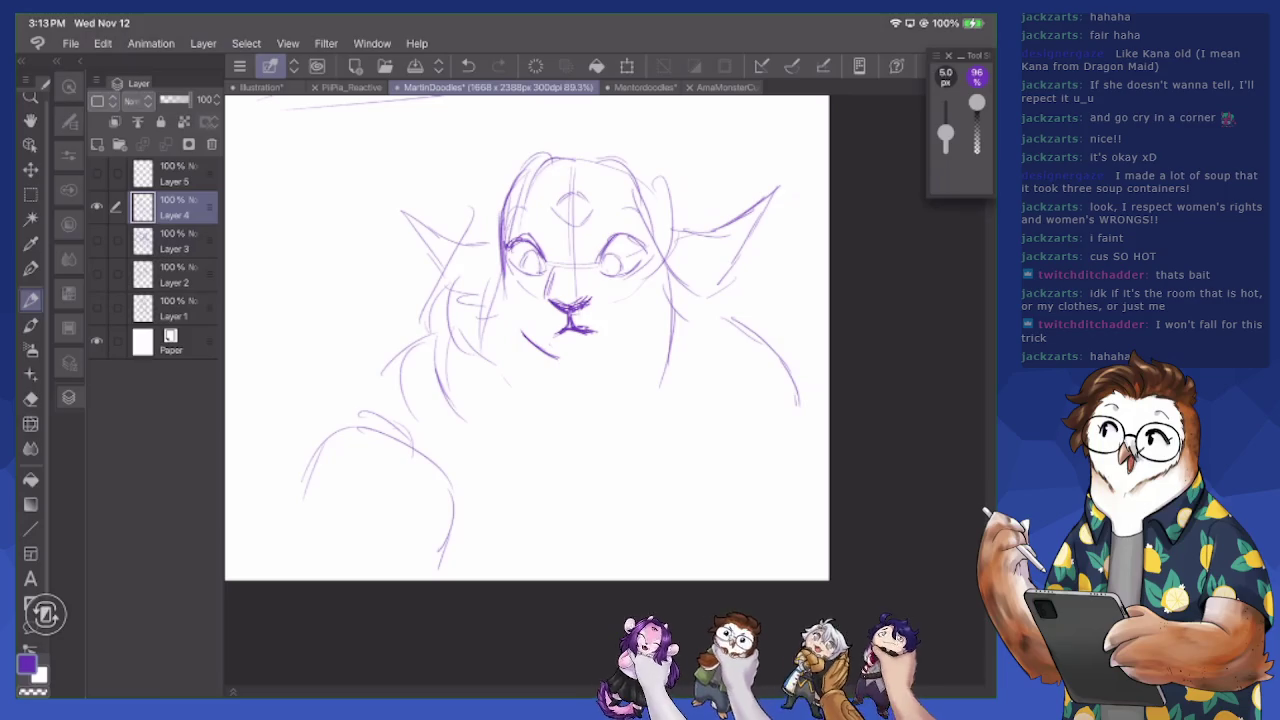
Erase the stray lines under the creature's mouth and darken its nose
left_click_drag(440, 526, 462, 576)
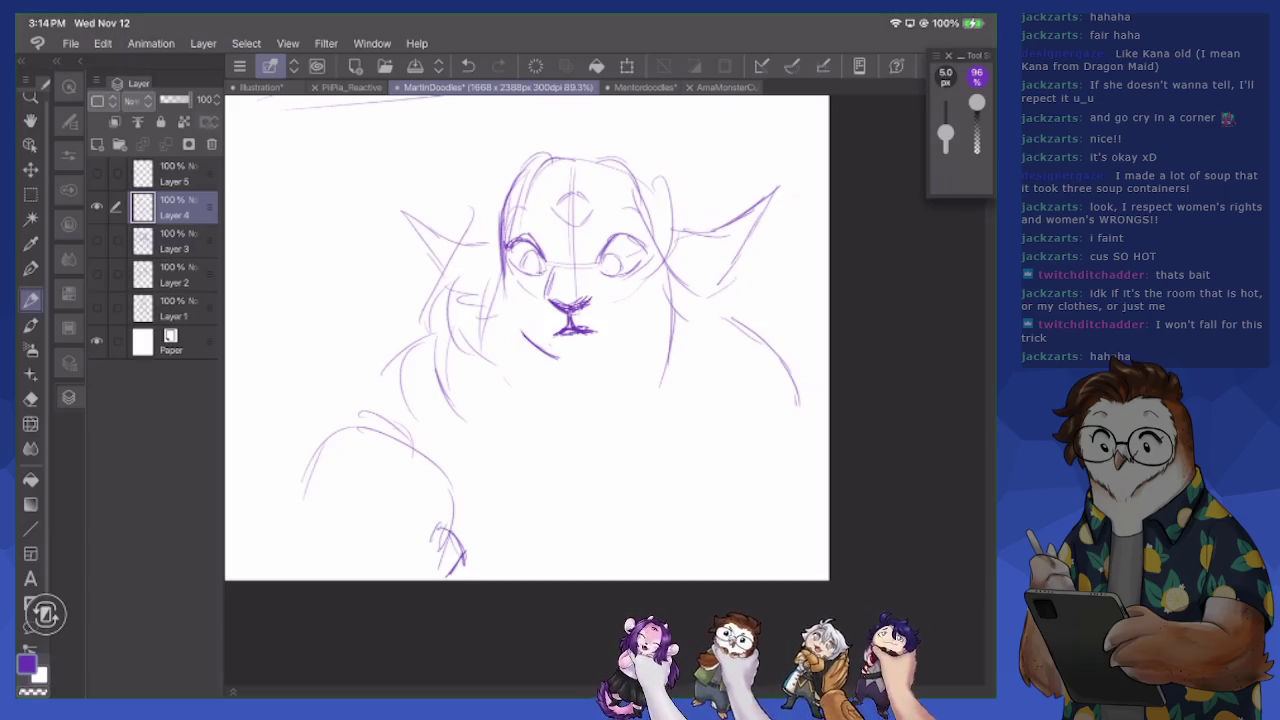
key("e")
mouse_move(556, 336)
left_mouse_down()
mouse_move(596, 332)
mouse_move(550, 312)
left_mouse_up()
key("p")
mouse_move(546, 308)
left_mouse_down()
mouse_move(592, 306)
mouse_move(550, 300)
mouse_move(602, 335)
mouse_move(558, 337)
mouse_move(586, 334)
left_mouse_up()
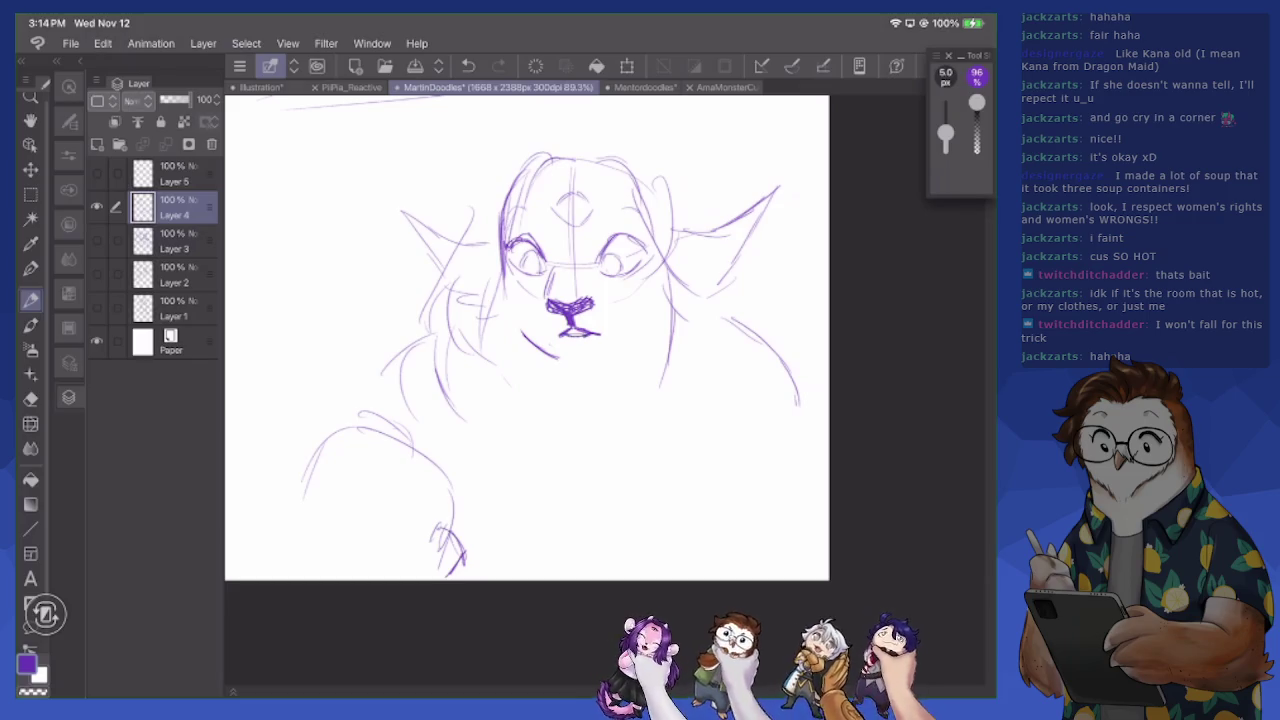
Add head-top fluff, hair strands beside the face, neck lines and a curved chin line
mouse_move(546, 172)
left_mouse_down()
mouse_move(518, 216)
mouse_move(566, 163)
left_mouse_up()
mouse_move(528, 158)
left_mouse_down()
mouse_move(572, 152)
mouse_move(484, 190)
left_mouse_up()
left_click_drag(440, 290, 418, 326)
left_click_drag(474, 270, 410, 322)
left_click_drag(476, 268, 448, 374)
left_click_drag(458, 318, 524, 428)
left_click_drag(534, 366, 542, 450)
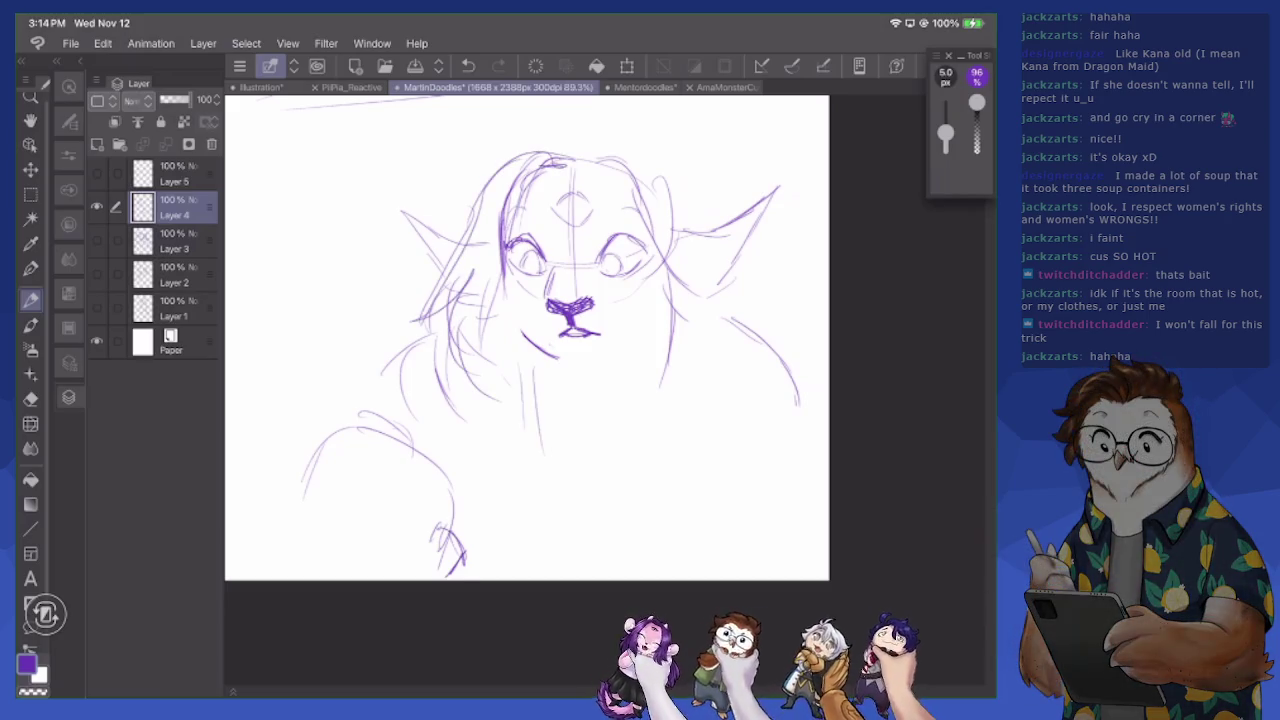
mouse_move(550, 352)
left_mouse_down()
mouse_move(604, 357)
mouse_move(664, 314)
mouse_move(650, 330)
left_mouse_up()
left_click_drag(572, 154, 608, 148)
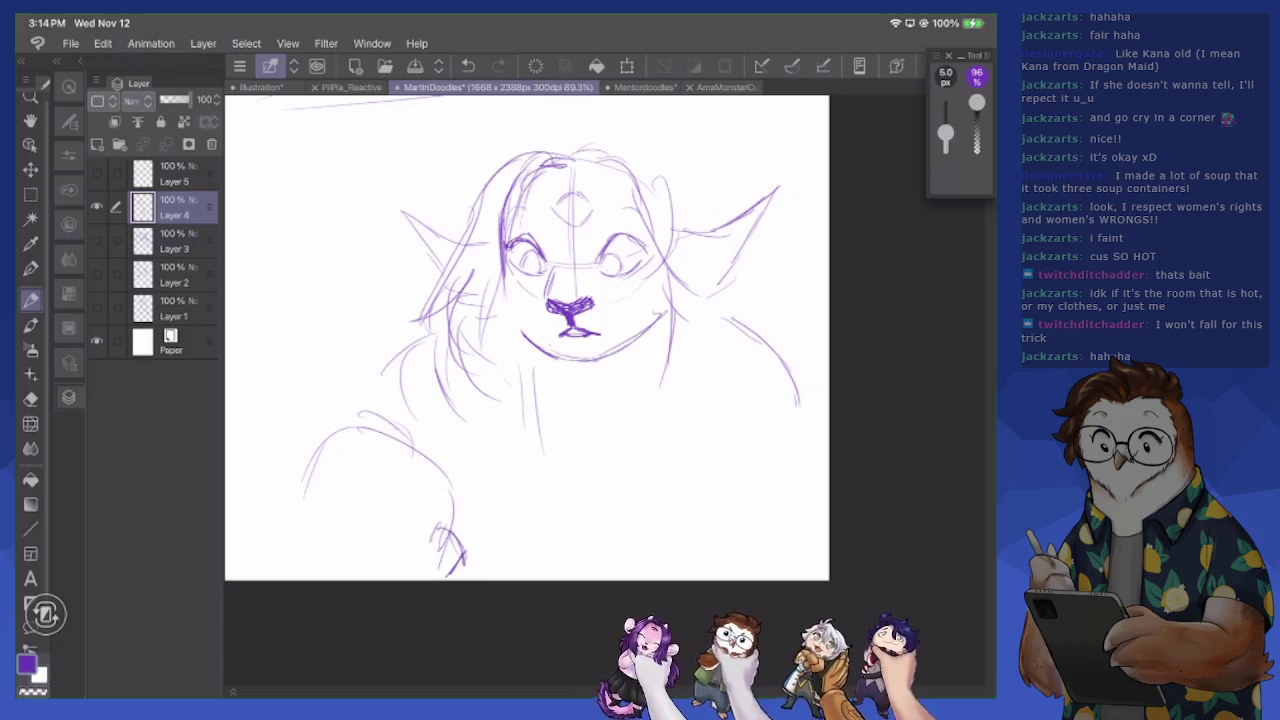
Bring up the AmaMonsterCute.png reference and zoom out to view it
scroll(527, 337, "up", 2)
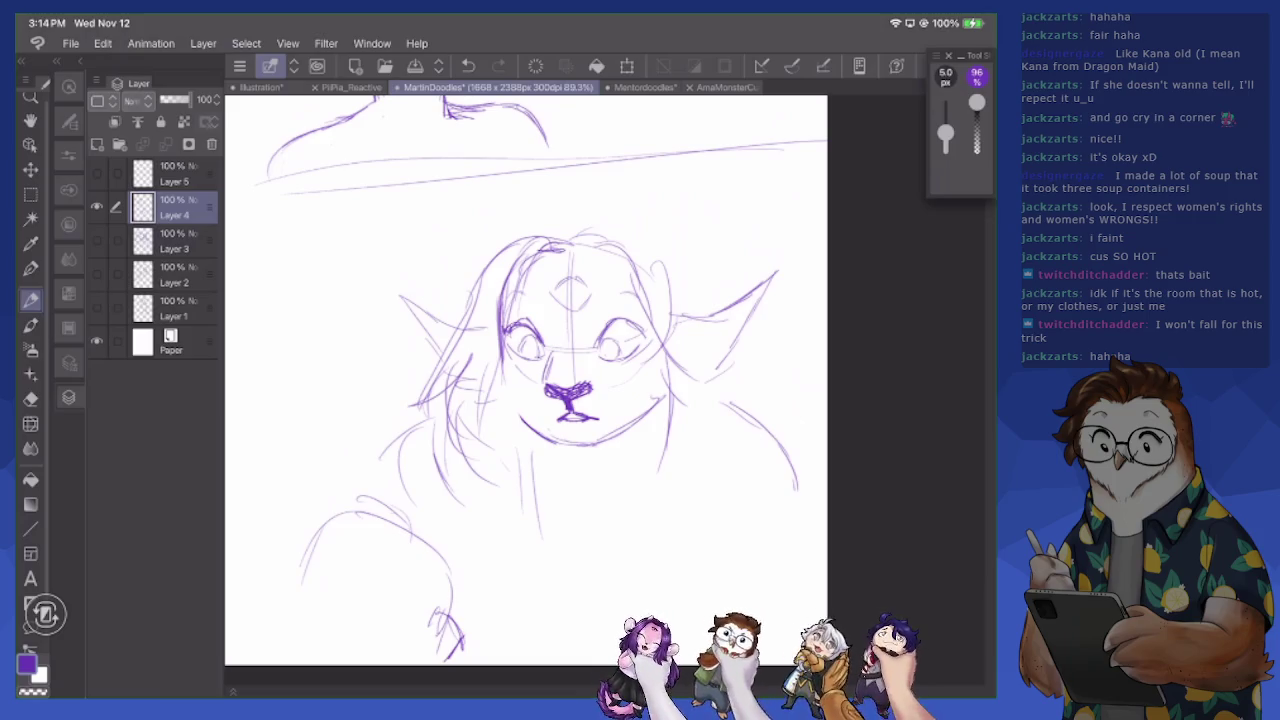
left_click(720, 87)
scroll(645, 385, "down", 3)
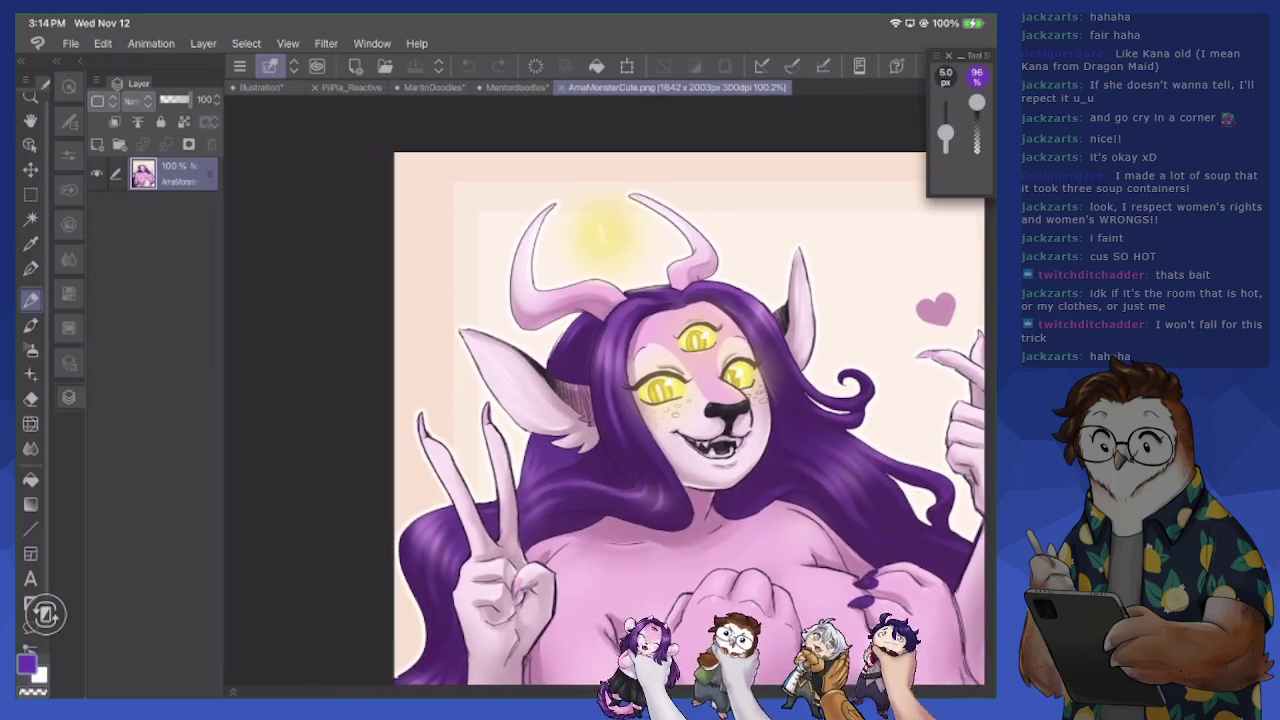
Back on MartinDoodles, sketch two horn-like tufts on top of the creature's head
left_click(432, 87)
mouse_move(480, 232)
left_mouse_down()
mouse_move(486, 172)
mouse_move(488, 234)
left_mouse_up()
left_click_drag(488, 168, 506, 232)
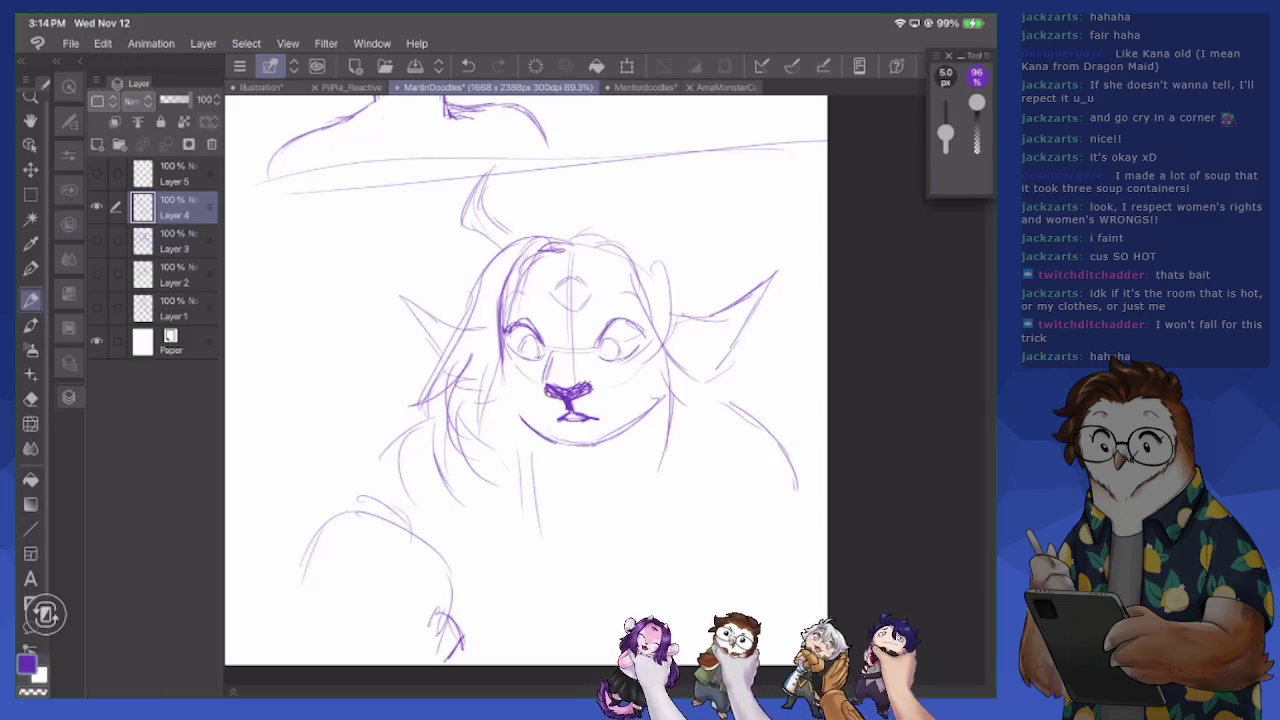
mouse_move(644, 156)
left_mouse_down()
mouse_move(600, 215)
mouse_move(650, 176)
left_mouse_up()
left_click_drag(658, 160, 656, 190)
scroll(512, 380, "down", 2)
Add left-side hair strands, fur strokes below the creature, and striped hatching at lower left
left_click_drag(430, 340, 412, 414)
mouse_move(442, 366)
left_mouse_down()
mouse_move(414, 434)
mouse_move(476, 522)
left_mouse_up()
left_click_drag(480, 452, 488, 558)
left_click_drag(476, 496, 500, 560)
left_click_drag(478, 448, 472, 510)
left_click_drag(444, 436, 426, 522)
mouse_move(312, 450)
left_mouse_down()
mouse_move(330, 544)
mouse_move(350, 548)
left_mouse_up()
mouse_move(340, 416)
left_mouse_down()
mouse_move(372, 560)
mouse_move(386, 562)
left_mouse_up()
left_click_drag(370, 432, 410, 560)
Outline and reinforce the left edge of the striped furry arm shape
left_click_drag(430, 470, 416, 560)
left_click_drag(302, 452, 276, 500)
mouse_move(290, 476)
left_mouse_down()
mouse_move(274, 546)
mouse_move(292, 562)
left_mouse_up()
mouse_move(296, 448)
left_mouse_down()
mouse_move(258, 510)
mouse_move(256, 550)
left_mouse_up()
mouse_move(276, 512)
left_mouse_down()
mouse_move(262, 554)
mouse_move(288, 562)
left_mouse_up()
left_click_drag(266, 488, 260, 504)
left_click_drag(278, 460, 266, 490)
left_click_drag(322, 430, 274, 462)
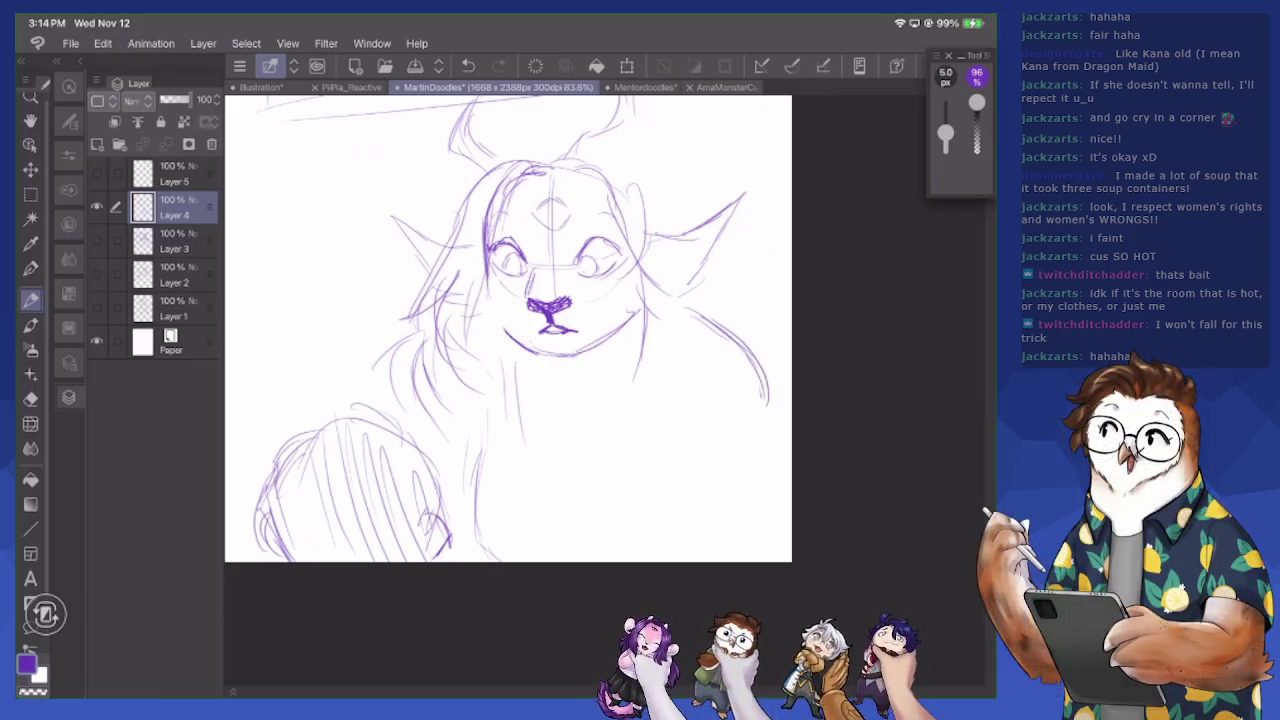
scroll(580, 390, "up", 5)
Draw Martin's neck and both shoulders, plus spiky shapes right of his head
mouse_move(556, 384)
left_mouse_down()
mouse_move(560, 414)
mouse_move(636, 432)
left_mouse_up()
left_click_drag(470, 412, 380, 482)
left_click_drag(638, 420, 648, 446)
left_click_drag(674, 110, 654, 128)
mouse_move(560, 160)
left_mouse_down()
mouse_move(620, 188)
mouse_move(600, 244)
left_mouse_up()
left_click_drag(584, 246, 652, 298)
left_click_drag(642, 318, 712, 284)
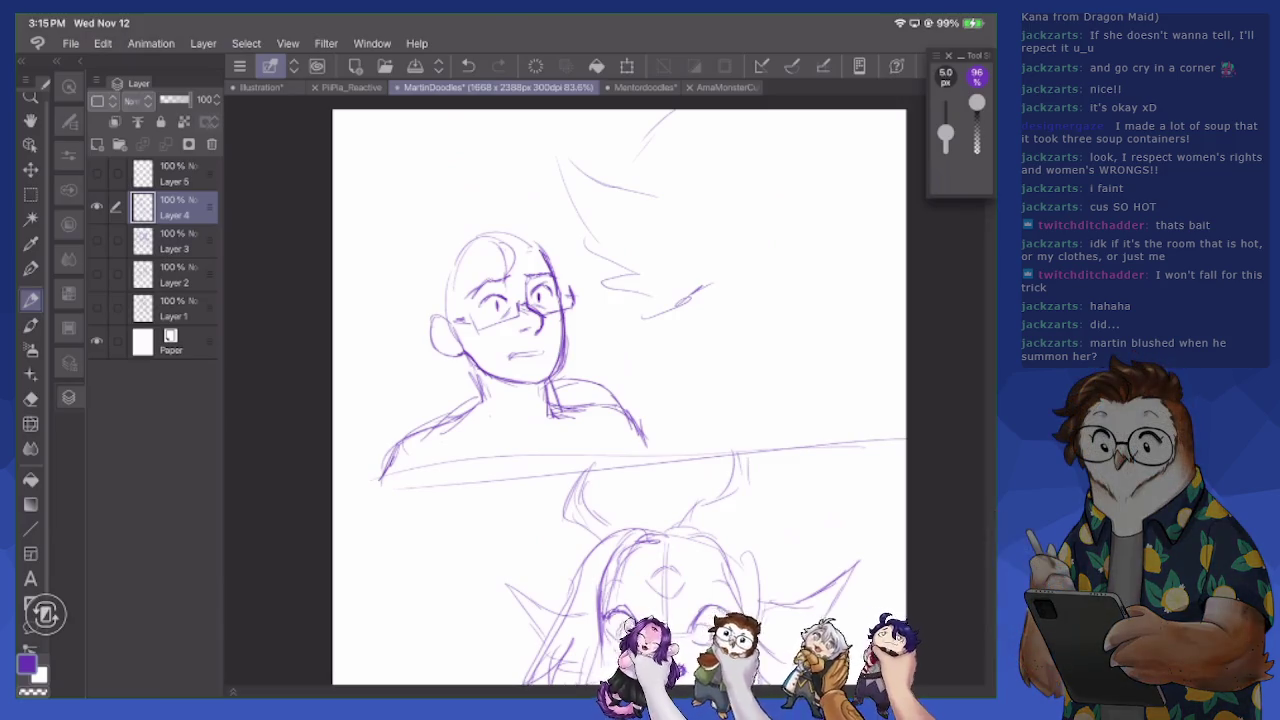
Darken the creature's left cheek and jaw, and draw its third eye with top hair
scroll(592, 400, "down", 5)
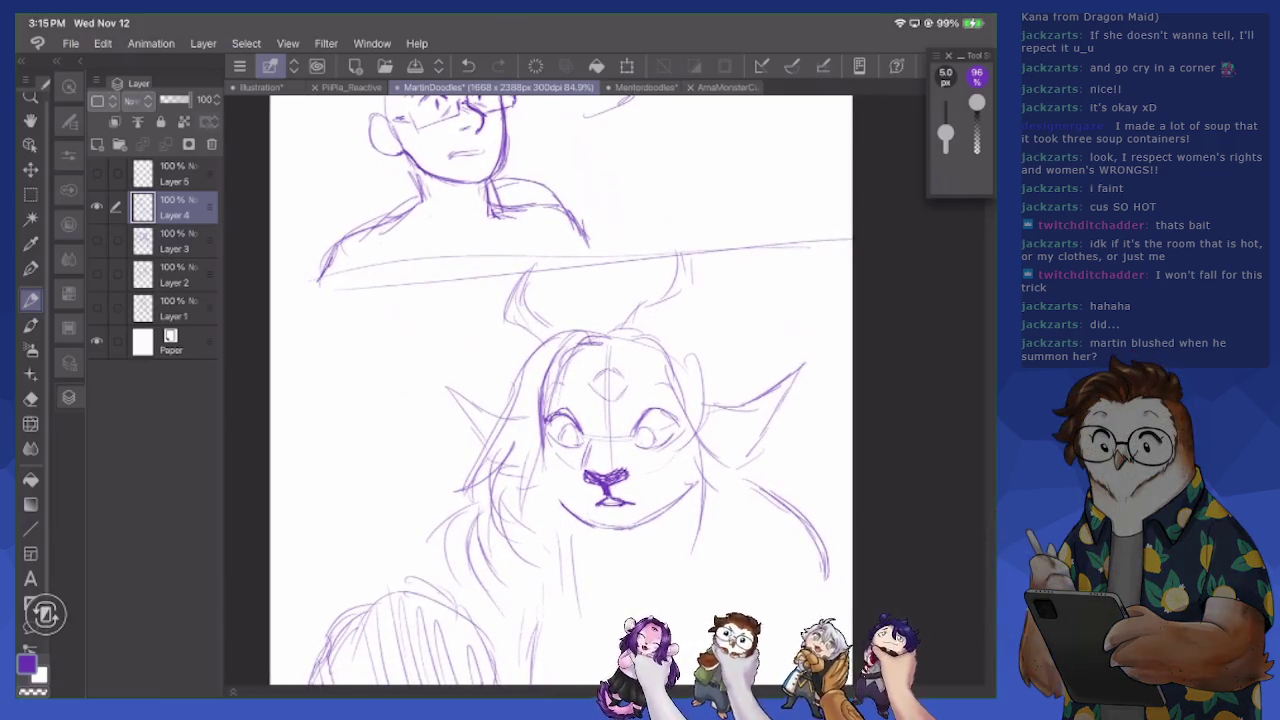
mouse_move(543, 424)
left_mouse_down()
mouse_move(545, 488)
mouse_move(608, 530)
left_mouse_up()
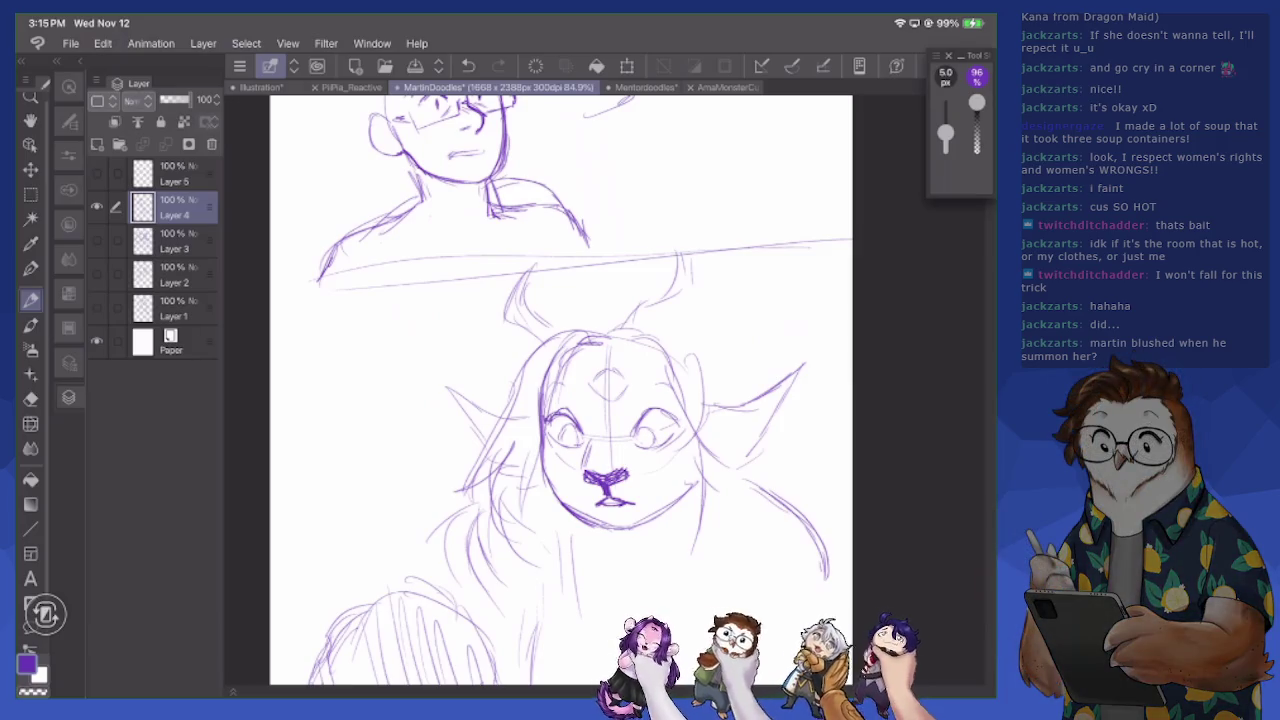
mouse_move(588, 382)
left_mouse_down()
mouse_move(620, 372)
mouse_move(600, 397)
mouse_move(636, 386)
left_mouse_up()
mouse_move(600, 330)
left_mouse_down()
mouse_move(696, 348)
mouse_move(728, 384)
left_mouse_up()
left_click_drag(636, 322, 732, 402)
mouse_move(584, 328)
left_mouse_down()
mouse_move(628, 312)
mouse_move(726, 366)
left_mouse_up()
Add hair strands beside the creature's right cheek and ear
mouse_move(700, 324)
left_mouse_down()
mouse_move(748, 408)
mouse_move(832, 476)
left_mouse_up()
left_click_drag(770, 450, 834, 522)
left_click_drag(746, 460, 757, 554)
left_click_drag(784, 480, 744, 608)
left_click_drag(600, 400, 637, 540)
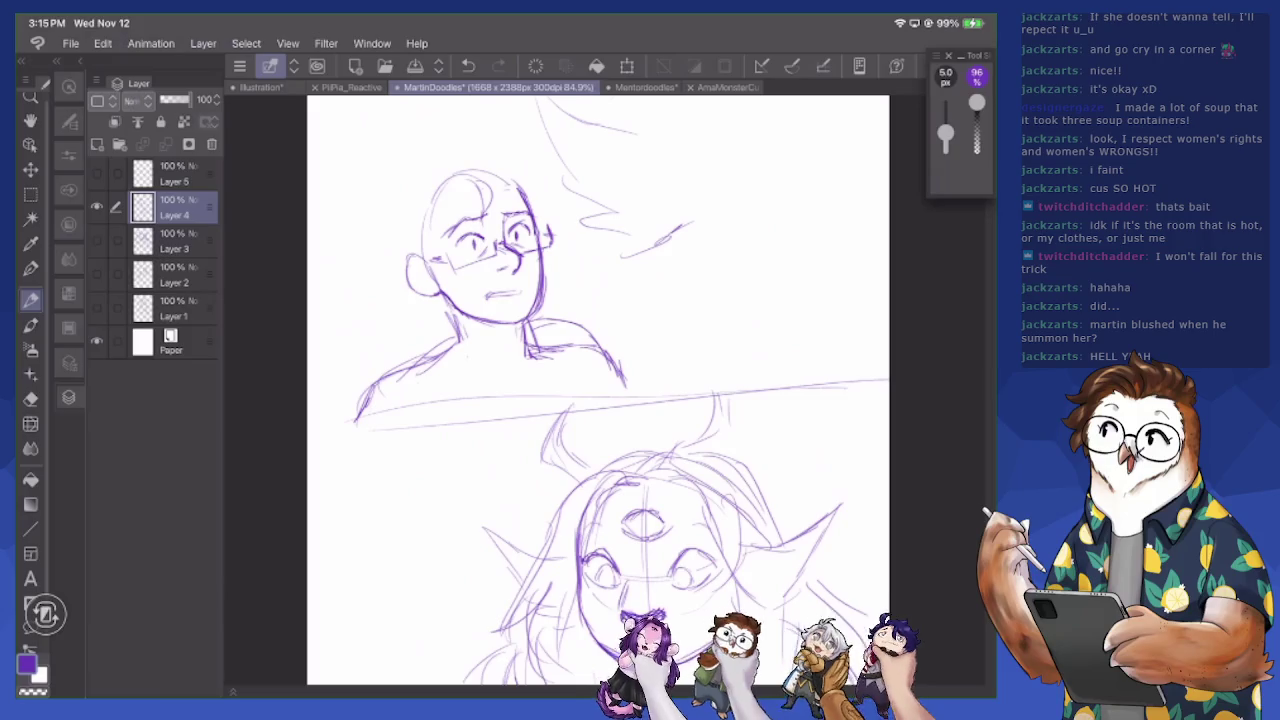
Add blush hatching across Martin's cheeks and nose
mouse_move(452, 280)
left_mouse_down()
mouse_move(502, 248)
mouse_move(508, 266)
left_mouse_up()
mouse_move(490, 268)
left_mouse_down()
mouse_move(518, 224)
mouse_move(532, 264)
left_mouse_up()
left_click_drag(518, 270, 536, 244)
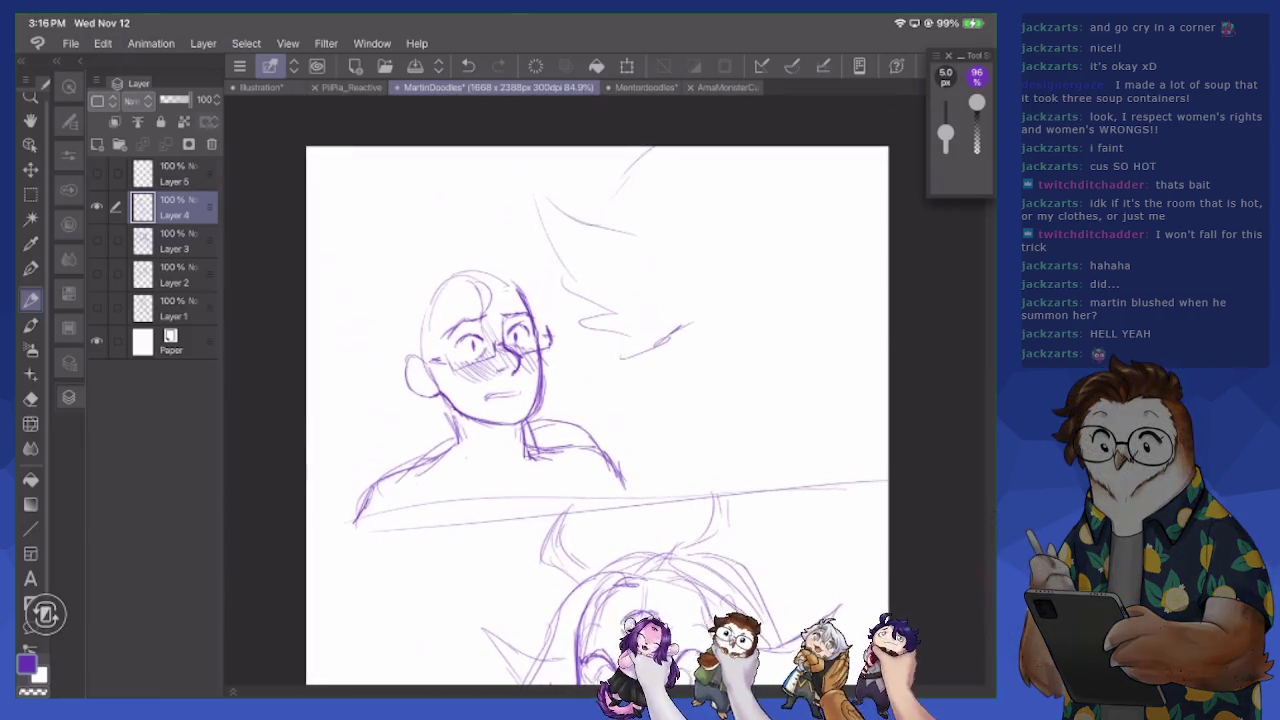
scroll(596, 390, "down", 5)
Redraw both creature ears, add a right-eye pupil, and curl hair above the head
mouse_move(534, 396)
left_mouse_down()
mouse_move(458, 352)
mouse_move(530, 440)
left_mouse_up()
mouse_move(758, 392)
left_mouse_down()
mouse_move(826, 364)
mouse_move(812, 422)
mouse_move(770, 448)
left_mouse_up()
mouse_move(672, 418)
left_mouse_down()
mouse_move(675, 431)
mouse_move(698, 396)
mouse_move(716, 406)
left_mouse_up()
left_click_drag(696, 278, 670, 318)
mouse_move(676, 300)
left_mouse_down()
mouse_move(720, 290)
mouse_move(750, 238)
mouse_move(724, 300)
mouse_move(694, 328)
left_mouse_up()
Sketch hair strands on the left of Martin's head, then erase them
scroll(594, 390, "down", 2)
scroll(564, 390, "up", 5)
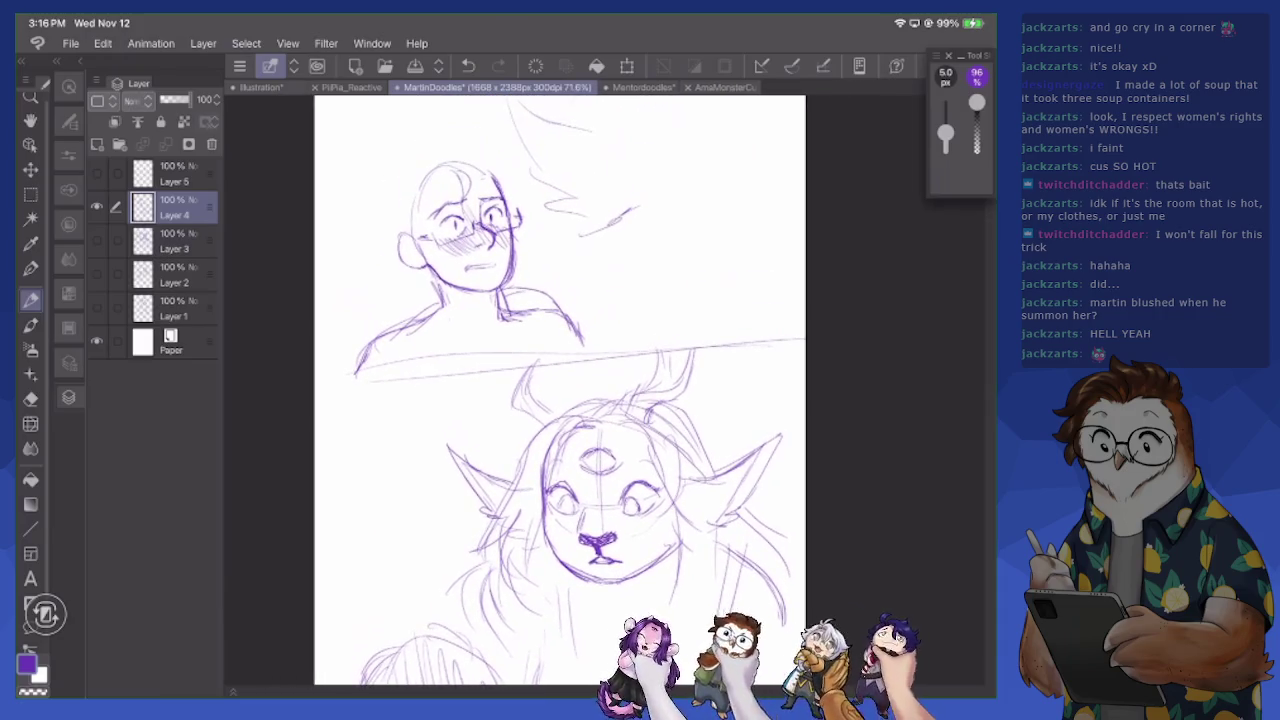
left_click_drag(458, 292, 462, 330)
mouse_move(466, 314)
left_mouse_down()
mouse_move(470, 340)
mouse_move(426, 318)
mouse_move(440, 330)
left_mouse_up()
mouse_move(436, 284)
left_mouse_down()
mouse_move(431, 306)
mouse_move(459, 258)
mouse_move(428, 316)
mouse_move(460, 314)
left_mouse_up()
key("e")
mouse_move(470, 264)
left_mouse_down()
mouse_move(456, 316)
mouse_move(456, 270)
left_mouse_up()
scroll(491, 284, "up", 3)
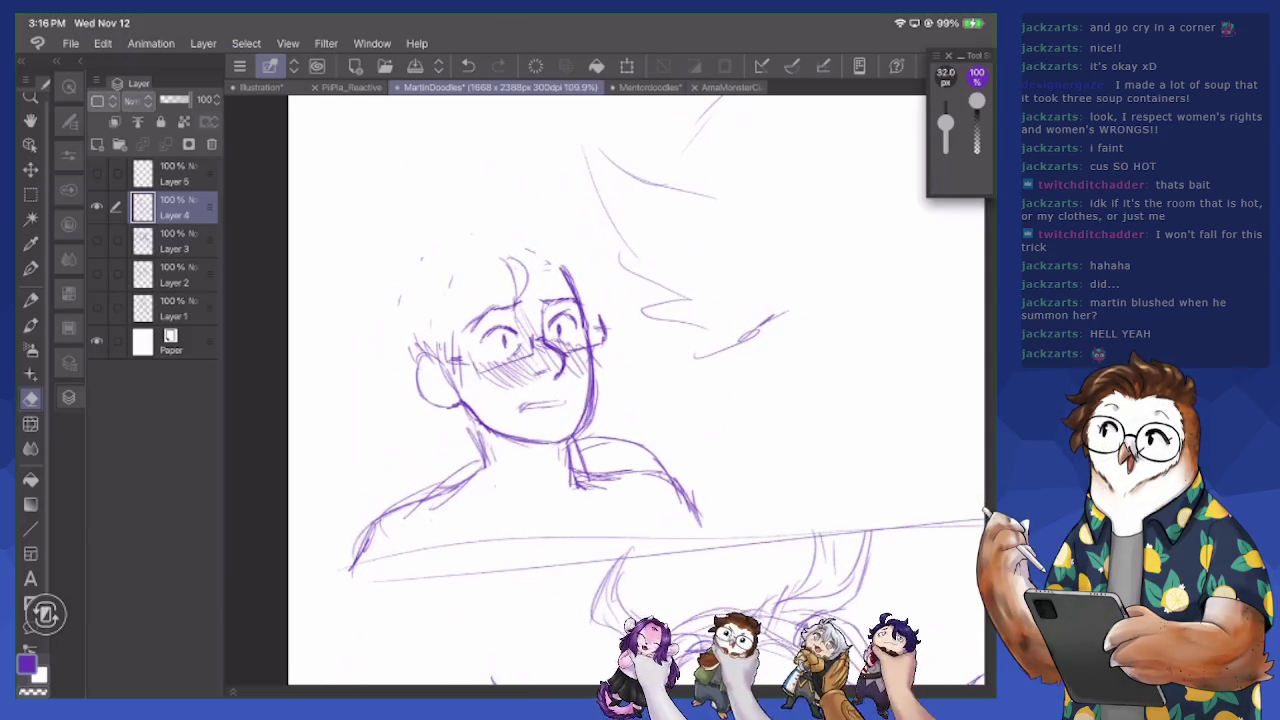
Draw curly hair on top and down the right side of Martin's head
key("p")
left_click_drag(504, 256, 524, 236)
left_click_drag(518, 238, 534, 278)
mouse_move(524, 254)
left_mouse_down()
mouse_move(536, 296)
mouse_move(516, 232)
mouse_move(494, 238)
mouse_move(512, 270)
mouse_move(462, 256)
mouse_move(442, 280)
mouse_move(440, 340)
mouse_move(447, 313)
left_mouse_up()
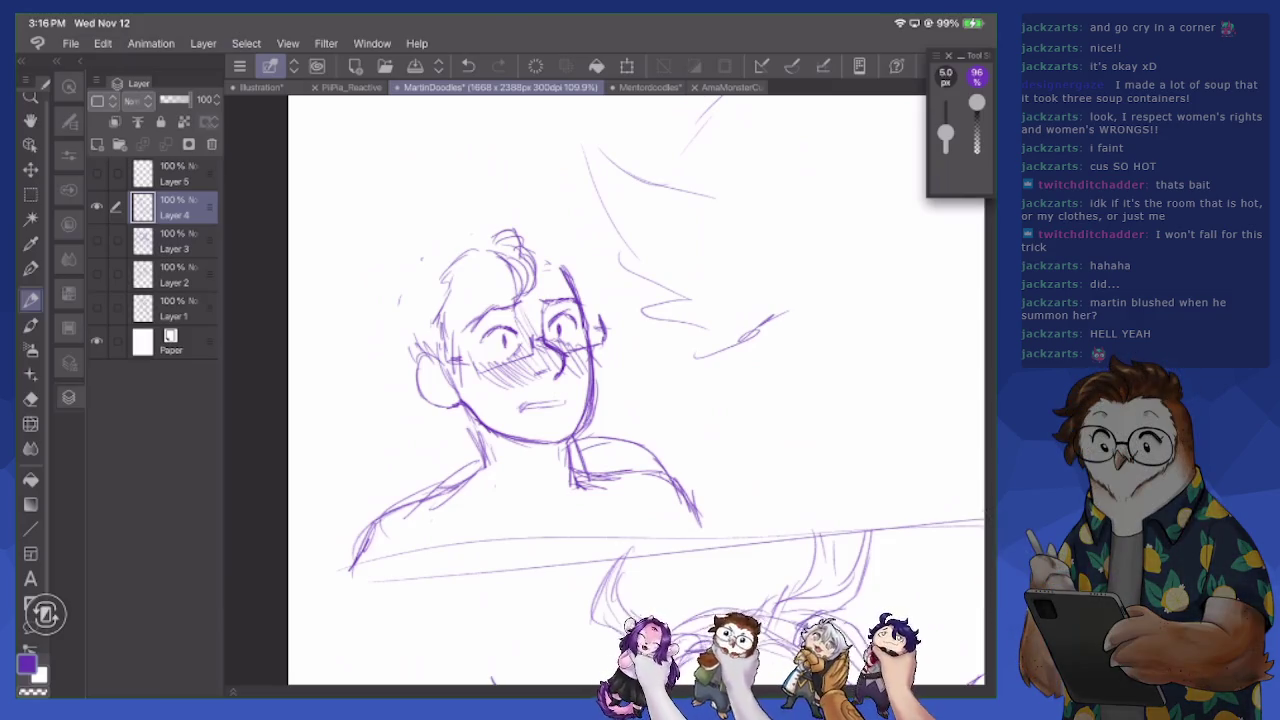
mouse_move(528, 244)
left_mouse_down()
mouse_move(560, 258)
mouse_move(584, 314)
left_mouse_up()
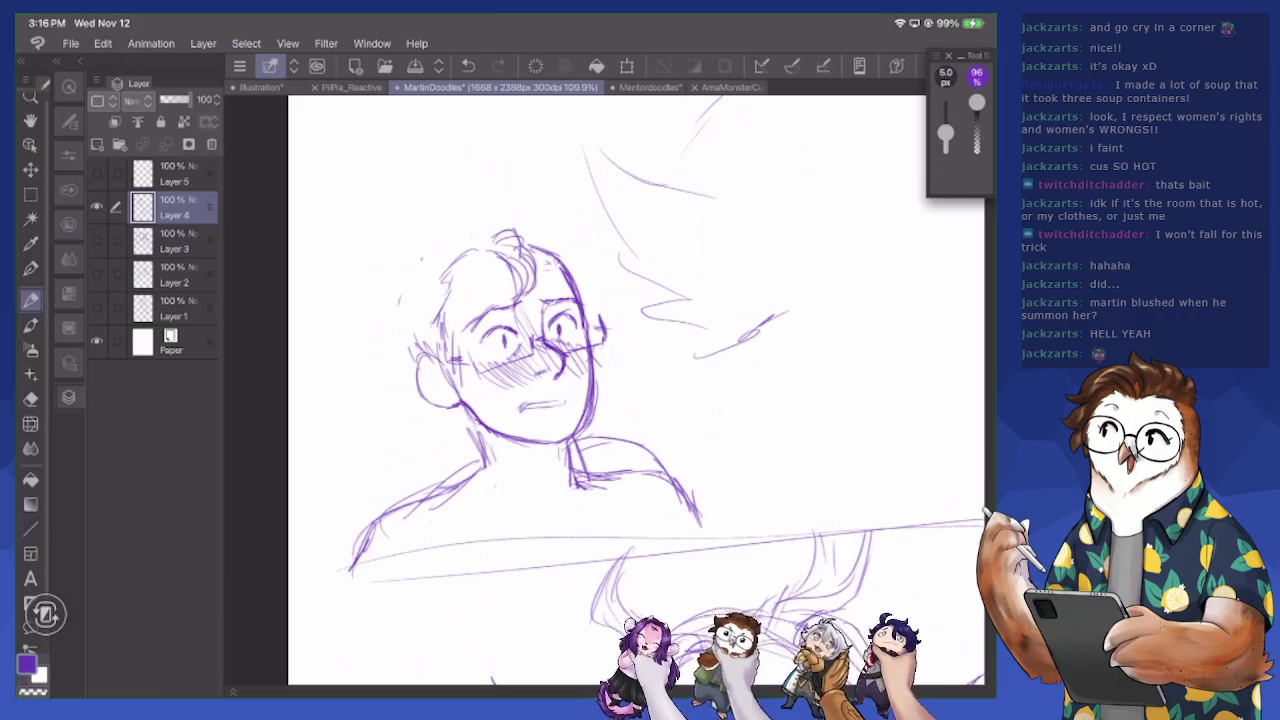
Erase stray hair strokes atop Martin's head, then switch to the AmaMonsterCute reference
key("e")
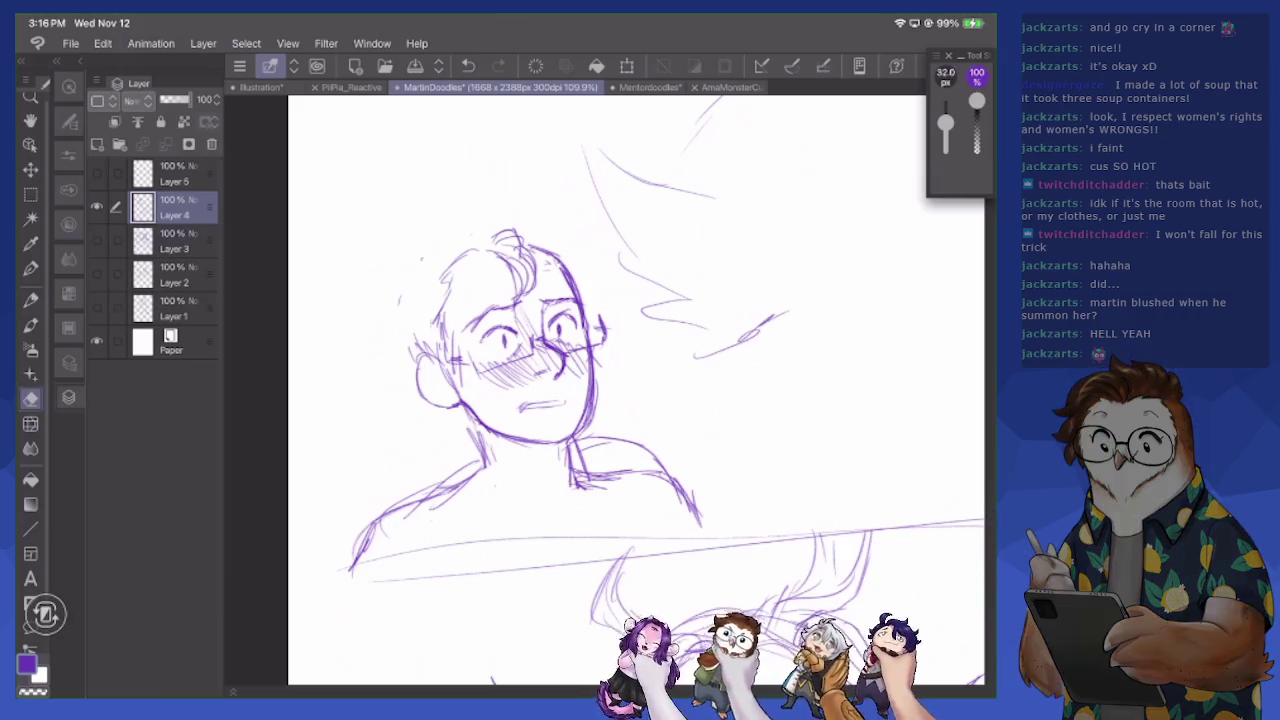
left_click_drag(445, 258, 465, 280)
mouse_move(490, 234)
left_mouse_down()
mouse_move(528, 286)
mouse_move(520, 240)
mouse_move(532, 262)
mouse_move(509, 268)
left_mouse_up()
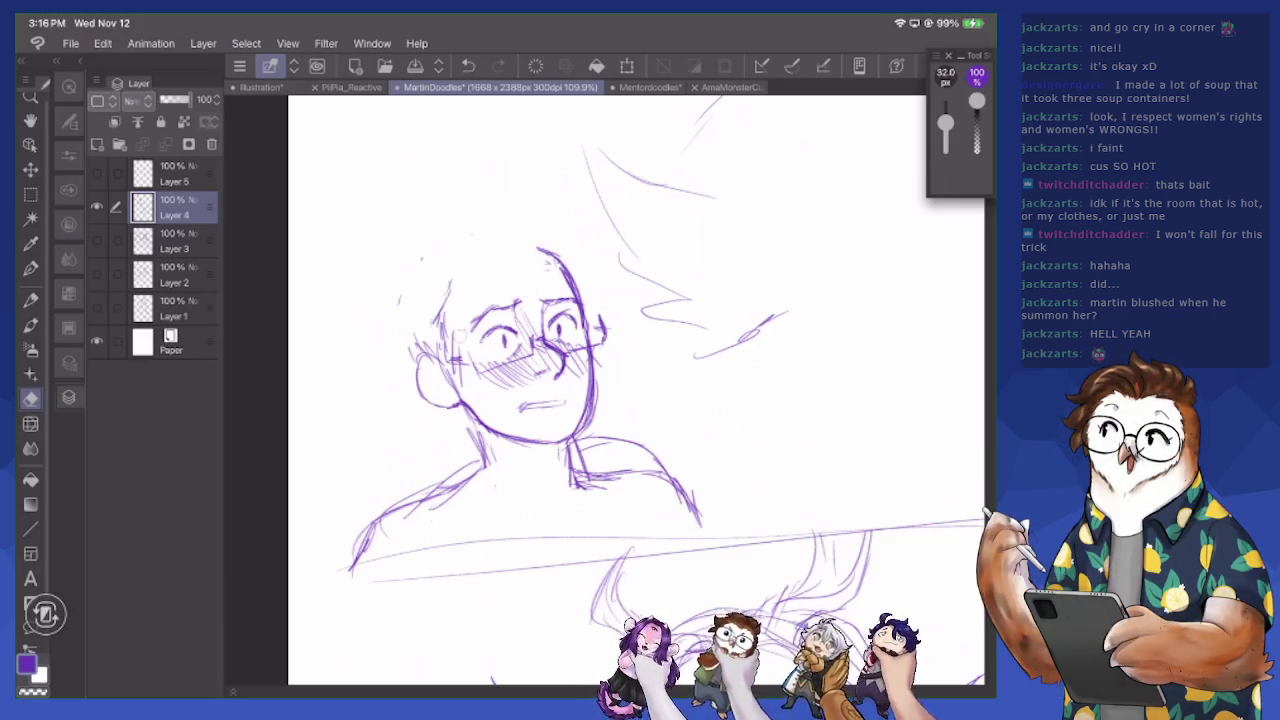
left_click_drag(1000, 545, 799, 434)
scroll(799, 434, "down", 5)
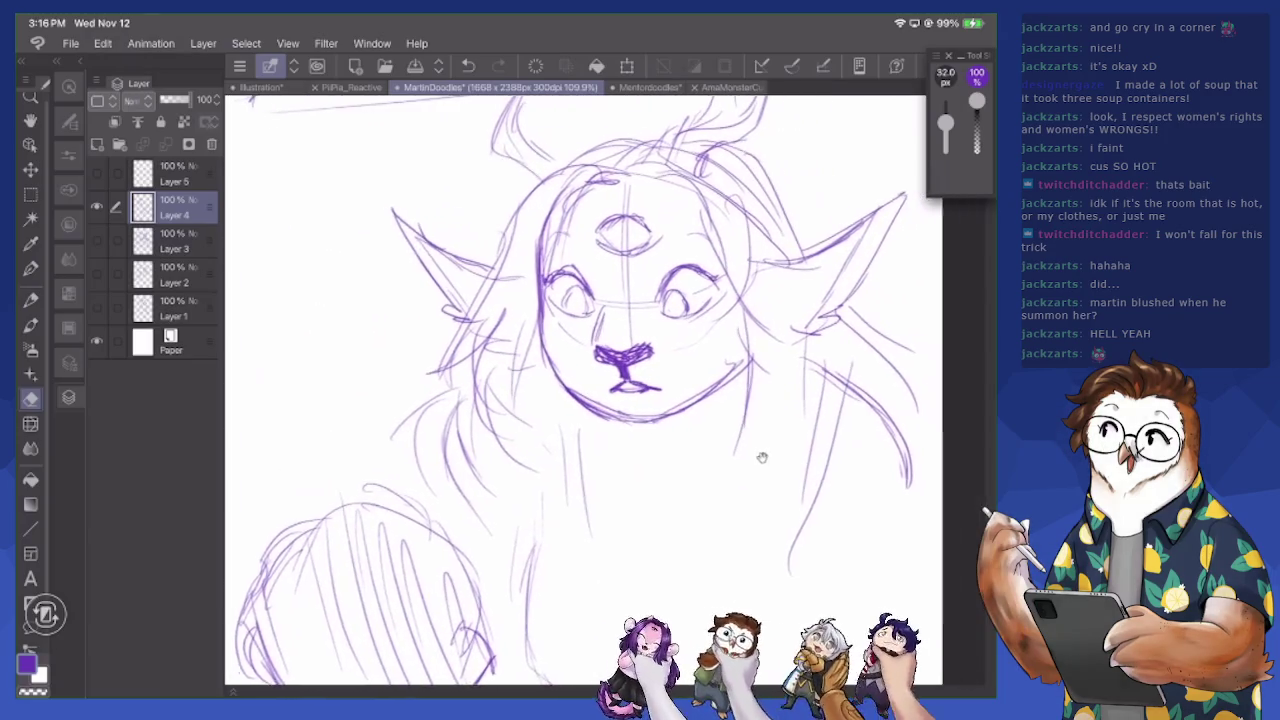
key("ctrl+Tab")
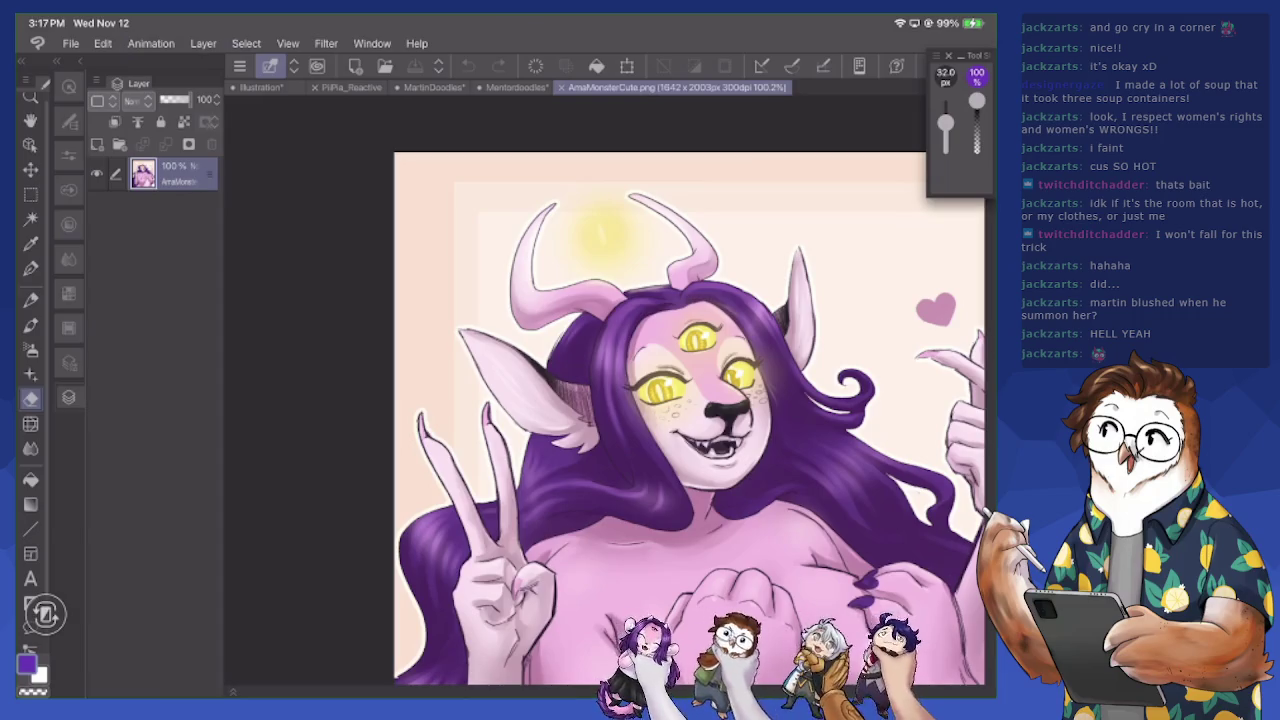
Return from the AmaMonsterCute reference to the MartinDoodles canvas and pan up to Martin's face
left_click(433, 87)
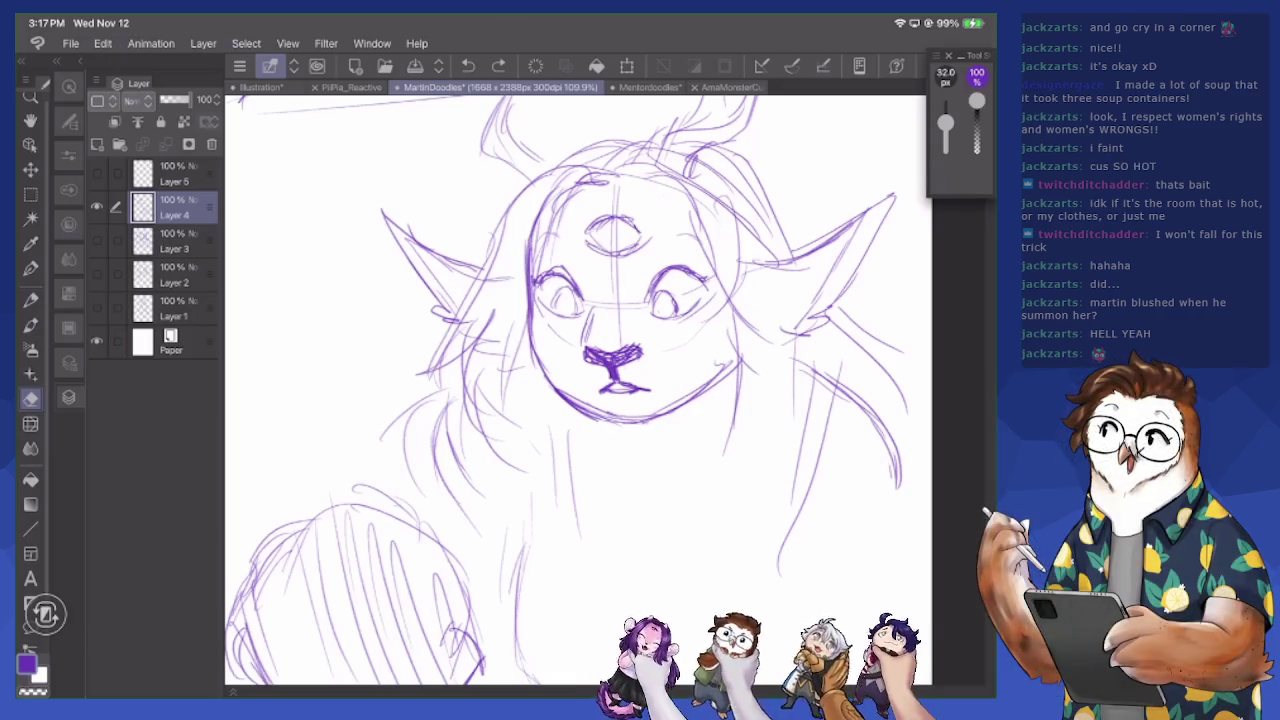
scroll(578, 390, "up", 10)
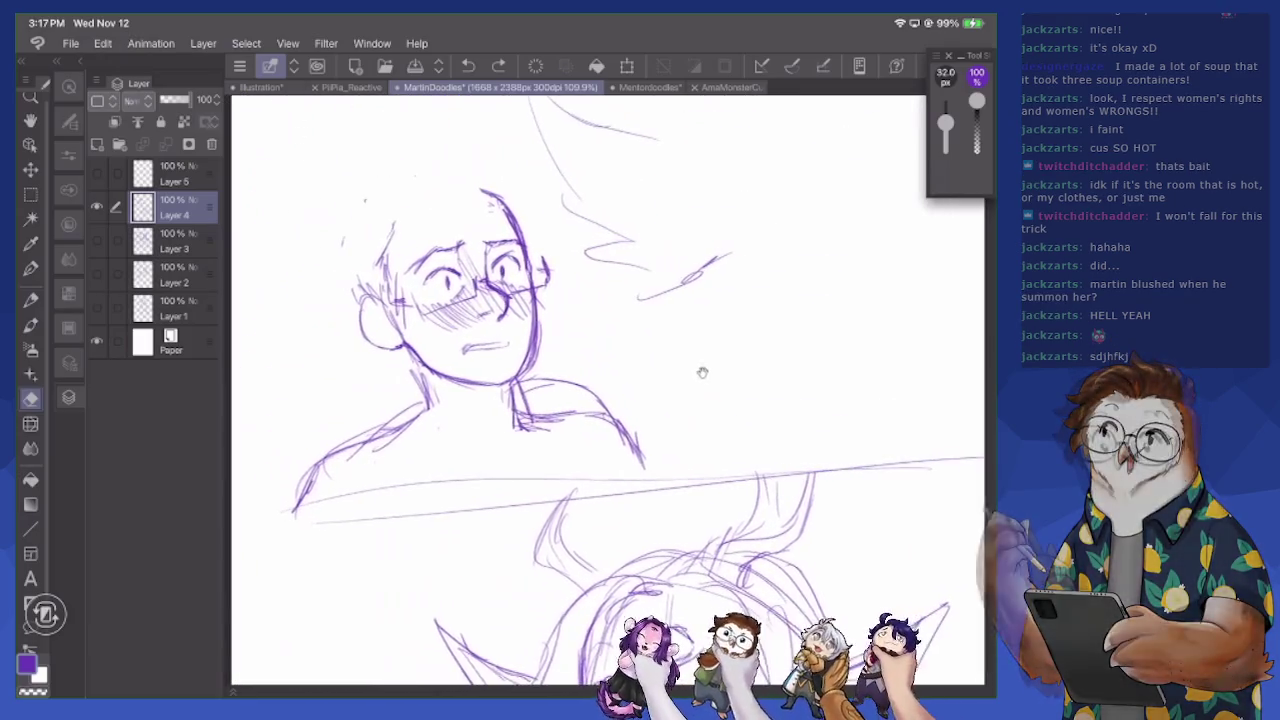
Erase Martin's left-eye pupil and the blush hatching around his nose and cheeks
left_click(30, 300)
mouse_move(444, 282)
left_mouse_down()
mouse_move(508, 270)
mouse_move(436, 326)
mouse_move(476, 302)
mouse_move(460, 328)
left_mouse_up()
left_click(30, 398)
mouse_move(476, 264)
left_mouse_down()
mouse_move(460, 296)
mouse_move(420, 304)
mouse_move(440, 304)
left_mouse_up()
mouse_move(482, 290)
left_mouse_down()
mouse_move(504, 306)
mouse_move(494, 322)
mouse_move(520, 326)
mouse_move(522, 314)
left_mouse_up()
Draw a raised eyebrow over Martin's left eye and an open, teeth-showing mouth
key("p")
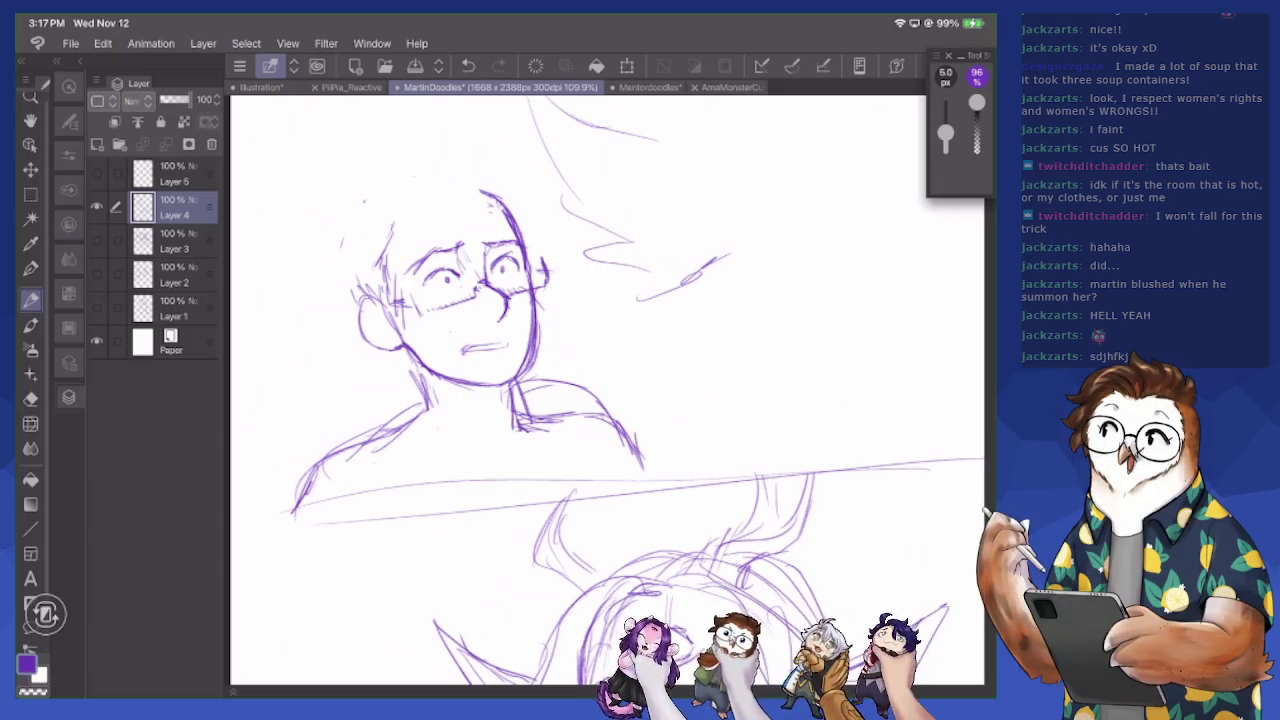
mouse_move(434, 249)
left_mouse_down()
mouse_move(466, 237)
mouse_move(412, 269)
left_mouse_up()
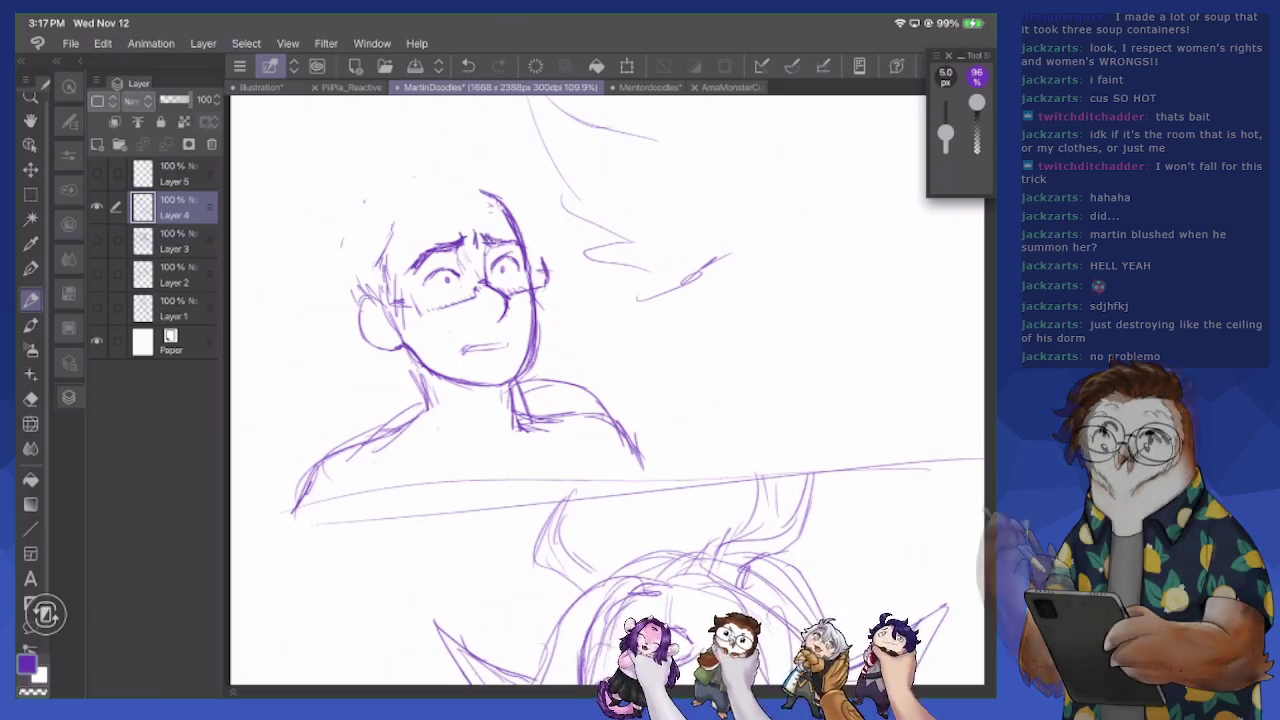
left_click_drag(455, 348, 502, 354)
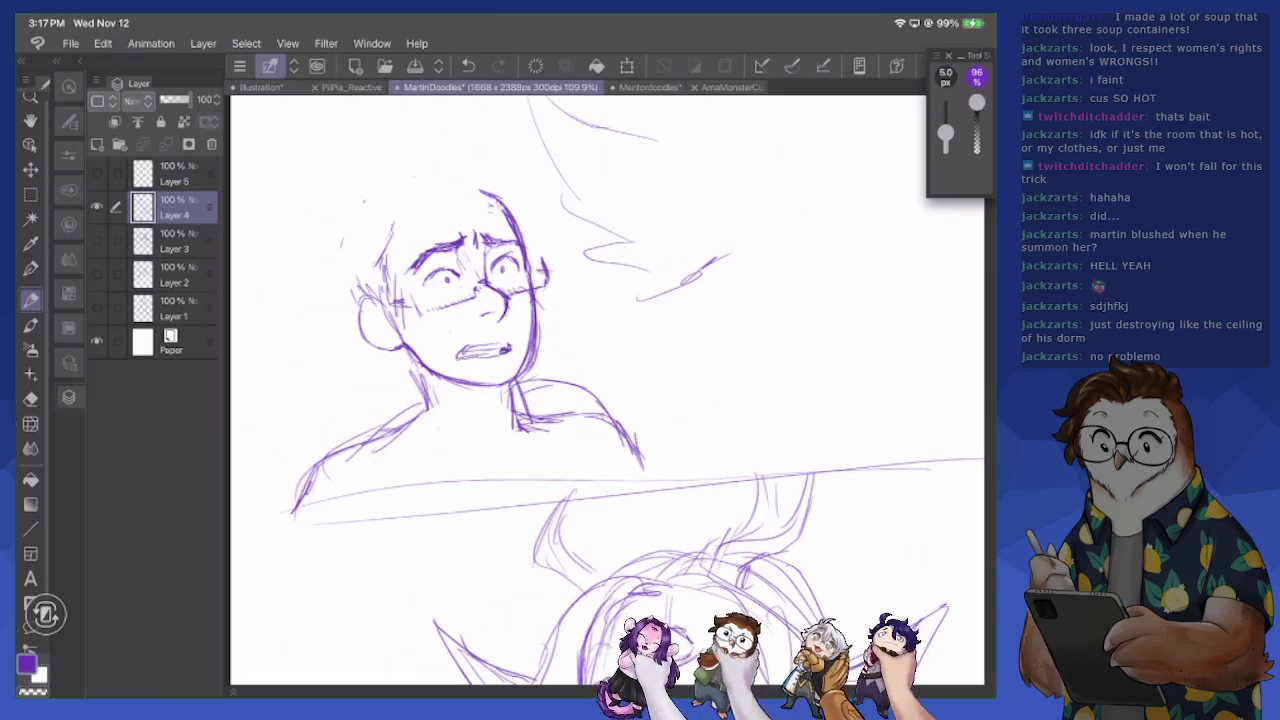
left_click_drag(462, 350, 500, 351)
scroll(535, 390, "down", 3)
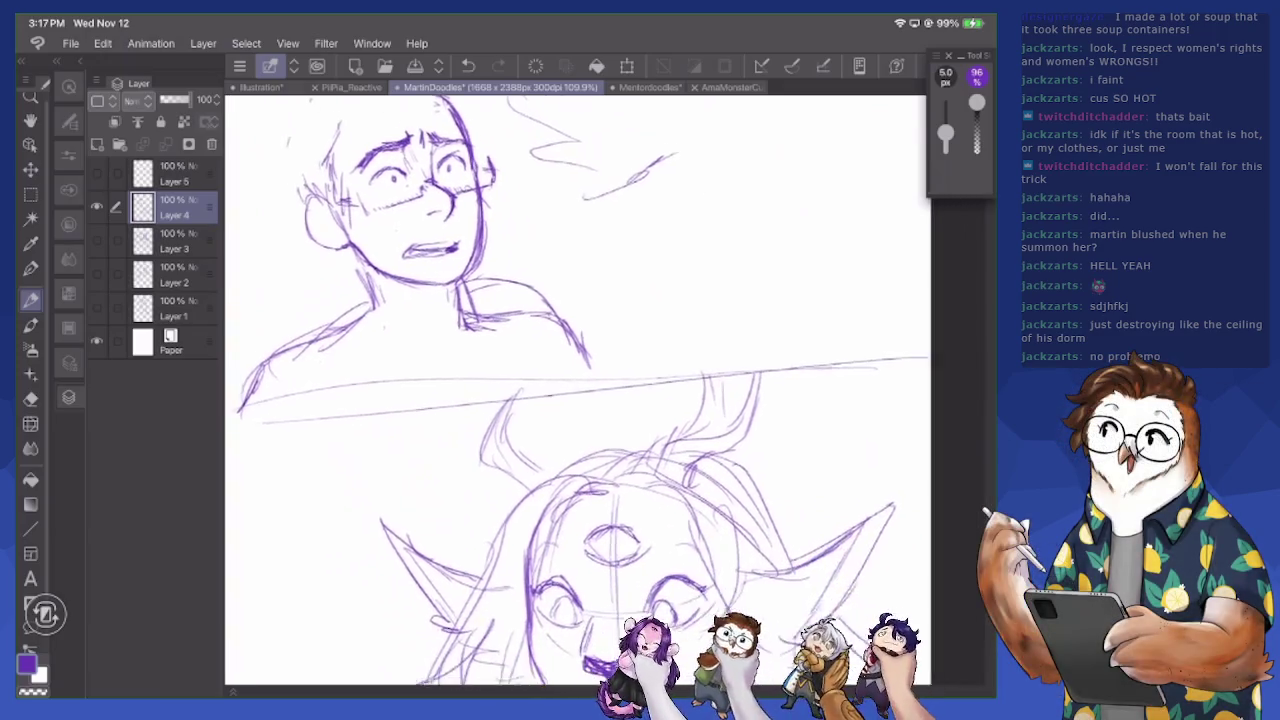
Add strands along the top of the creature's head and darken the third eye's pupil
scroll(535, 390, "down", 2)
scroll(535, 390, "down", 3)
scroll(535, 390, "down", 2)
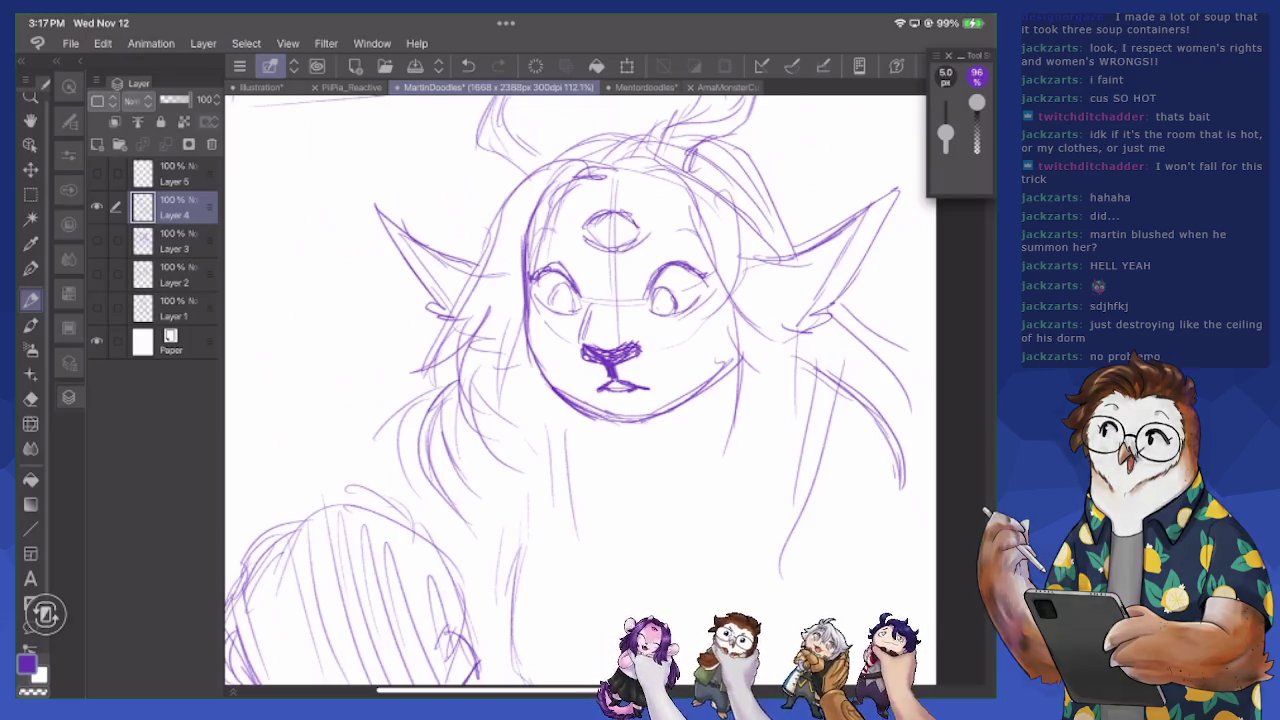
mouse_move(478, 280)
left_mouse_down()
mouse_move(540, 170)
mouse_move(620, 140)
left_mouse_up()
left_click_drag(545, 255, 600, 172)
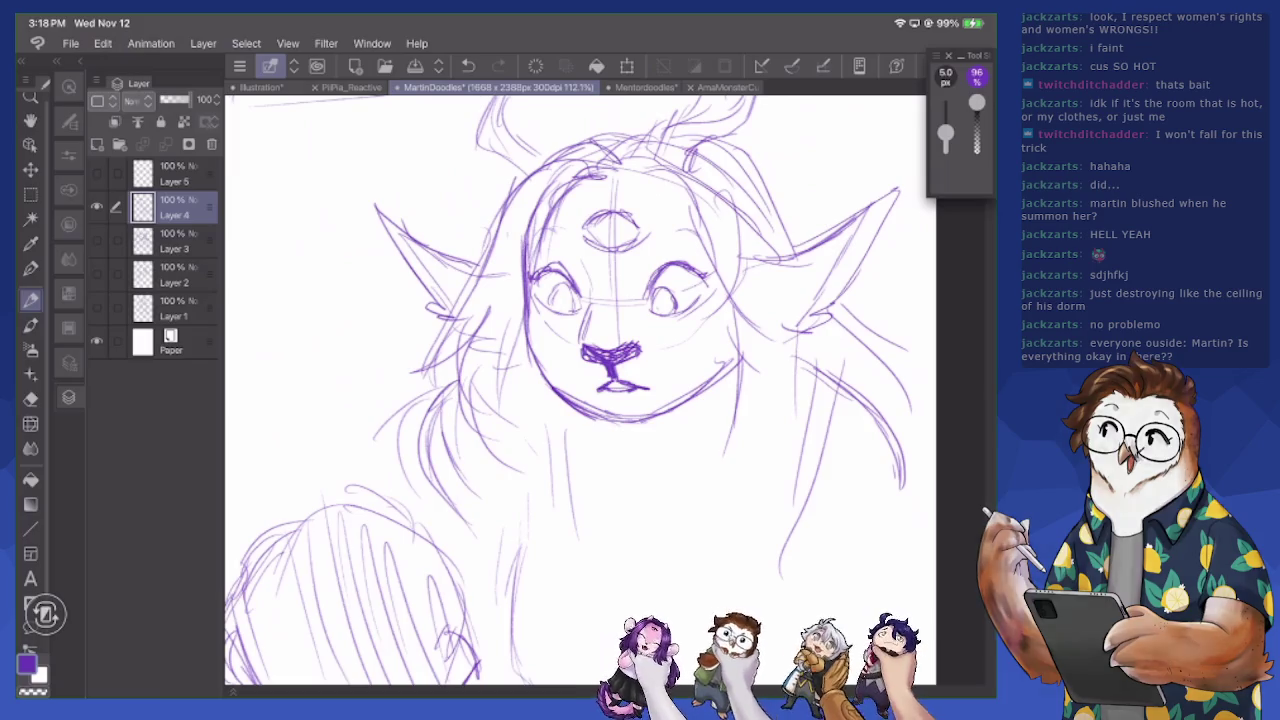
left_click_drag(662, 244, 678, 230)
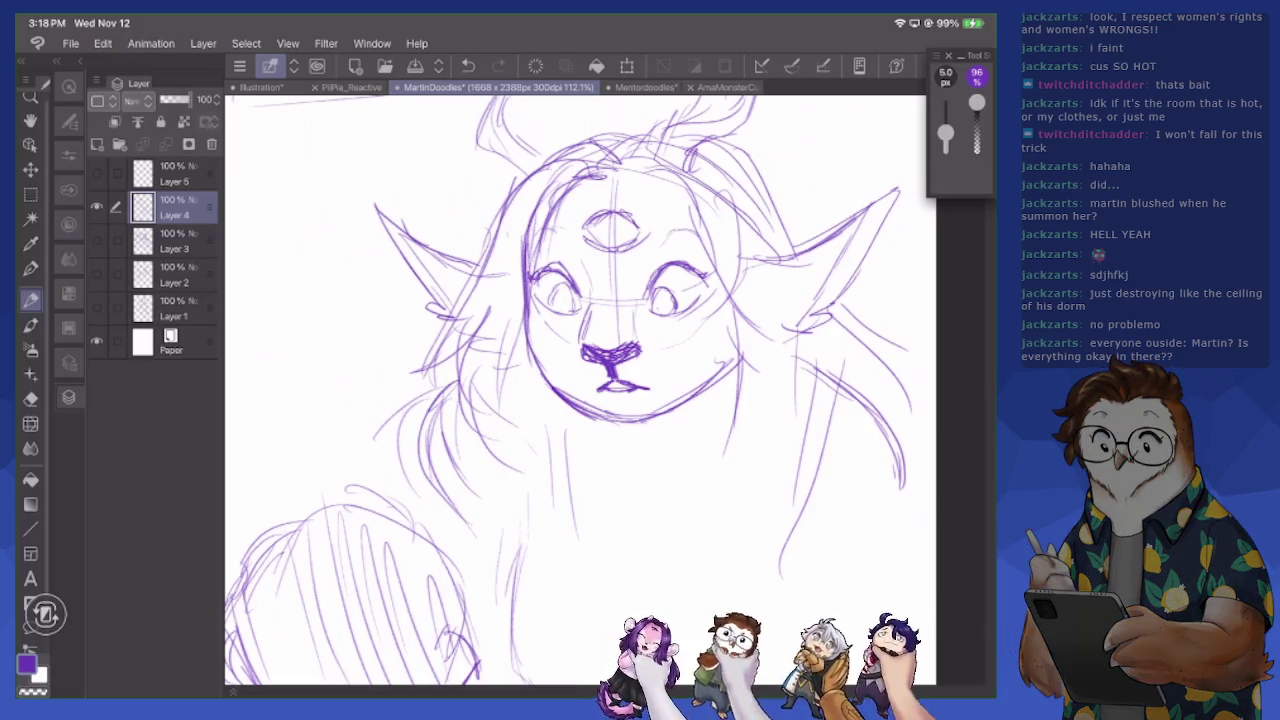
mouse_move(600, 234)
left_mouse_down()
mouse_move(612, 224)
mouse_move(623, 244)
left_mouse_up()
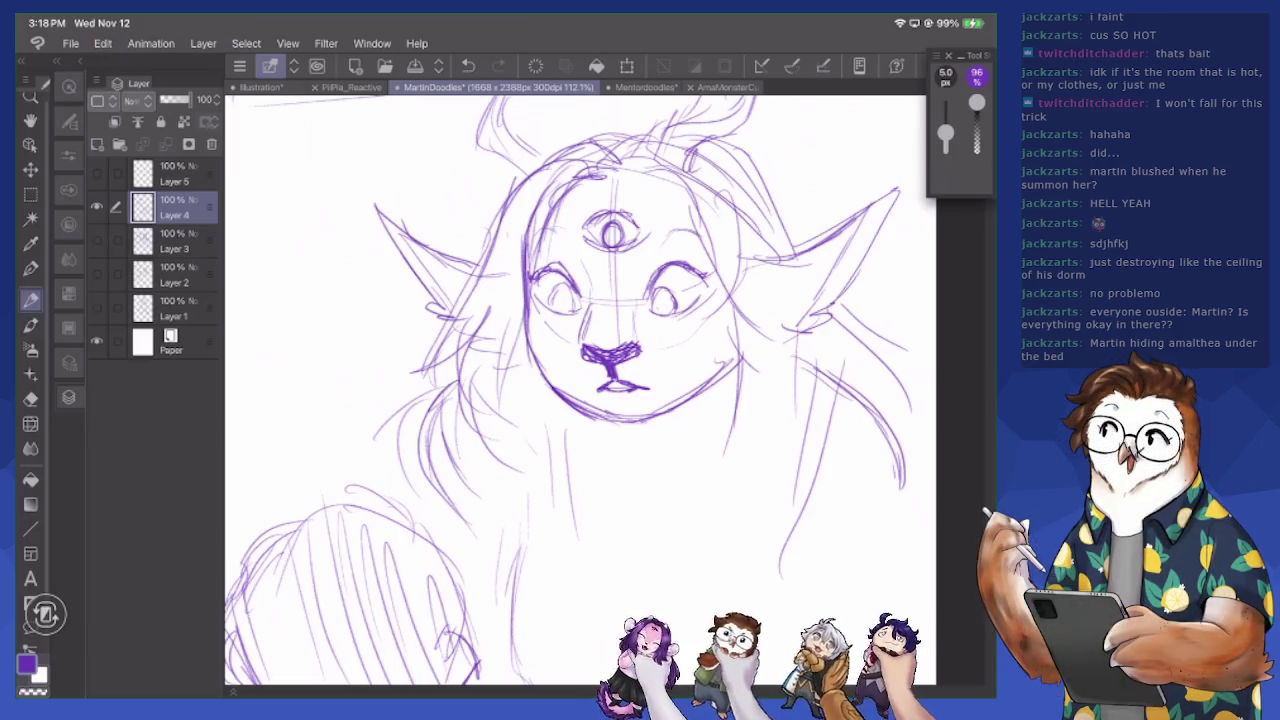
Add long hair lines down the creature's right cheek and side
left_click_drag(740, 214, 786, 414)
mouse_move(710, 232)
left_mouse_down()
mouse_move(712, 350)
mouse_move(728, 338)
mouse_move(702, 486)
left_mouse_up()
left_click_drag(766, 366, 742, 542)
left_click_drag(702, 440, 736, 560)
left_click_drag(526, 542, 520, 574)
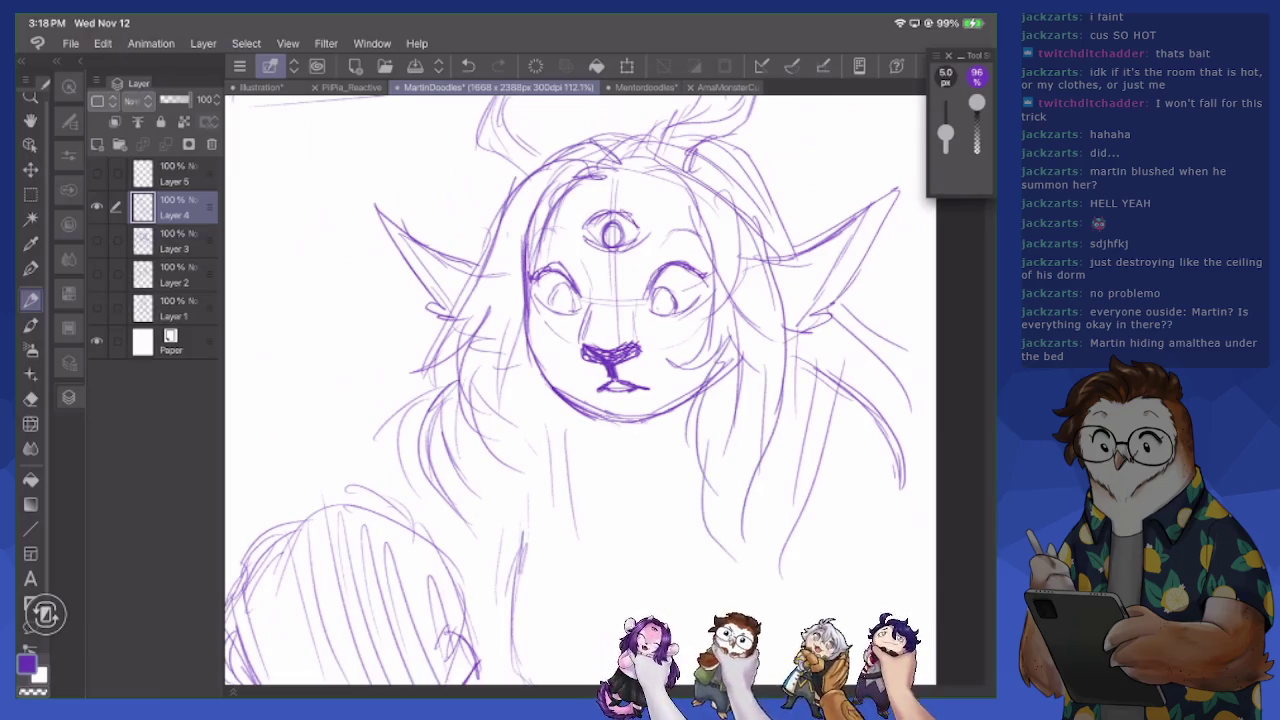
left_click_drag(790, 100, 800, 560)
left_click_drag(800, 60, 800, 255)
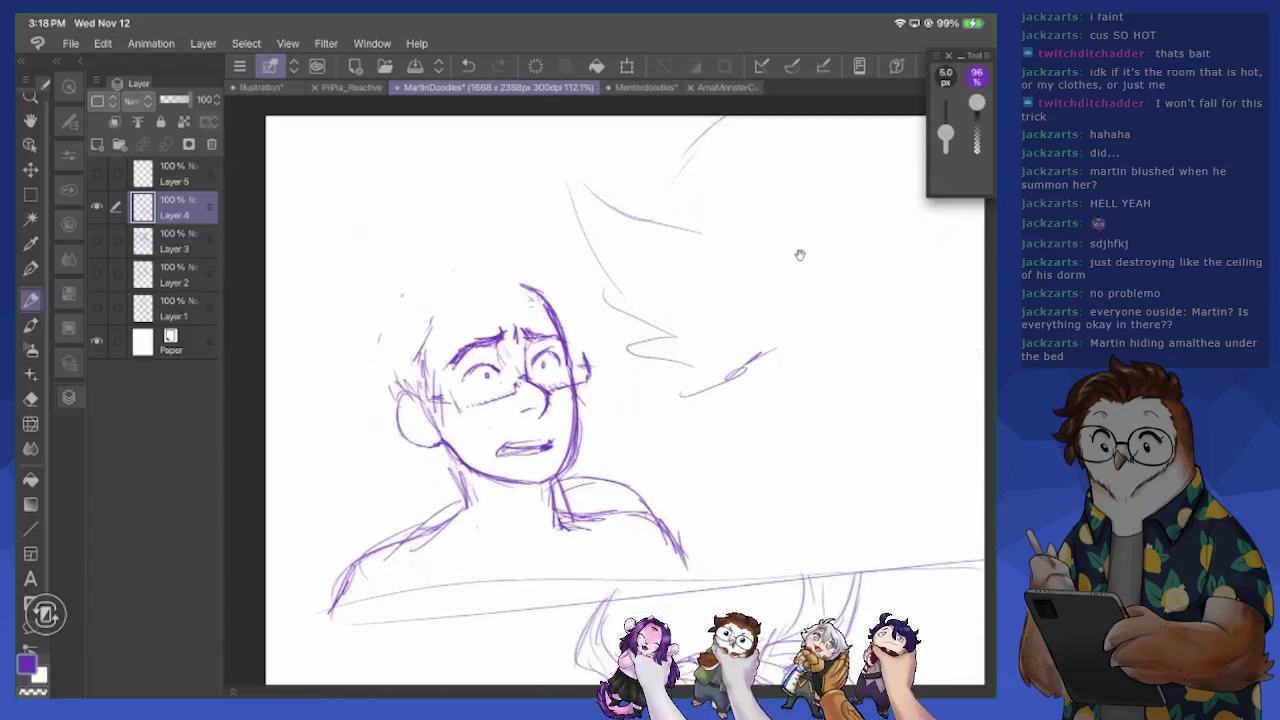
Sketch messy hair strands across the top of Martin's head, including stray strands above
left_click_drag(524, 286, 554, 334)
left_click_drag(470, 292, 494, 328)
mouse_move(516, 284)
left_mouse_down()
mouse_move(490, 322)
mouse_move(540, 322)
mouse_move(562, 290)
mouse_move(566, 308)
left_mouse_up()
left_click_drag(564, 306, 580, 332)
left_click_drag(504, 280, 532, 261)
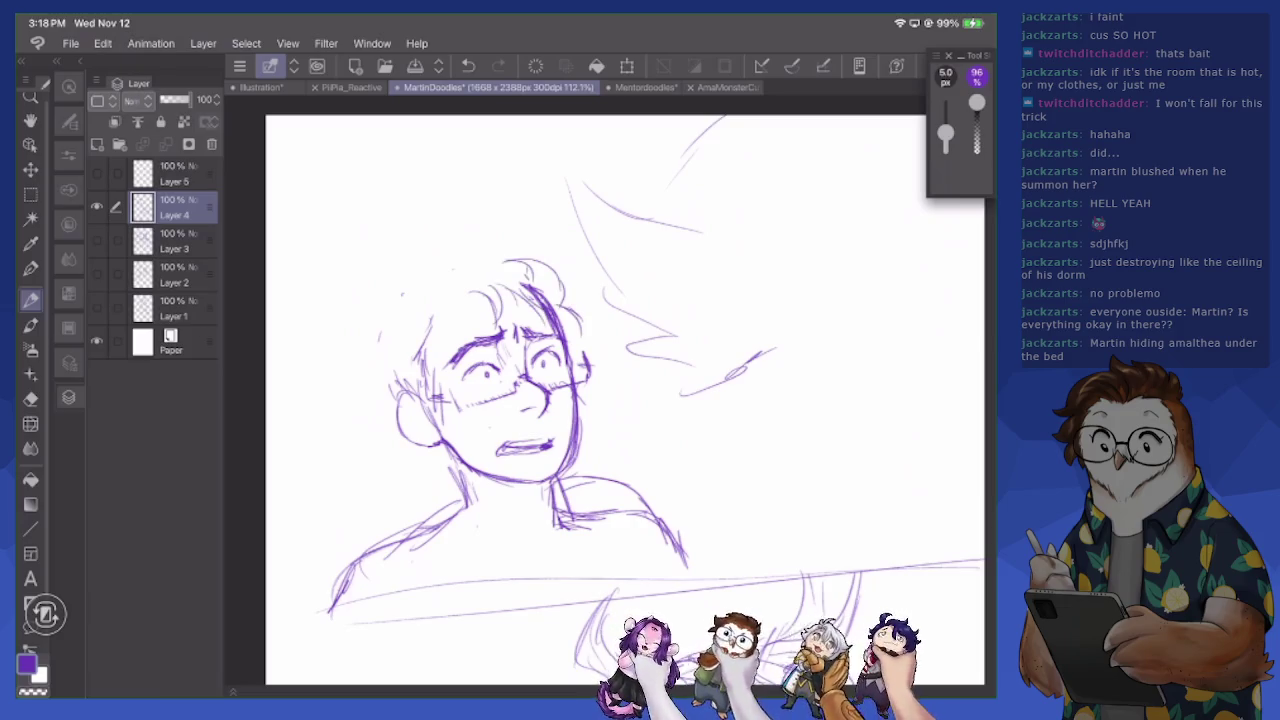
mouse_move(437, 271)
left_mouse_down()
mouse_move(471, 263)
mouse_move(446, 334)
mouse_move(504, 318)
left_mouse_up()
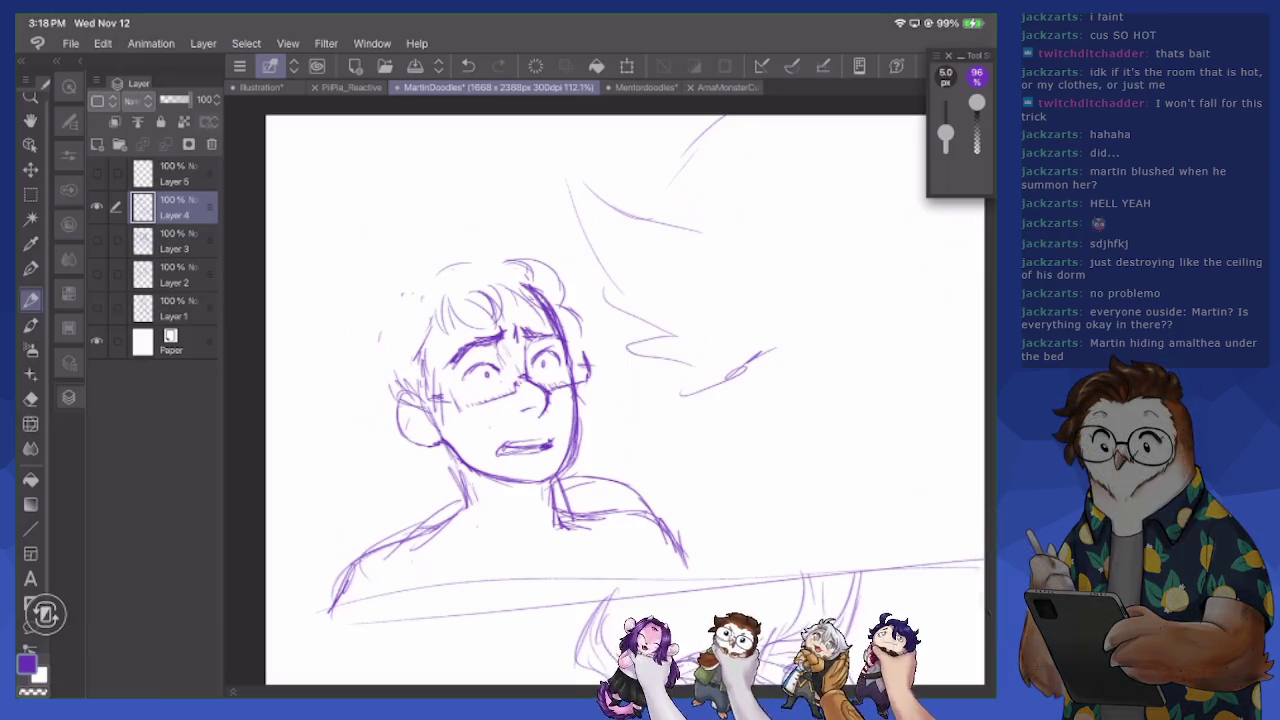
Add hair down both sides of Martin's head and short strands beside his glasses
mouse_move(378, 350)
left_mouse_down()
mouse_move(386, 396)
mouse_move(368, 384)
left_mouse_up()
mouse_move(392, 328)
left_mouse_down()
mouse_move(378, 334)
mouse_move(432, 274)
mouse_move(492, 256)
mouse_move(576, 328)
left_mouse_up()
mouse_move(382, 344)
left_mouse_down()
mouse_move(376, 388)
mouse_move(398, 399)
left_mouse_up()
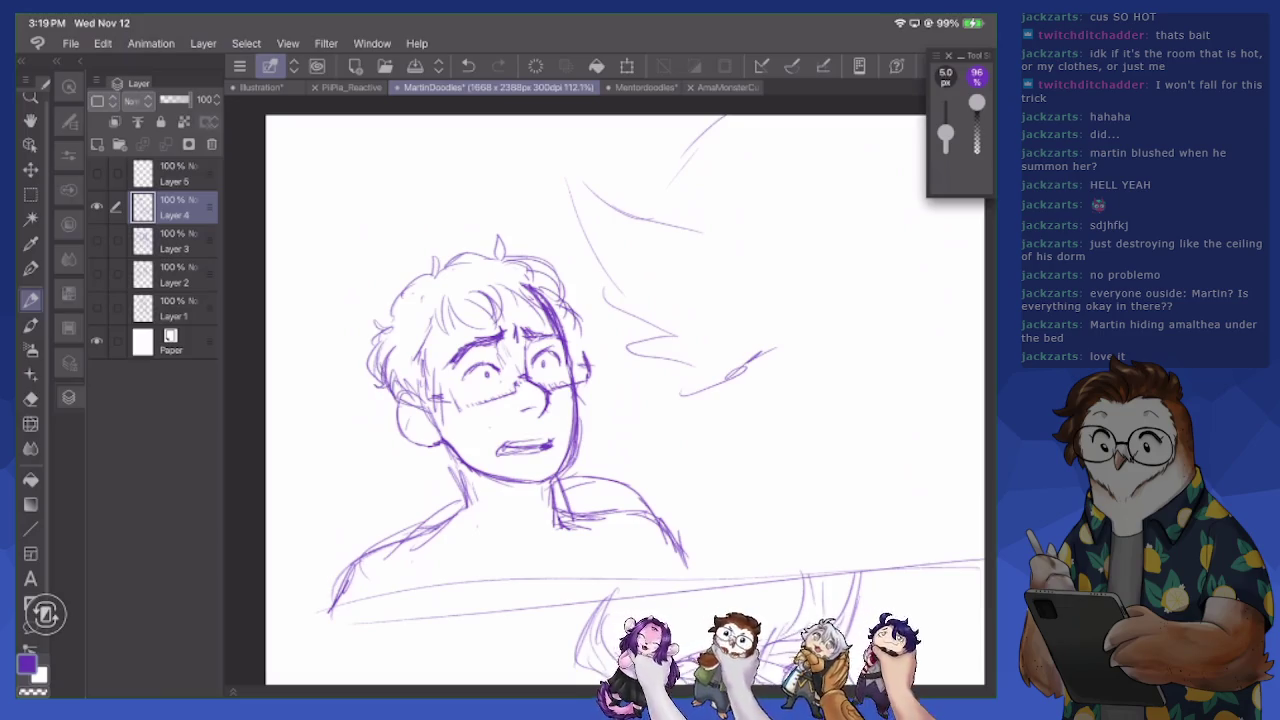
scroll(620, 400, "down", 1)
left_click_drag(556, 322, 562, 362)
scroll(620, 390, "down", 3)
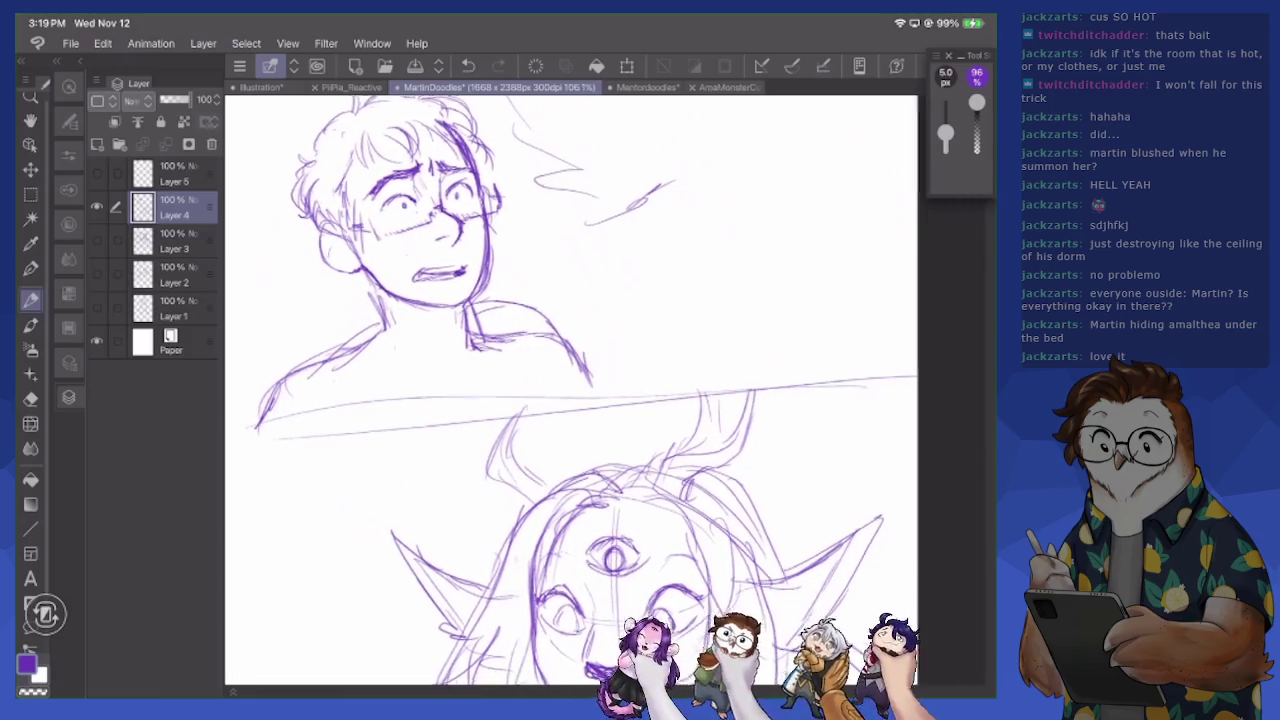
Hide Layer 4, then show Layer 5 and make it the active drawing layer
scroll(620, 390, "down", 2)
scroll(620, 390, "down", 2)
scroll(620, 390, "down", 2)
scroll(620, 390, "down", 2)
scroll(620, 390, "down", 1)
left_click(96, 206)
left_click(96, 173)
left_click(175, 174)
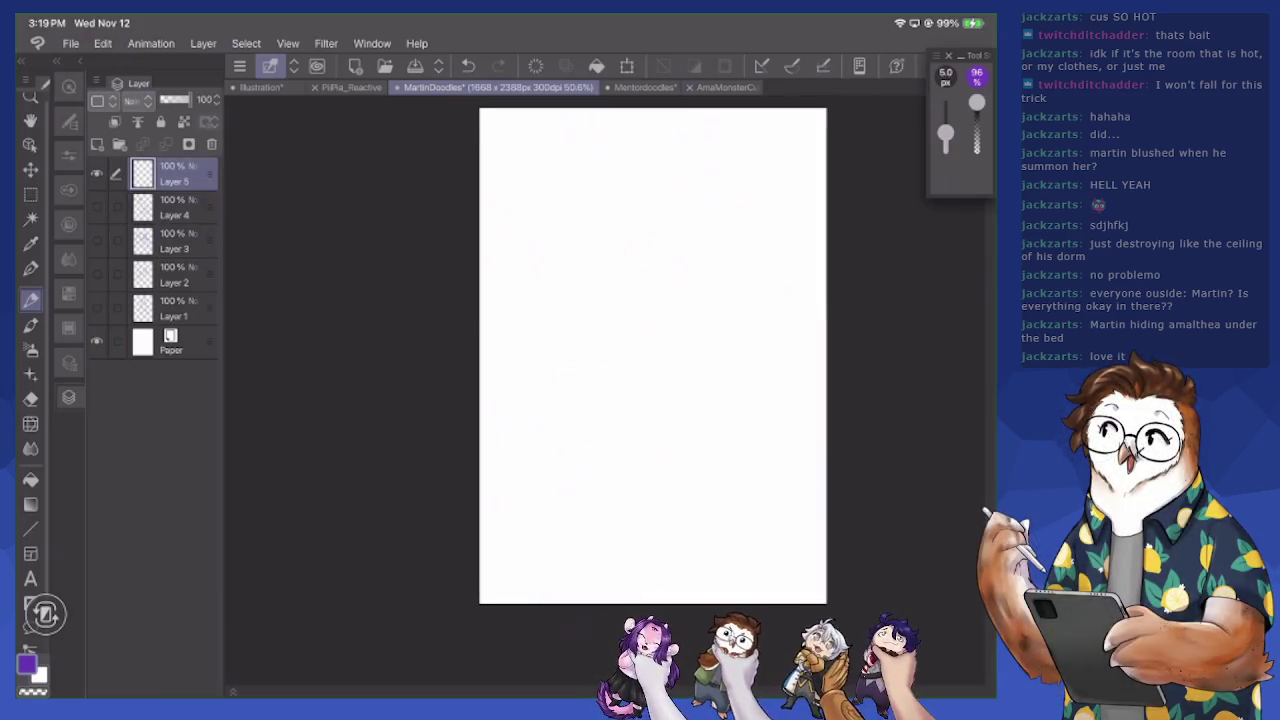
Pencil a round creature head with two tall ears on Layer 5
scroll(613, 413, "up", 1)
mouse_move(515, 340)
left_mouse_down()
mouse_move(590, 345)
mouse_move(520, 390)
mouse_move(504, 422)
left_mouse_up()
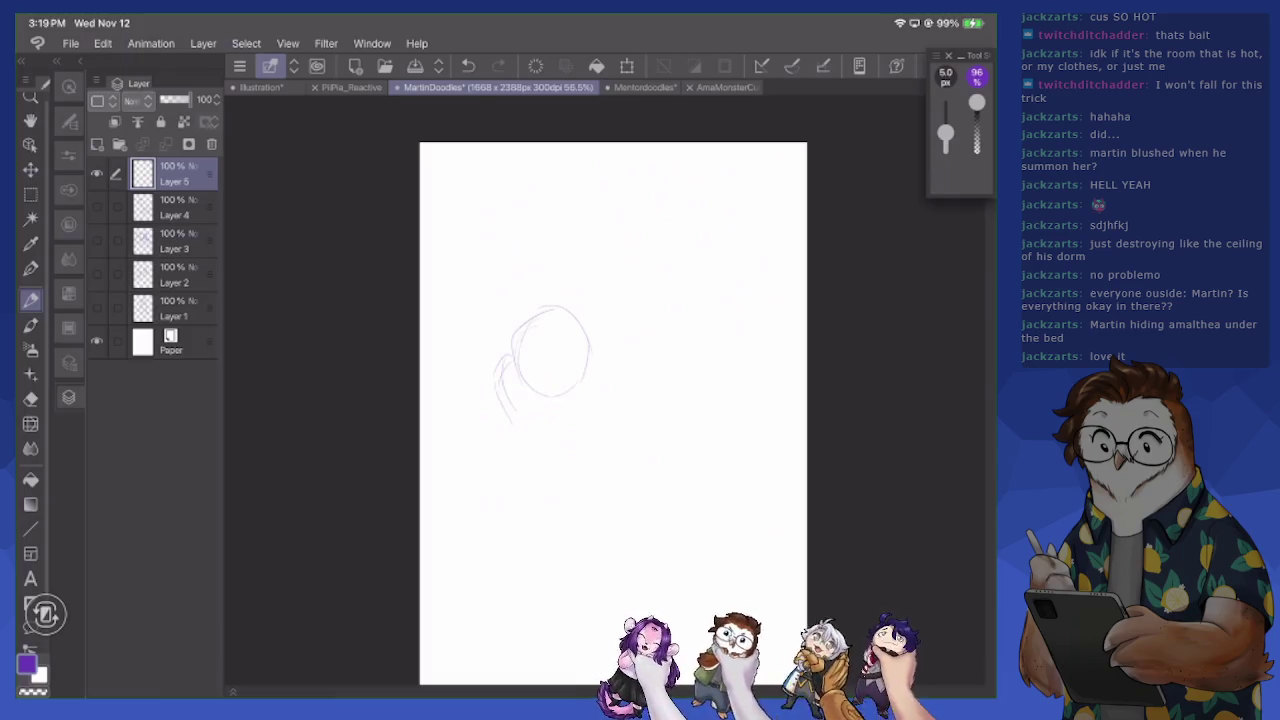
left_click_drag(587, 366, 608, 410)
left_click_drag(514, 364, 510, 402)
left_click_drag(517, 268, 512, 306)
mouse_move(574, 264)
left_mouse_down()
mouse_move(580, 318)
mouse_move(569, 292)
left_mouse_up()
left_click_drag(569, 284, 577, 308)
Sketch a small face to the right of the creature's head
left_click_drag(665, 294, 702, 310)
mouse_move(668, 266)
left_mouse_down()
mouse_move(714, 306)
mouse_move(690, 320)
mouse_move(664, 312)
mouse_move(688, 324)
mouse_move(712, 308)
mouse_move(680, 314)
left_mouse_up()
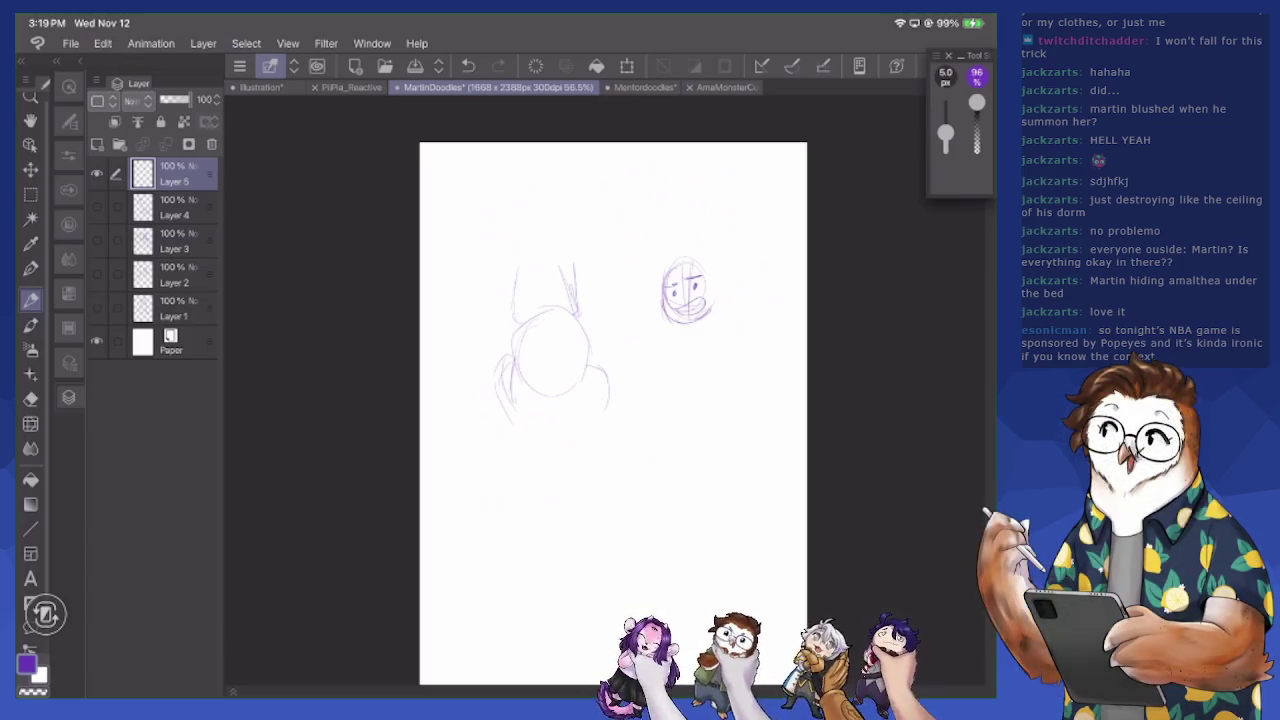
scroll(717, 334, "up", 3)
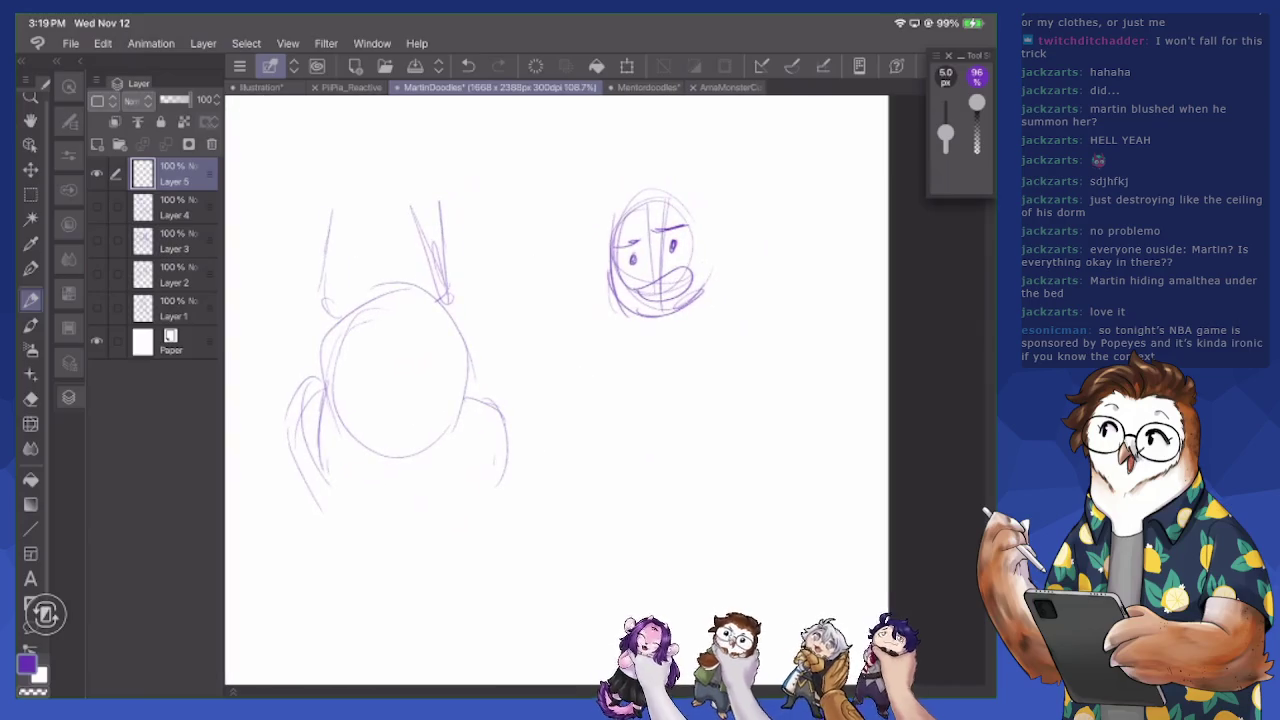
Pencil a grin on the small face, three eyes on the creature and lines down its right side
left_click_drag(646, 288, 682, 270)
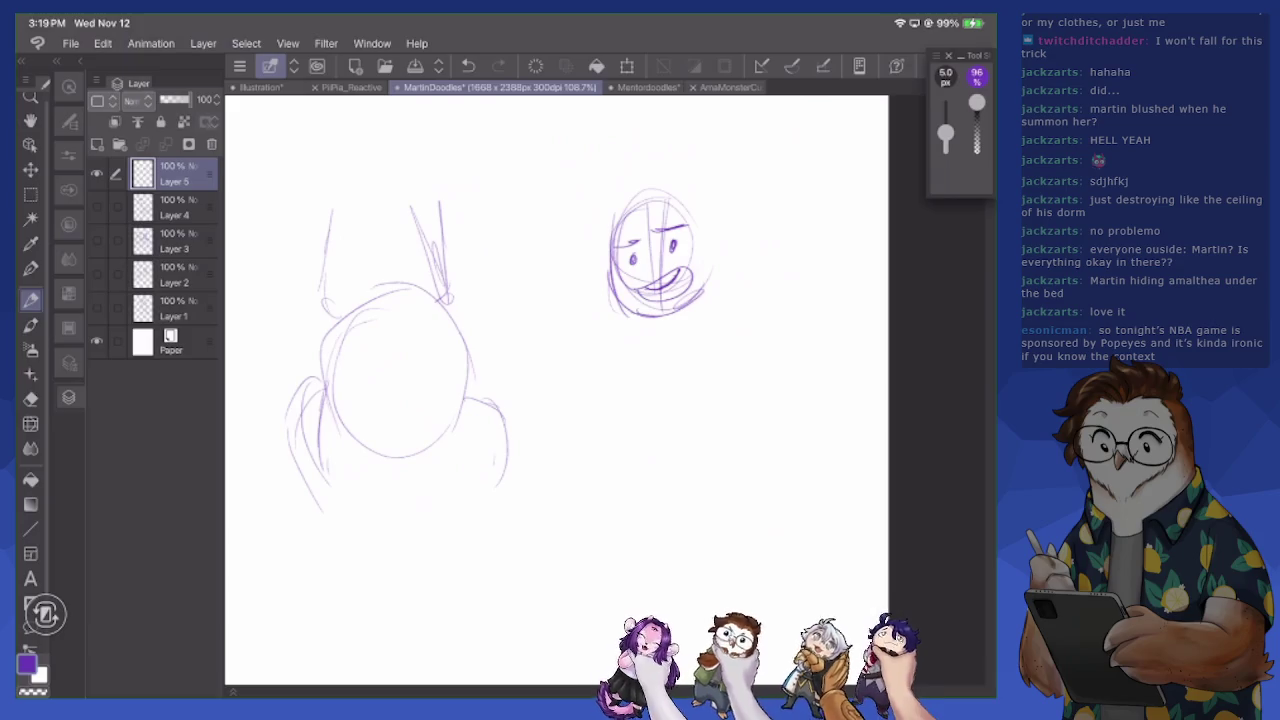
mouse_move(346, 390)
left_mouse_down()
mouse_move(366, 370)
mouse_move(382, 390)
mouse_move(425, 362)
mouse_move(446, 372)
mouse_move(374, 390)
mouse_move(414, 416)
mouse_move(396, 424)
mouse_move(414, 418)
mouse_move(402, 437)
left_mouse_up()
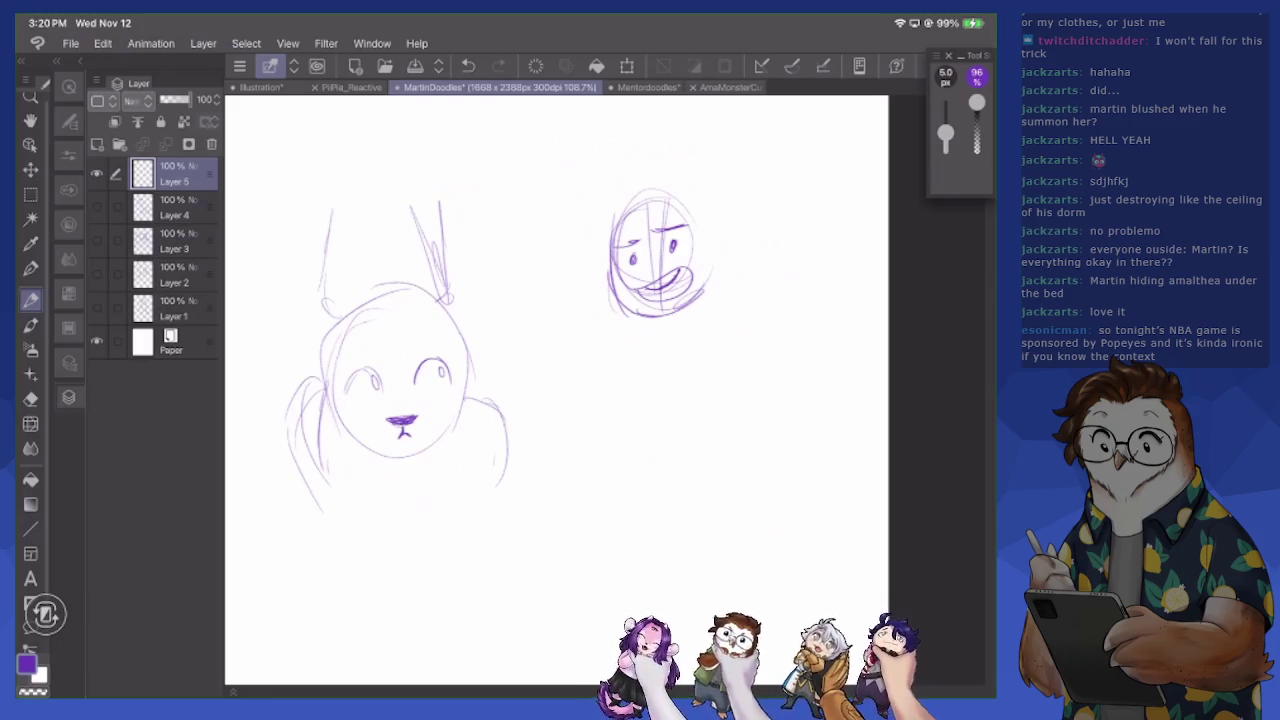
mouse_move(386, 340)
left_mouse_down()
mouse_move(412, 338)
mouse_move(404, 345)
left_mouse_up()
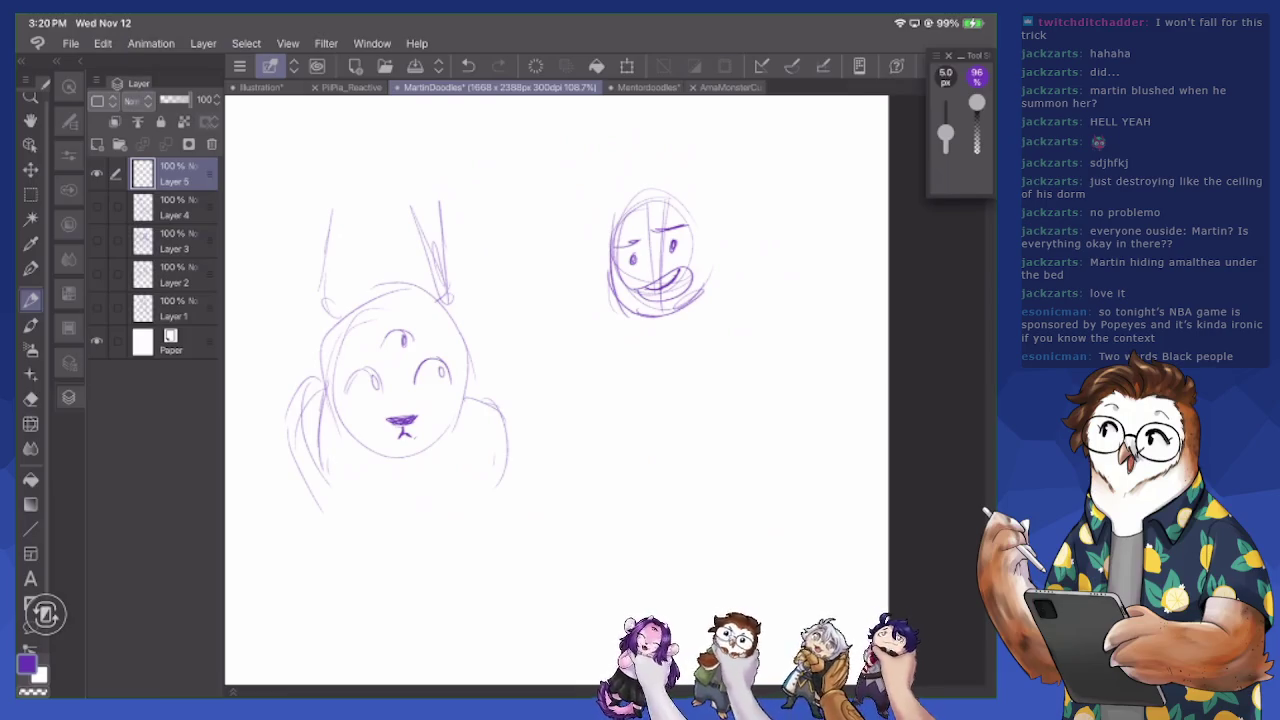
mouse_move(467, 364)
left_mouse_down()
mouse_move(465, 416)
mouse_move(434, 450)
left_mouse_up()
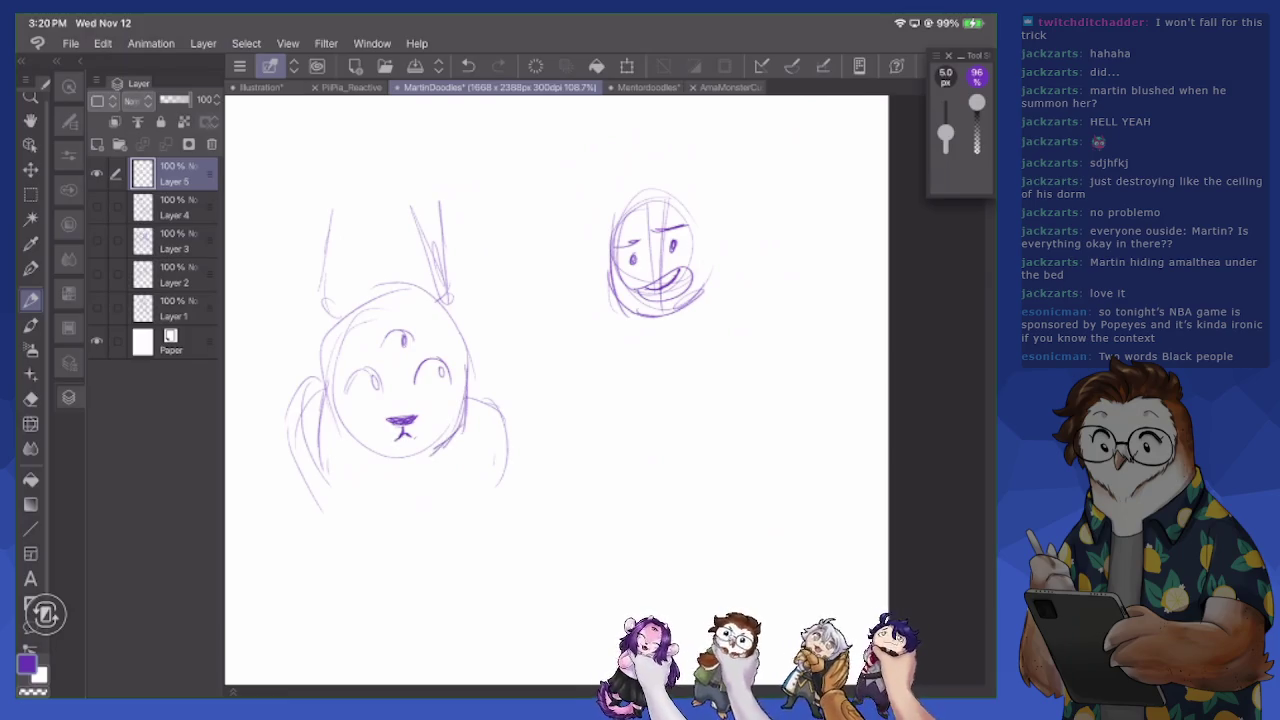
Use the Eraser to remove the creature's mouth and its side lines, then return to the Pencil
key("e")
mouse_move(412, 430)
left_mouse_down()
mouse_move(384, 436)
mouse_move(378, 418)
left_mouse_up()
mouse_move(440, 448)
left_mouse_down()
mouse_move(466, 396)
mouse_move(468, 346)
left_mouse_up()
mouse_move(348, 432)
left_mouse_down()
mouse_move(320, 344)
mouse_move(354, 316)
left_mouse_up()
key("p")
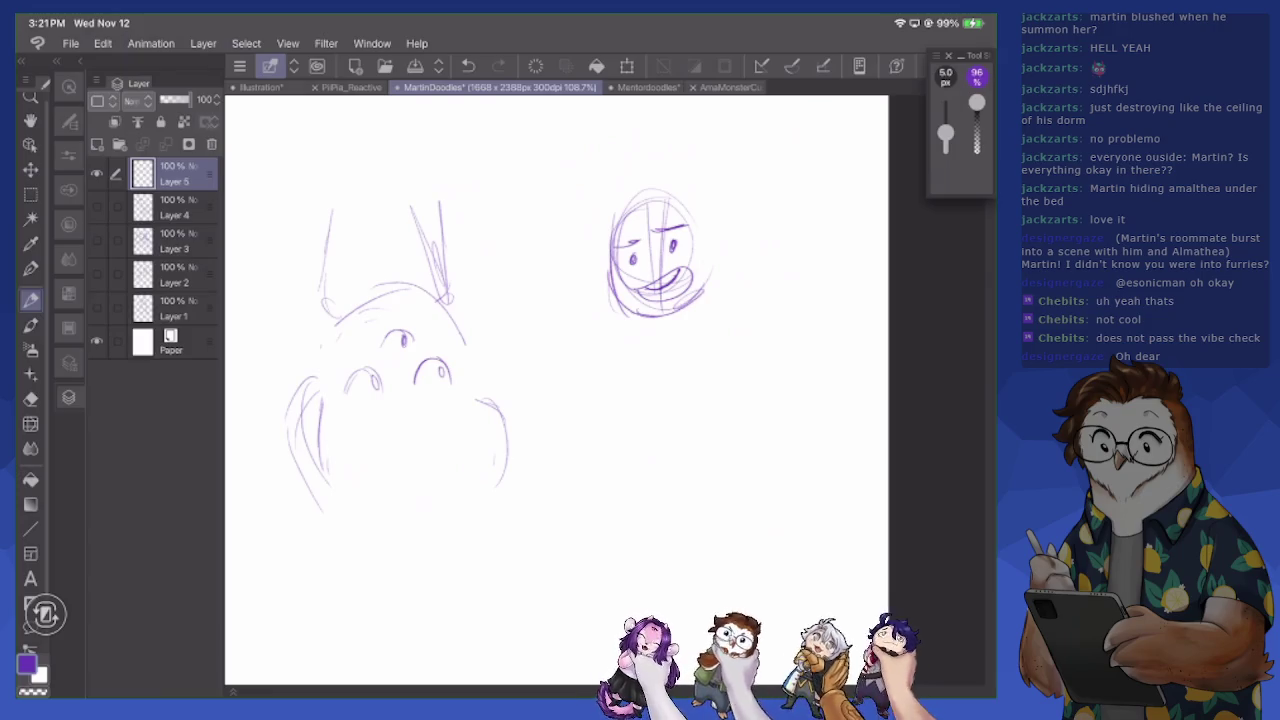
Pencil hair falling diagonally across the creature's face, a lower-left curve and a short mouth
scroll(600, 390, "up", 3)
left_click_drag(408, 264, 374, 432)
mouse_move(358, 378)
left_mouse_down()
mouse_move(396, 444)
mouse_move(470, 460)
mouse_move(534, 410)
mouse_move(540, 310)
mouse_move(532, 422)
left_mouse_up()
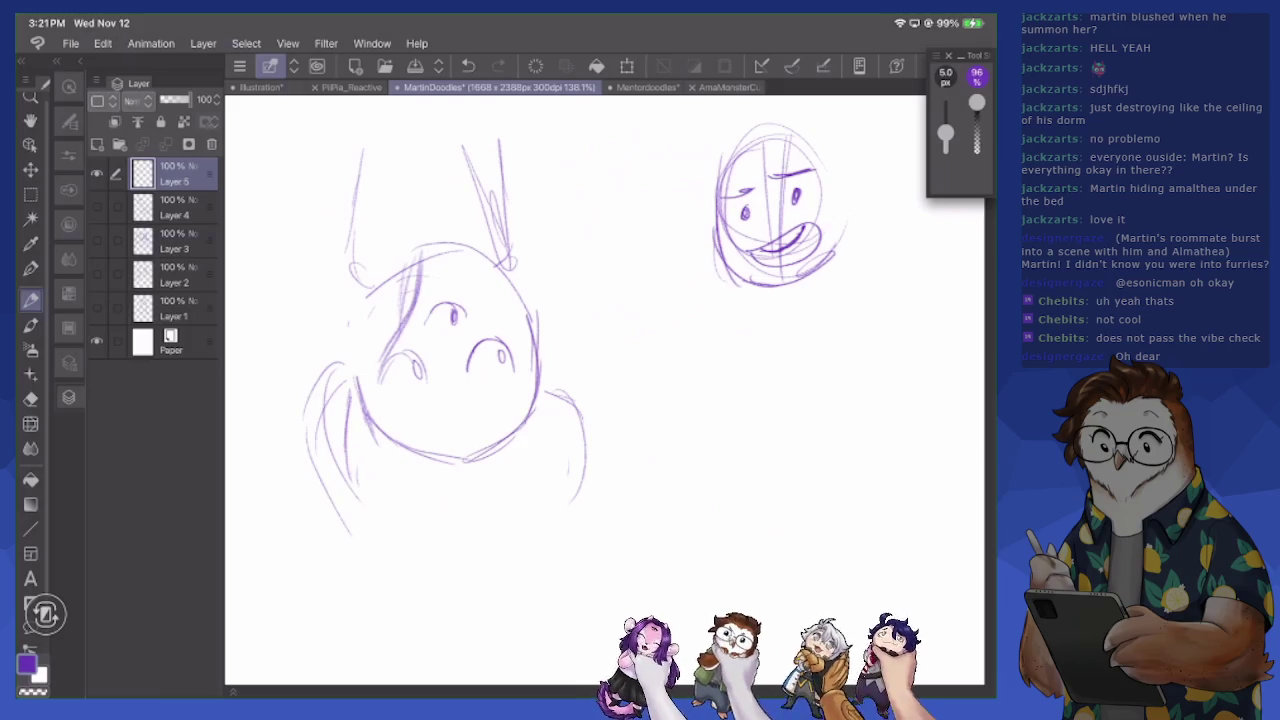
key("e")
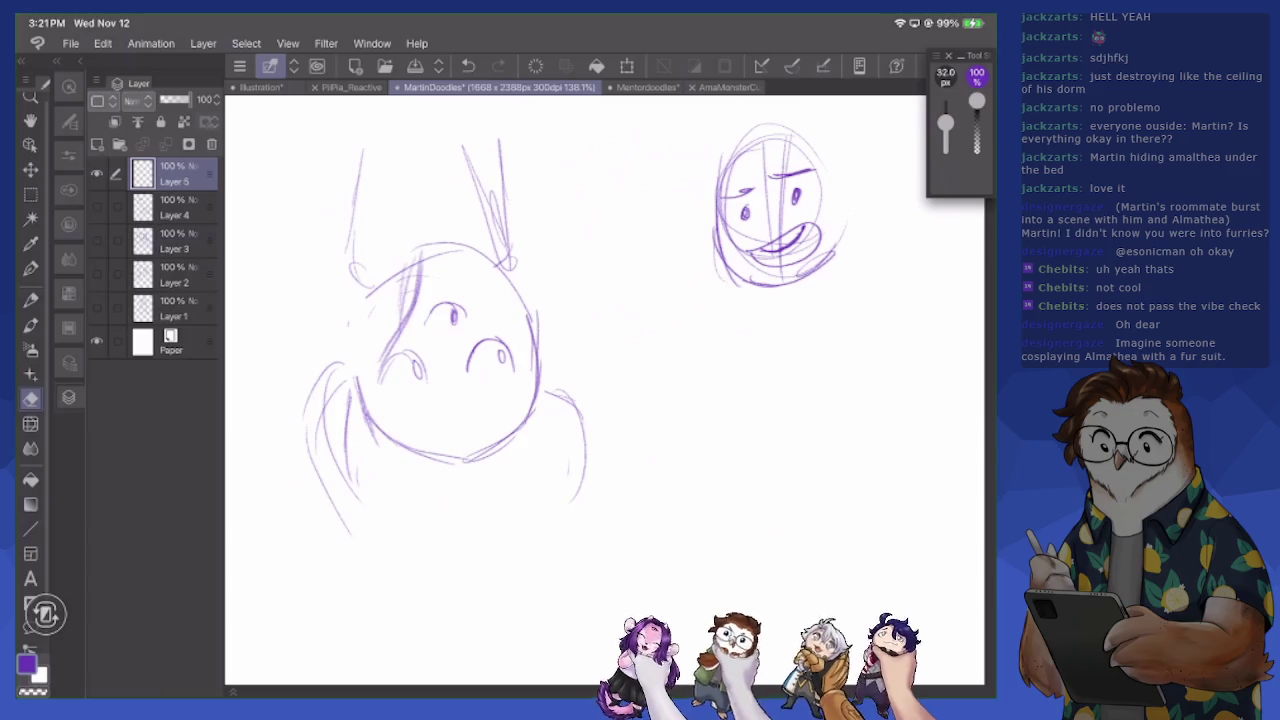
key("p")
mouse_move(438, 416)
left_mouse_down()
mouse_move(476, 408)
mouse_move(438, 418)
mouse_move(454, 424)
mouse_move(484, 406)
mouse_move(438, 412)
left_mouse_up()
Darken the right eye, erase the creature's mouth and redraw the small face's mouth
key("e")
key("p")
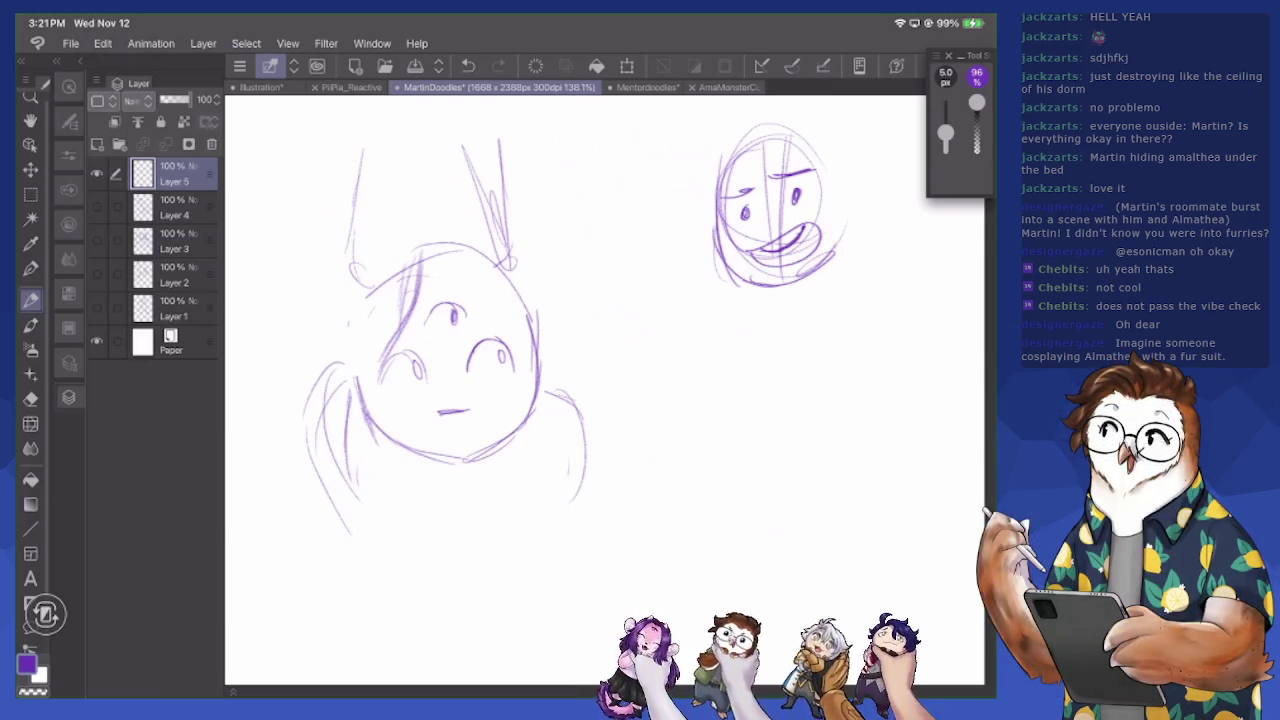
mouse_move(433, 412)
left_mouse_down()
mouse_move(464, 420)
mouse_move(475, 408)
mouse_move(431, 413)
mouse_move(480, 414)
mouse_move(470, 408)
mouse_move(460, 430)
mouse_move(477, 430)
left_mouse_up()
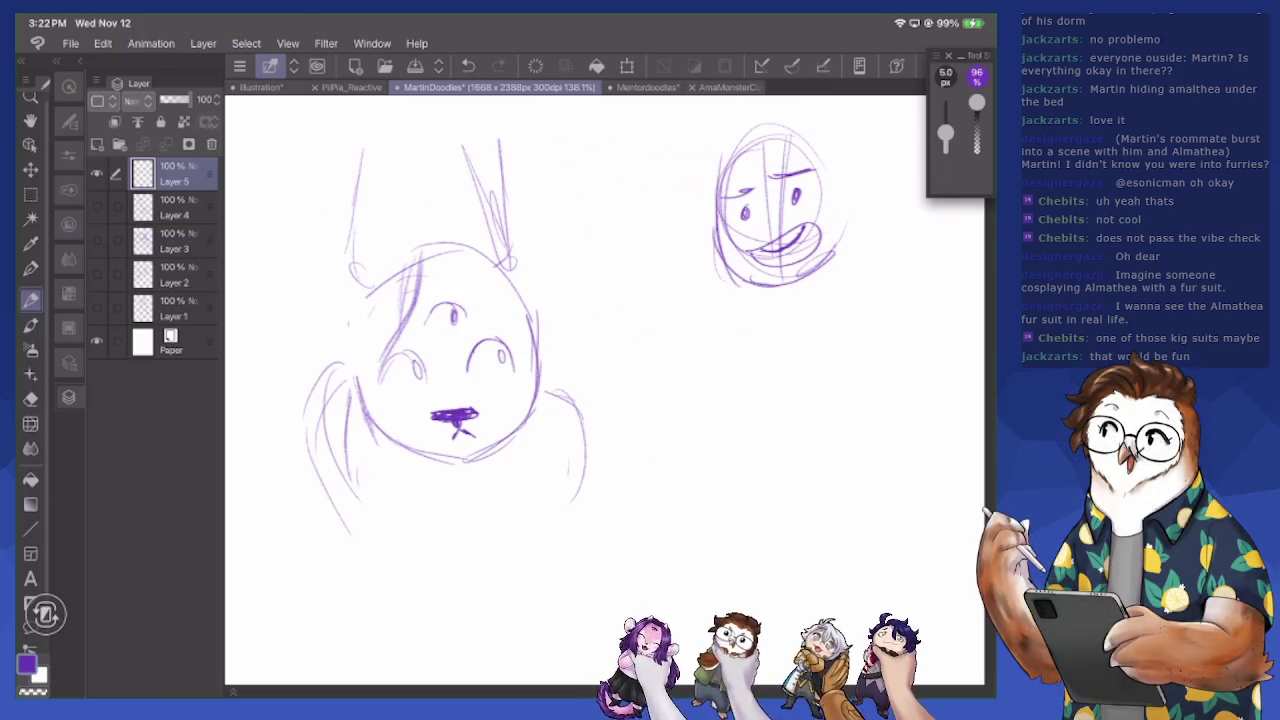
mouse_move(467, 372)
left_mouse_down()
mouse_move(480, 336)
mouse_move(505, 340)
mouse_move(516, 364)
left_mouse_up()
key("e")
mouse_move(432, 414)
left_mouse_down()
mouse_move(482, 452)
mouse_move(492, 430)
left_mouse_up()
mouse_move(796, 212)
left_mouse_down()
mouse_move(762, 232)
mouse_move(772, 226)
mouse_move(768, 270)
mouse_move(748, 262)
left_mouse_up()
mouse_move(800, 222)
left_mouse_down()
mouse_move(822, 240)
mouse_move(812, 260)
mouse_move(810, 226)
mouse_move(754, 262)
mouse_move(780, 252)
mouse_move(756, 234)
mouse_move(772, 236)
left_mouse_up()
left_click(30, 300)
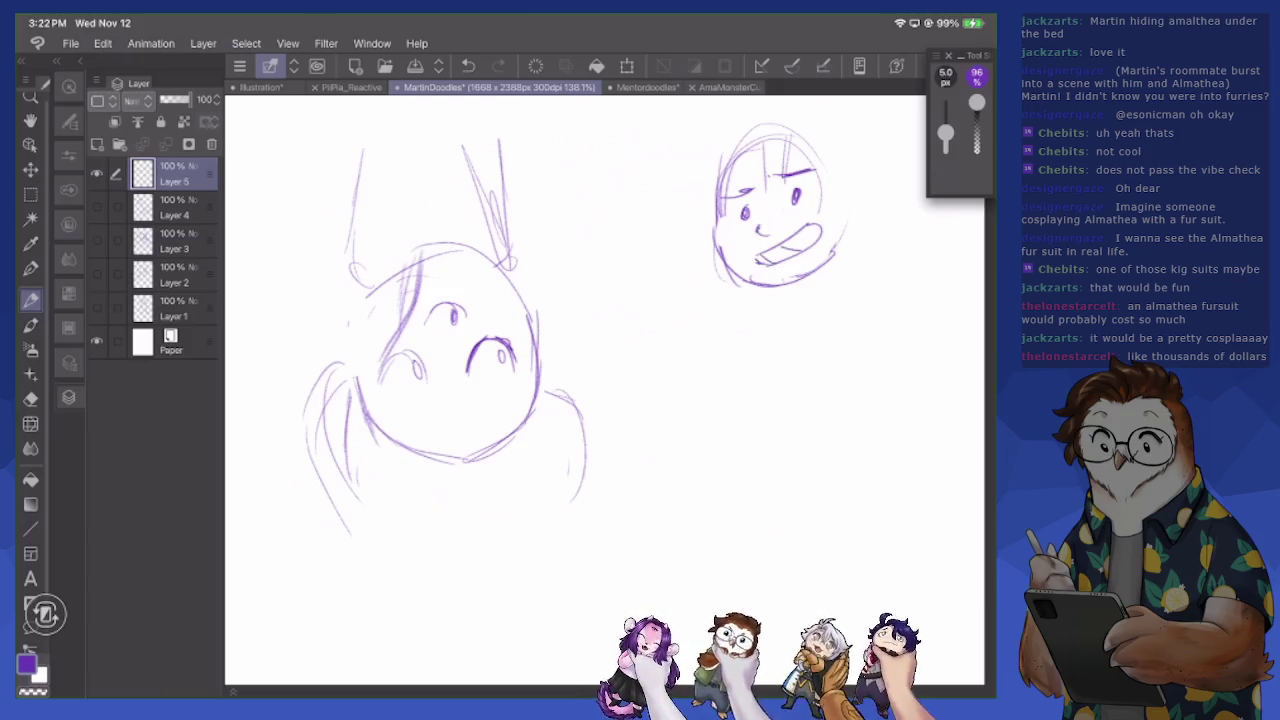
Darken the creature's jawline on both sides, add strands at left and begin the body outline
scroll(550, 390, "down", 3)
scroll(550, 390, "down", 2)
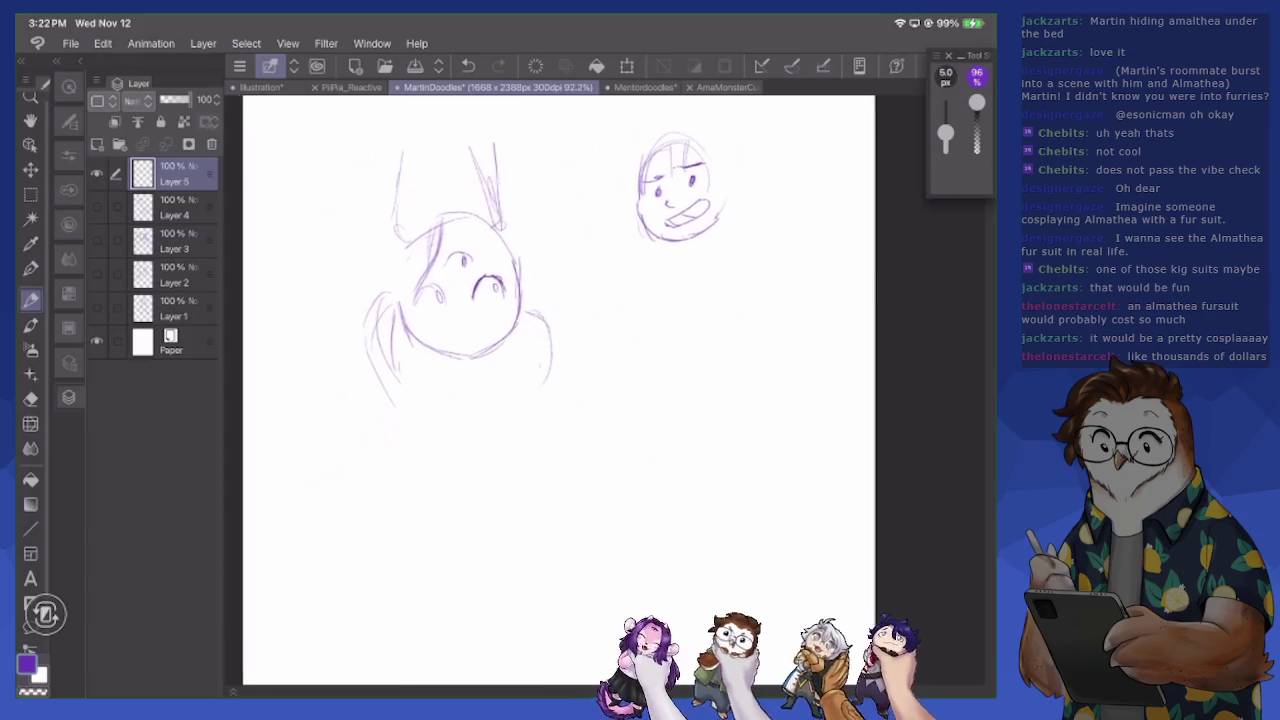
scroll(550, 390, "down", 1)
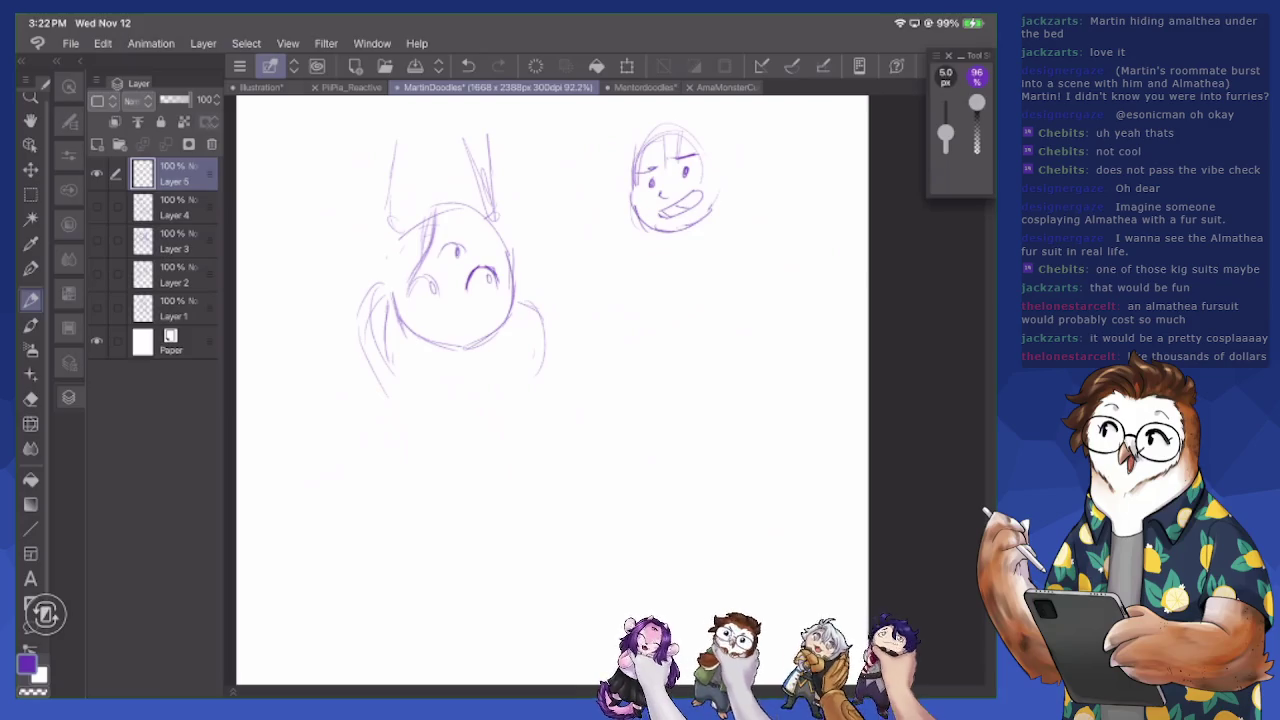
mouse_move(400, 284)
left_mouse_down()
mouse_move(410, 332)
mouse_move(440, 346)
mouse_move(484, 350)
mouse_move(502, 316)
left_mouse_up()
left_click_drag(512, 264, 510, 316)
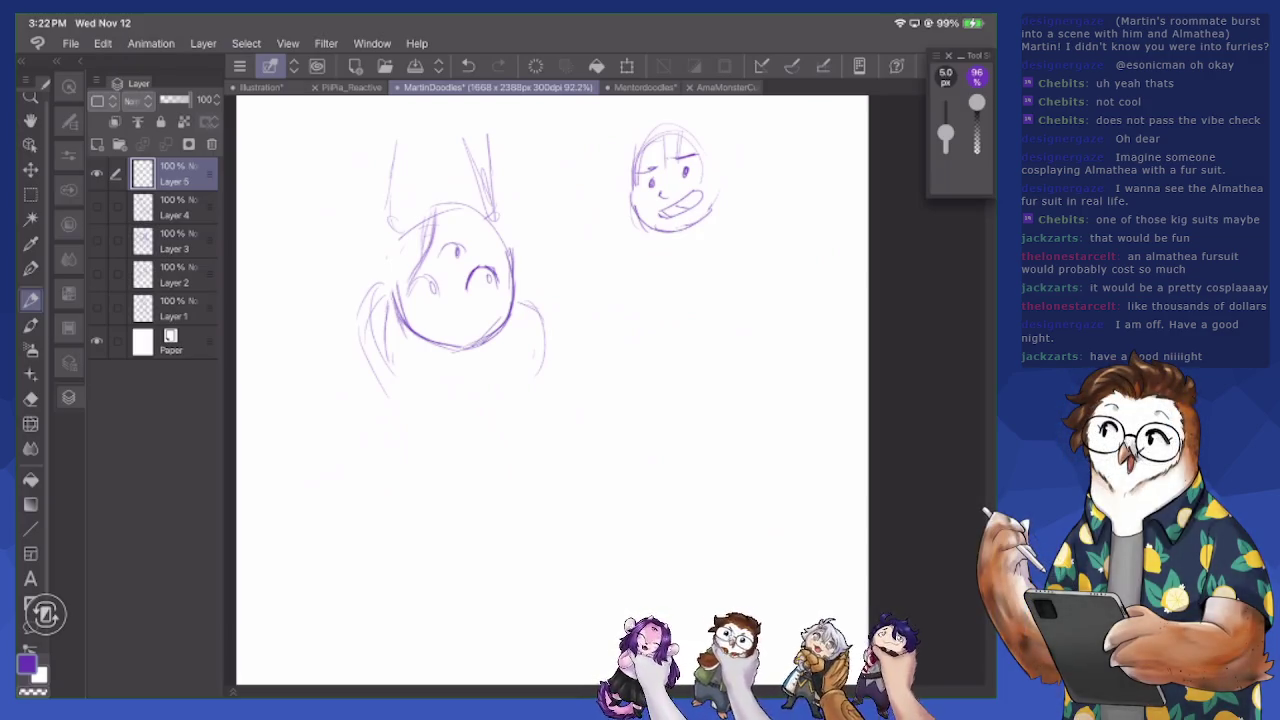
mouse_move(394, 324)
left_mouse_down()
mouse_move(370, 338)
mouse_move(362, 376)
left_mouse_up()
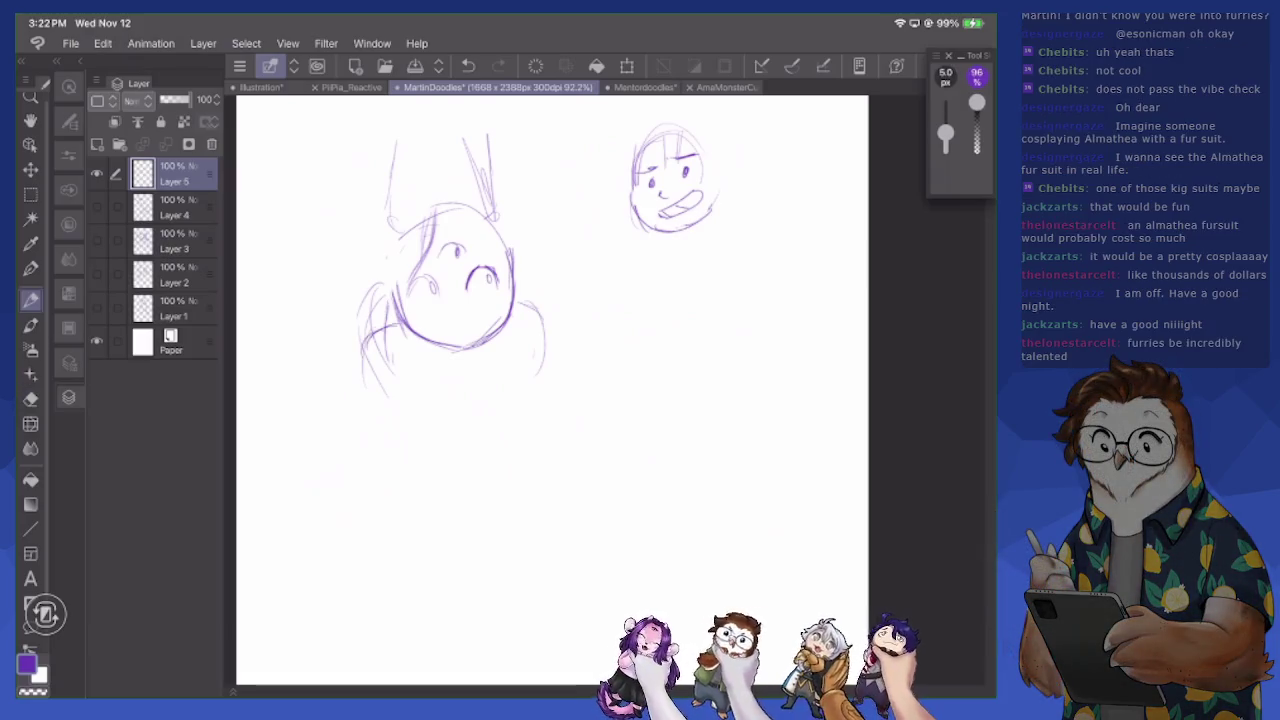
scroll(550, 390, "up", 2)
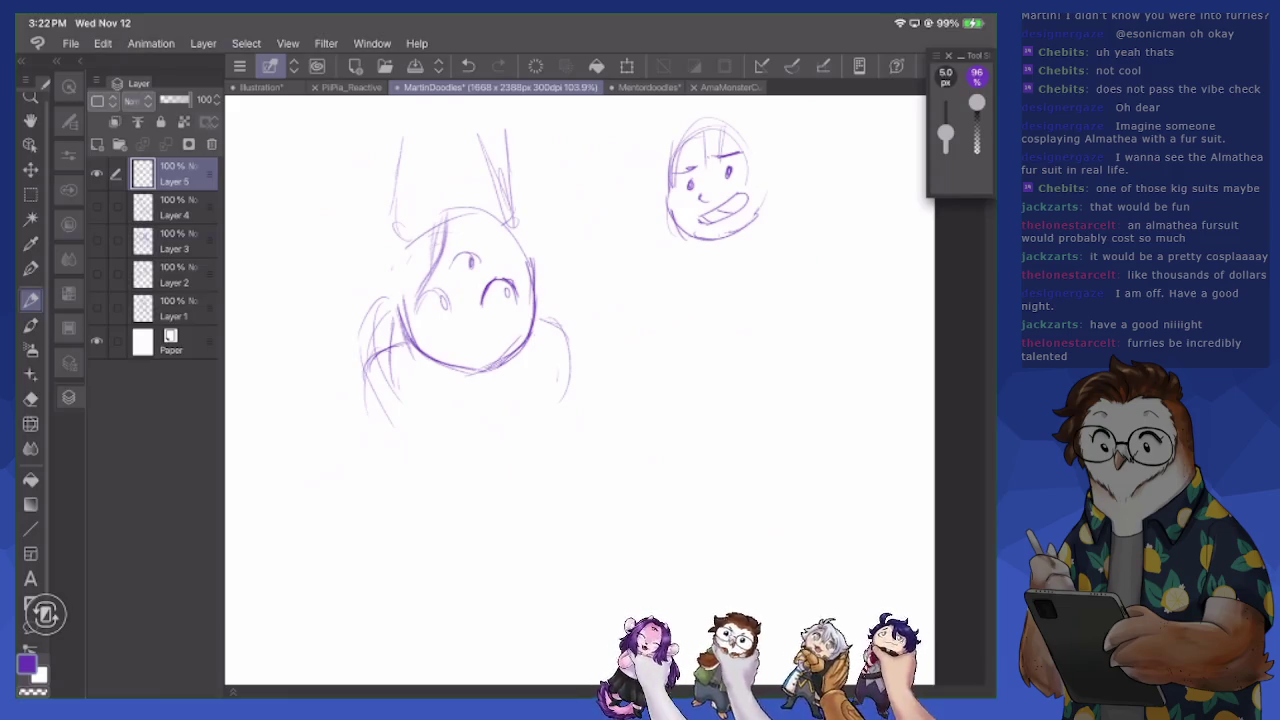
mouse_move(538, 326)
left_mouse_down()
mouse_move(584, 362)
mouse_move(574, 412)
left_mouse_up()
Sketch the creature's large body outline: left edge, curved base and right side
left_click_drag(372, 358, 404, 474)
left_click_drag(380, 432, 436, 548)
left_click_drag(404, 484, 432, 578)
mouse_move(356, 470)
left_mouse_down()
mouse_move(288, 540)
mouse_move(360, 600)
left_mouse_up()
left_click_drag(380, 610, 458, 627)
mouse_move(582, 384)
left_mouse_down()
mouse_move(590, 460)
mouse_move(614, 504)
mouse_move(592, 564)
left_mouse_up()
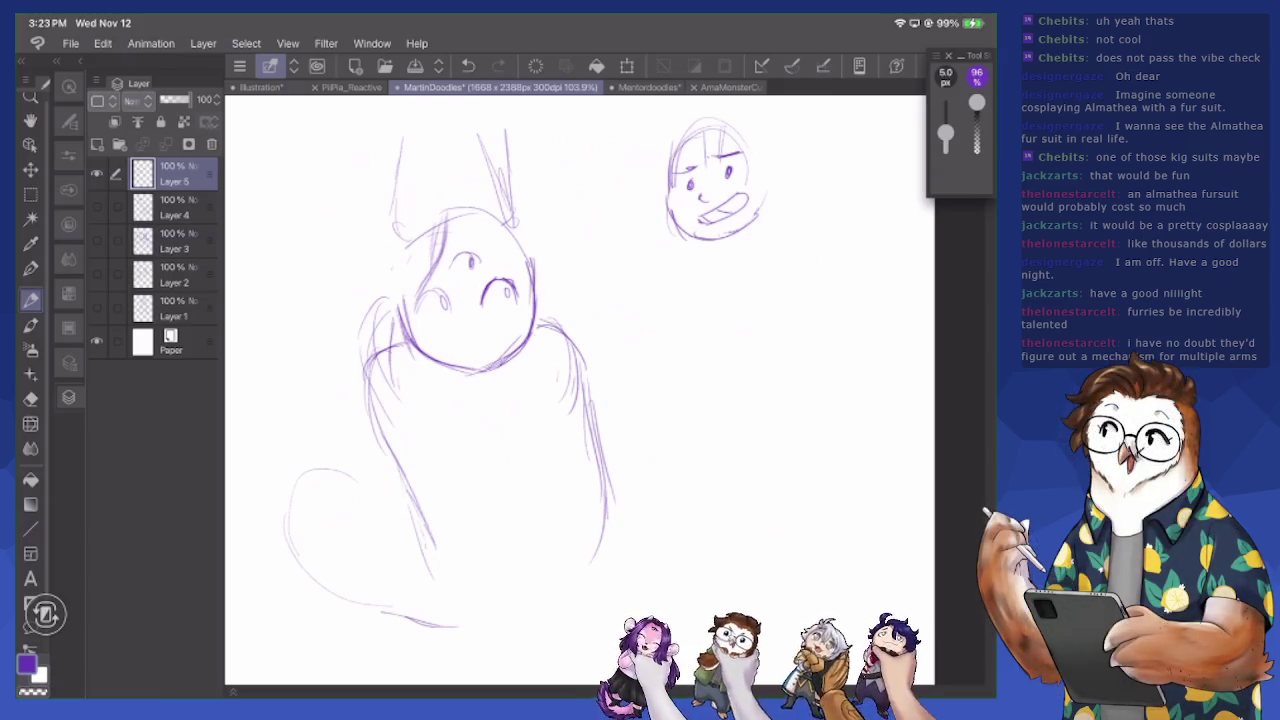
Shape the hair on top, add a small mouth and long hair strands down the body's left
mouse_move(442, 222)
left_mouse_down()
mouse_move(448, 254)
mouse_move(462, 216)
mouse_move(500, 256)
left_mouse_up()
left_click_drag(462, 340, 488, 331)
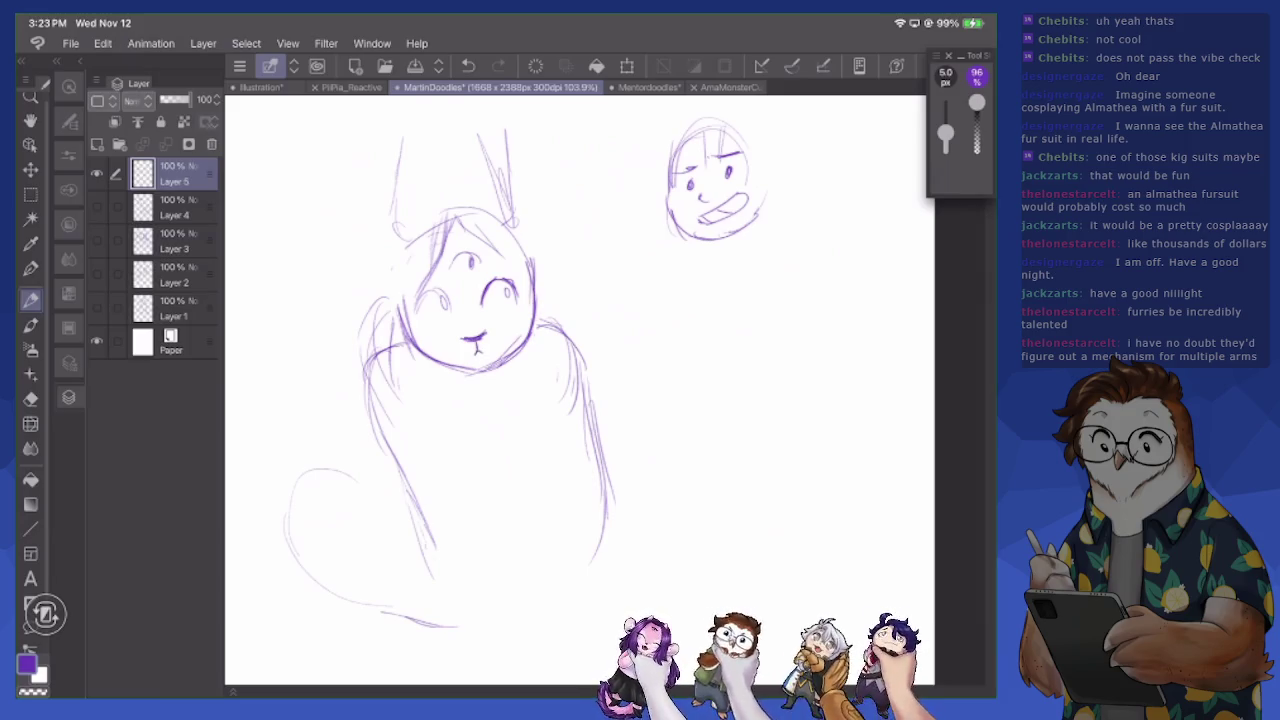
left_click_drag(422, 264, 428, 277)
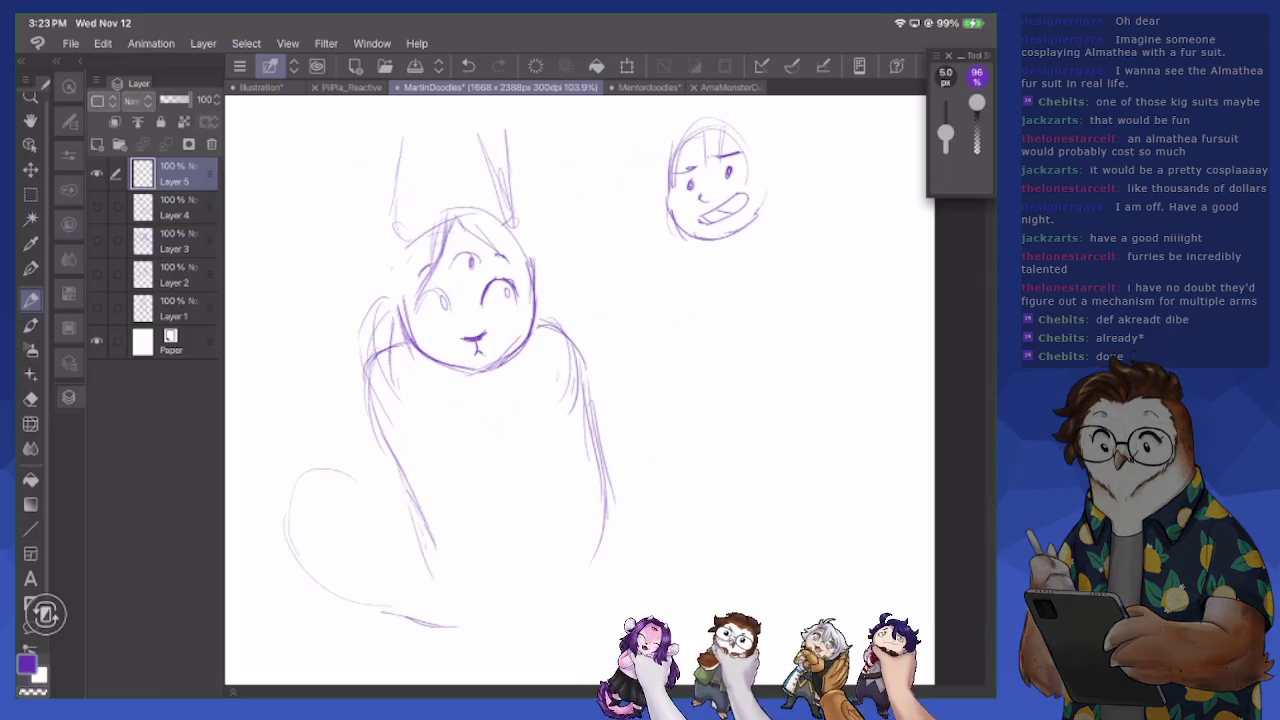
mouse_move(436, 216)
left_mouse_down()
mouse_move(400, 244)
mouse_move(378, 304)
mouse_move(356, 316)
mouse_move(372, 394)
left_mouse_up()
mouse_move(378, 342)
left_mouse_down()
mouse_move(350, 384)
mouse_move(364, 416)
left_mouse_up()
mouse_move(364, 368)
left_mouse_down()
mouse_move(452, 588)
mouse_move(490, 632)
left_mouse_up()
left_click_drag(448, 406, 470, 470)
mouse_move(388, 448)
left_mouse_down()
mouse_move(380, 492)
mouse_move(400, 494)
mouse_move(362, 494)
left_mouse_up()
Erase the stray long hair and inner strokes on the body's lower left
key("e")
left_click_drag(370, 408, 490, 632)
left_click_drag(404, 450, 374, 494)
left_click_drag(374, 384, 364, 420)
left_click_drag(358, 352, 398, 404)
left_click_drag(390, 324, 416, 396)
left_click_drag(448, 404, 470, 478)
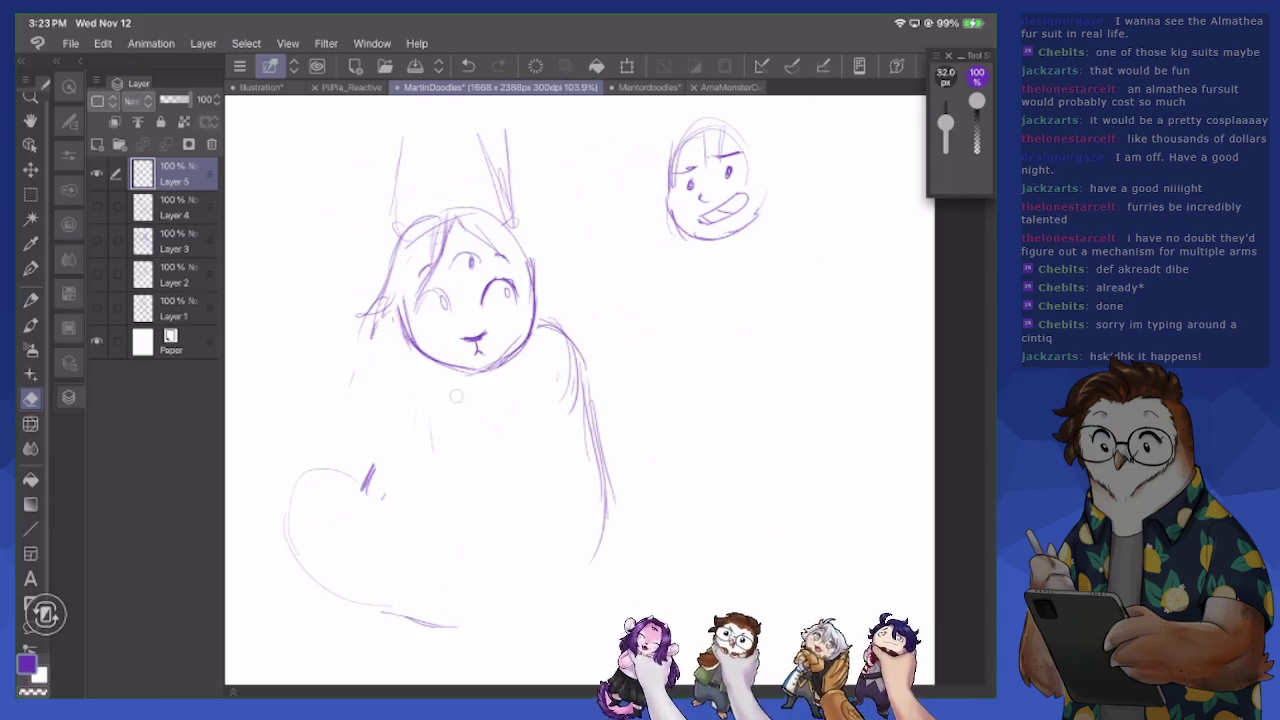
key("p")
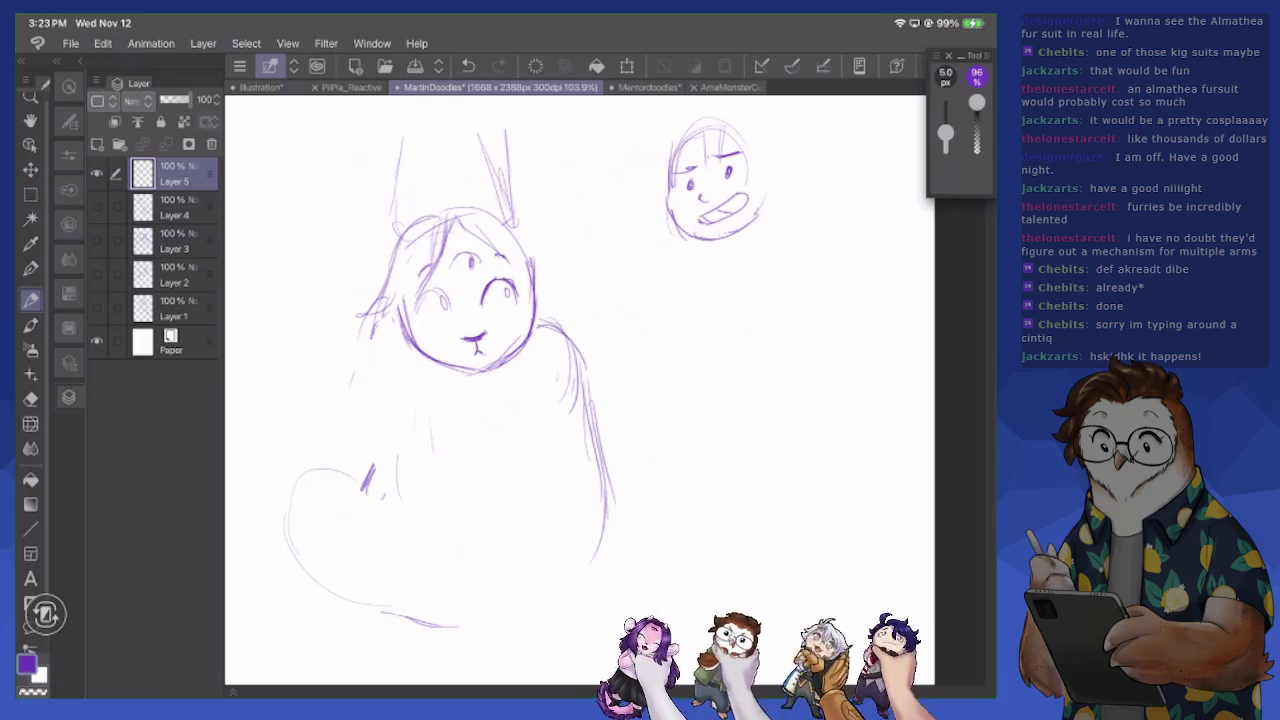
Draw glasses across the small startled face and add a stroke below it
left_click_drag(396, 414, 395, 448)
left_click_drag(729, 238, 745, 242)
mouse_move(669, 184)
left_mouse_down()
mouse_move(667, 206)
mouse_move(705, 210)
left_mouse_up()
left_click_drag(699, 190, 755, 175)
Erase the creature's left hair lines and redraw a long left side and bottom curves
key("e")
left_click_drag(440, 230, 415, 305)
left_click_drag(438, 252, 420, 318)
left_click_drag(396, 258, 372, 338)
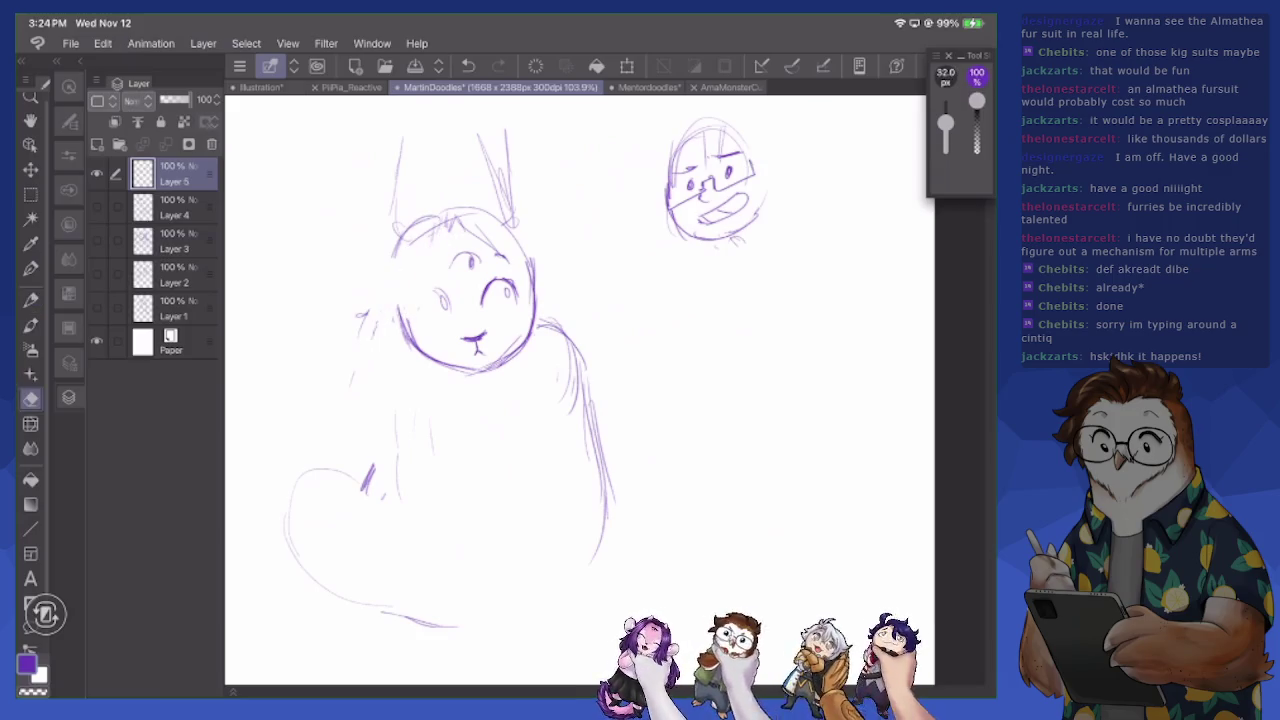
key("p")
left_click_drag(383, 148, 256, 515)
mouse_move(390, 208)
left_mouse_down()
mouse_move(378, 324)
mouse_move(280, 484)
left_mouse_up()
mouse_move(330, 500)
left_mouse_down()
mouse_move(300, 548)
mouse_move(486, 537)
mouse_move(578, 582)
left_mouse_up()
mouse_move(408, 127)
left_mouse_down()
mouse_move(454, 125)
mouse_move(656, 505)
left_mouse_up()
Erase lines along the creature's upper right and right body edge
key("e")
left_click_drag(528, 245, 532, 318)
left_click_drag(505, 185, 530, 270)
left_click_drag(492, 145, 515, 240)
left_click_drag(550, 320, 580, 370)
mouse_move(495, 215)
left_mouse_down()
mouse_move(525, 248)
mouse_move(420, 200)
mouse_move(420, 350)
left_mouse_up()
Wipe out the creature's face with a 128.8 px eraser, then sketch a U-curve near the top
key("bracketright")
left_click_drag(470, 300, 530, 340)
left_click_drag(580, 380, 600, 510)
left_click_drag(385, 300, 370, 485)
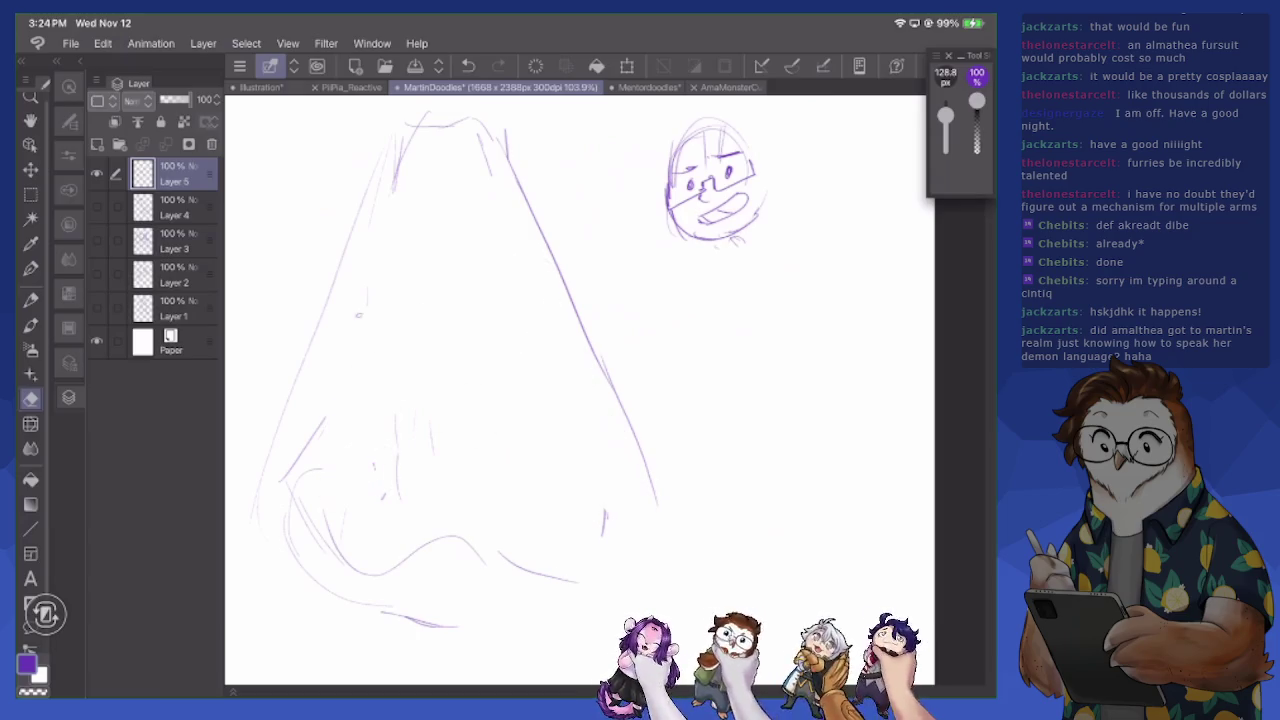
key("p")
mouse_move(440, 148)
left_mouse_down()
mouse_move(462, 212)
mouse_move(470, 165)
left_mouse_up()
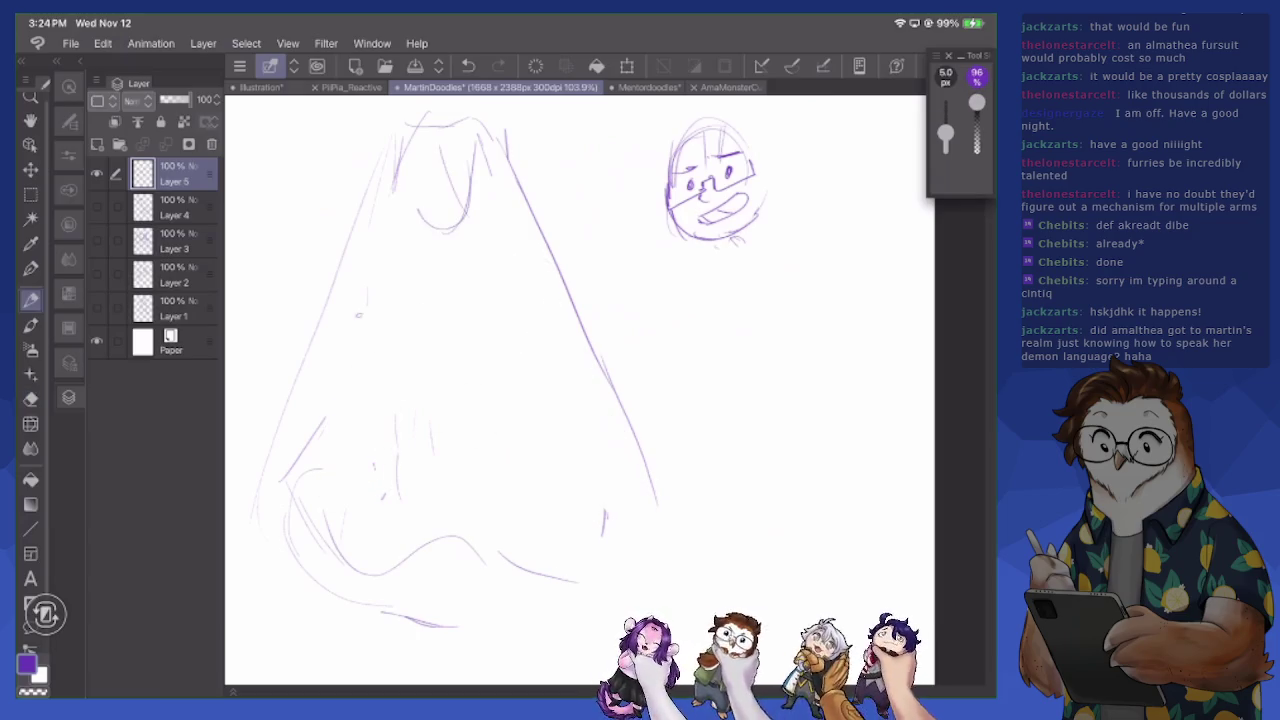
Redraw the hair shape's left edge and bottom lines
mouse_move(372, 165)
left_mouse_down()
mouse_move(316, 410)
mouse_move(267, 546)
left_mouse_up()
mouse_move(310, 502)
left_mouse_down()
mouse_move(270, 572)
mouse_move(331, 608)
left_mouse_up()
left_click_drag(301, 560, 501, 573)
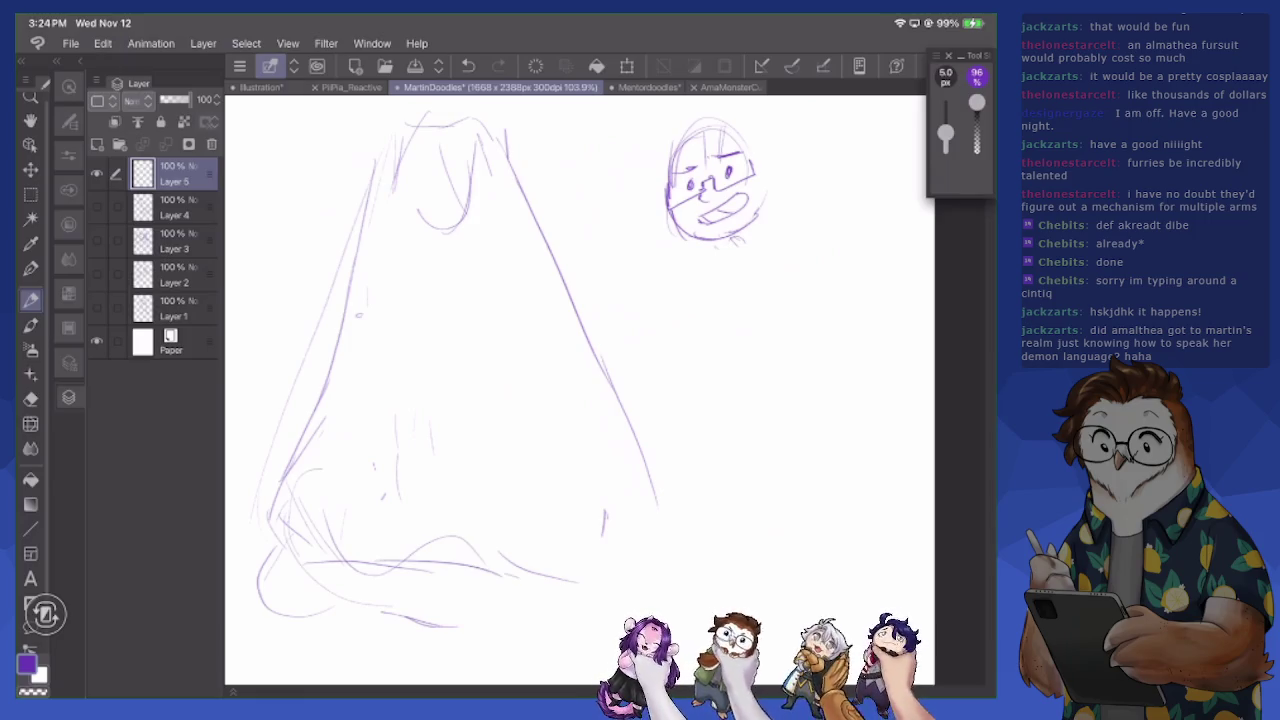
left_click_drag(420, 621, 550, 636)
left_click_drag(500, 568, 557, 612)
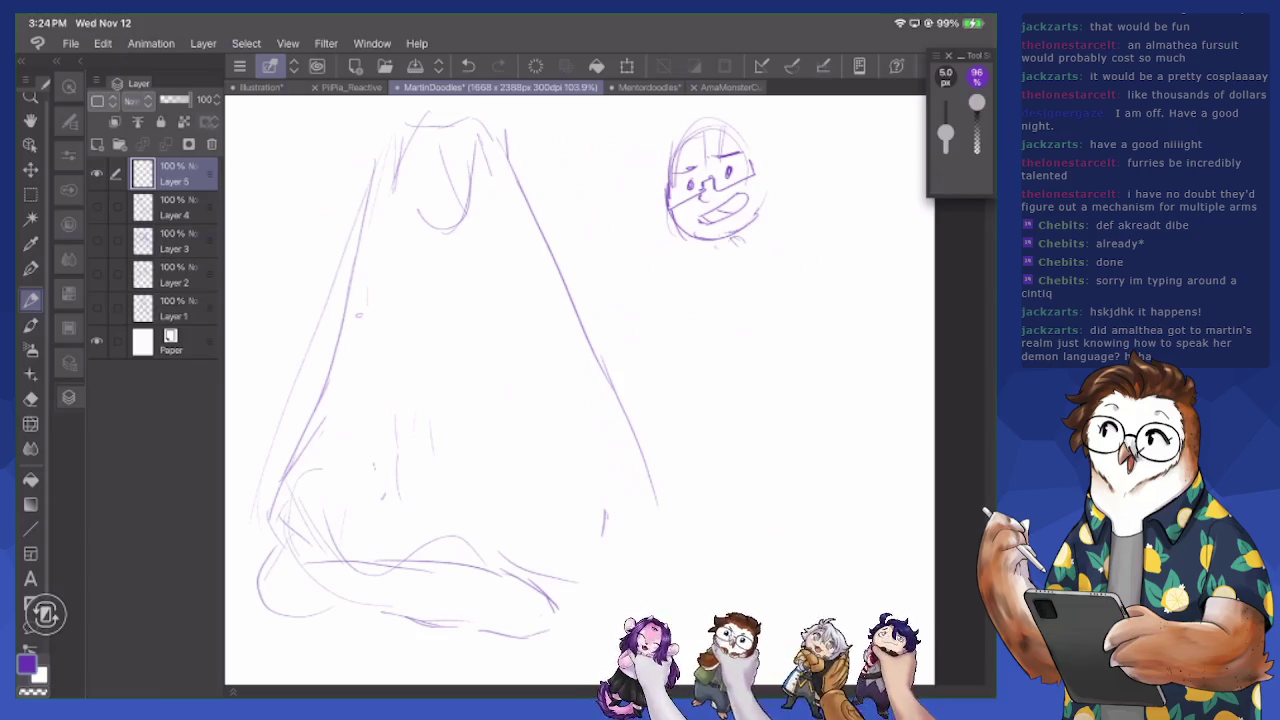
Add short strokes and curves around the glasses face and two eyes on the hair shape
left_click_drag(730, 238, 740, 250)
left_click_drag(770, 200, 744, 258)
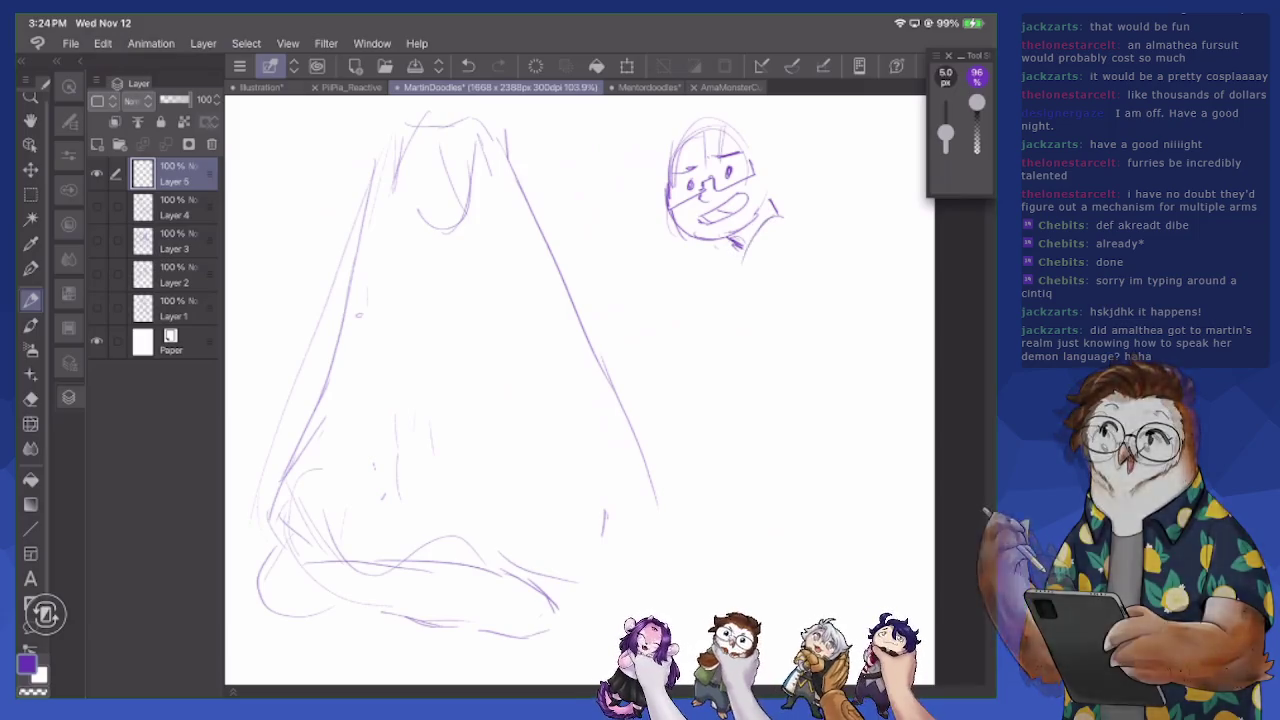
mouse_move(592, 212)
left_mouse_down()
mouse_move(642, 252)
mouse_move(586, 234)
left_mouse_up()
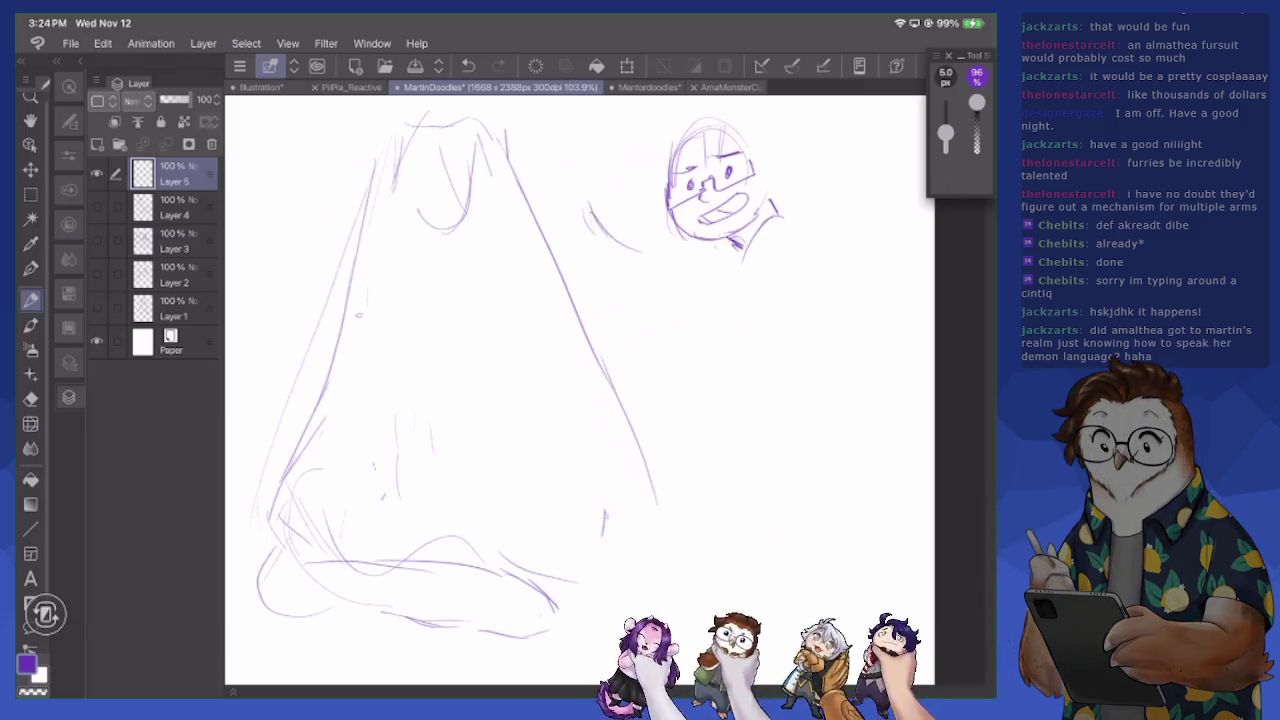
left_click_drag(468, 273, 503, 258)
mouse_move(398, 279)
left_mouse_down()
mouse_move(411, 266)
mouse_move(432, 278)
left_mouse_up()
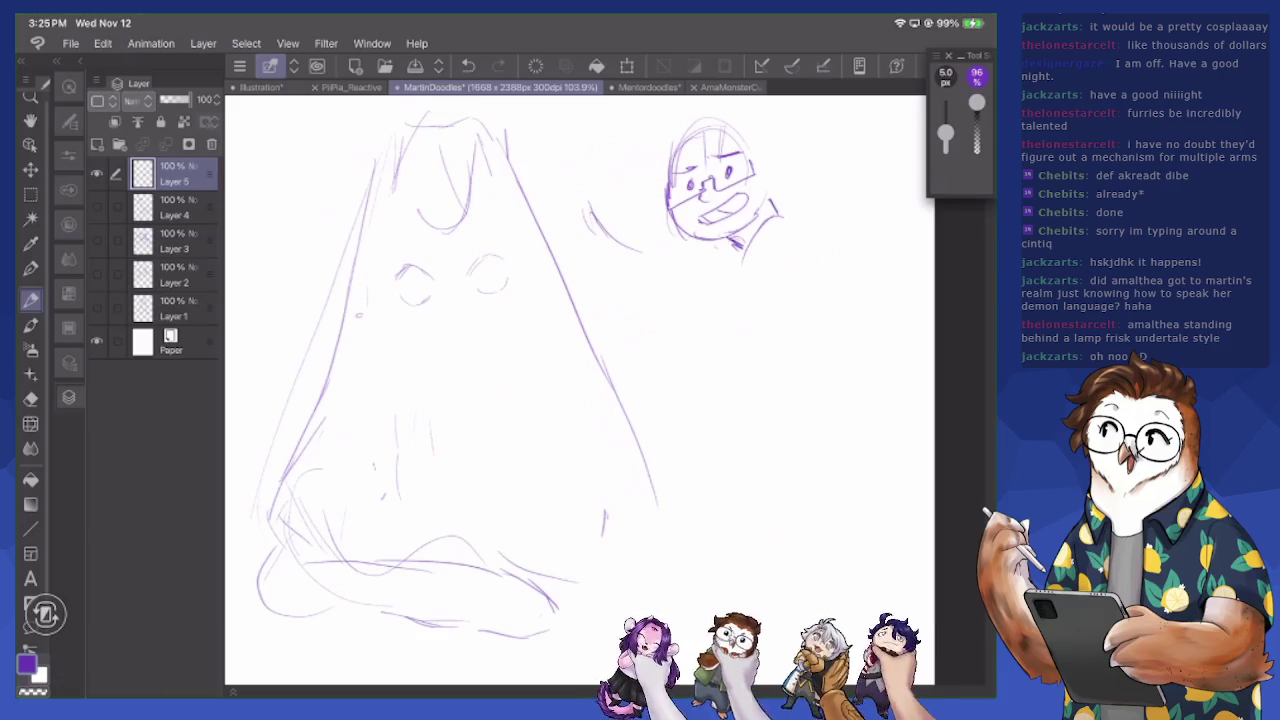
Erase both eyes, then extend the shoulder line and redraw the hair's left side
key("e")
mouse_move(398, 275)
left_mouse_down()
mouse_move(432, 295)
mouse_move(508, 288)
left_mouse_up()
key("p")
mouse_move(724, 292)
left_mouse_down()
mouse_move(634, 252)
mouse_move(624, 224)
mouse_move(621, 237)
left_mouse_up()
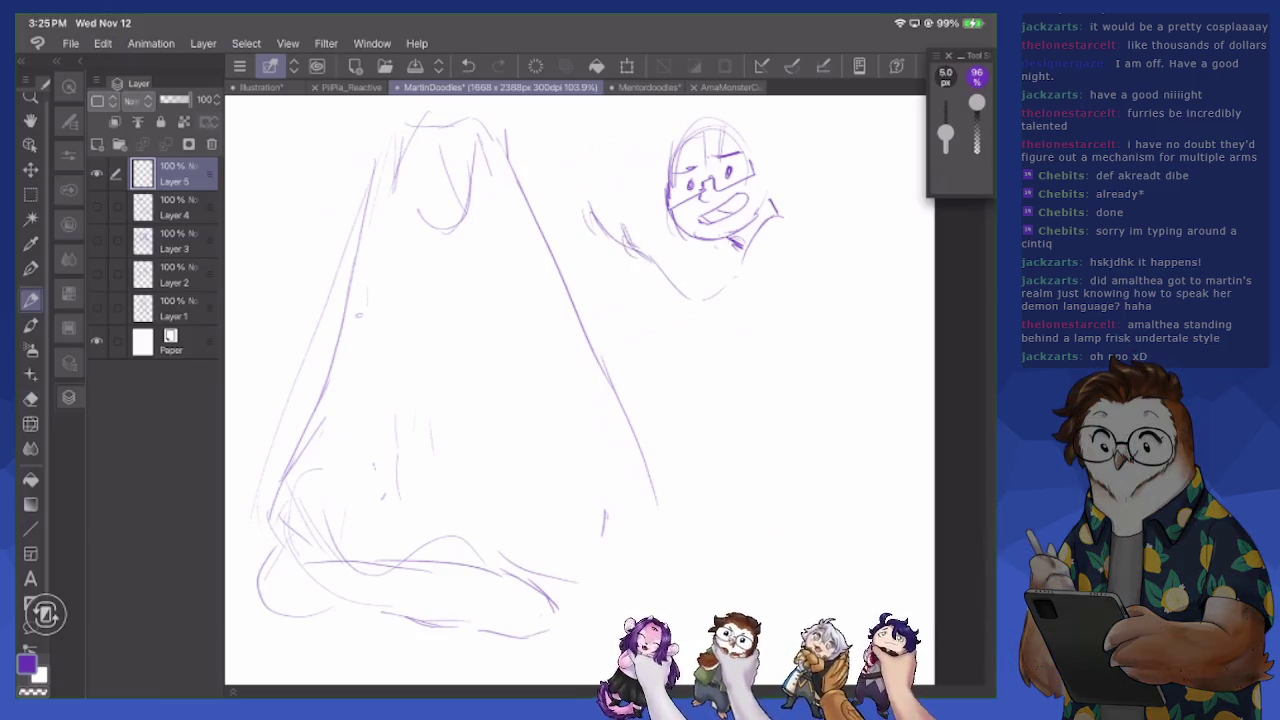
mouse_move(626, 176)
left_mouse_down()
mouse_move(580, 138)
mouse_move(560, 166)
mouse_move(574, 144)
mouse_move(557, 125)
left_mouse_up()
mouse_move(376, 160)
left_mouse_down()
mouse_move(345, 262)
mouse_move(258, 358)
mouse_move(318, 462)
left_mouse_up()
left_click_drag(322, 424, 368, 484)
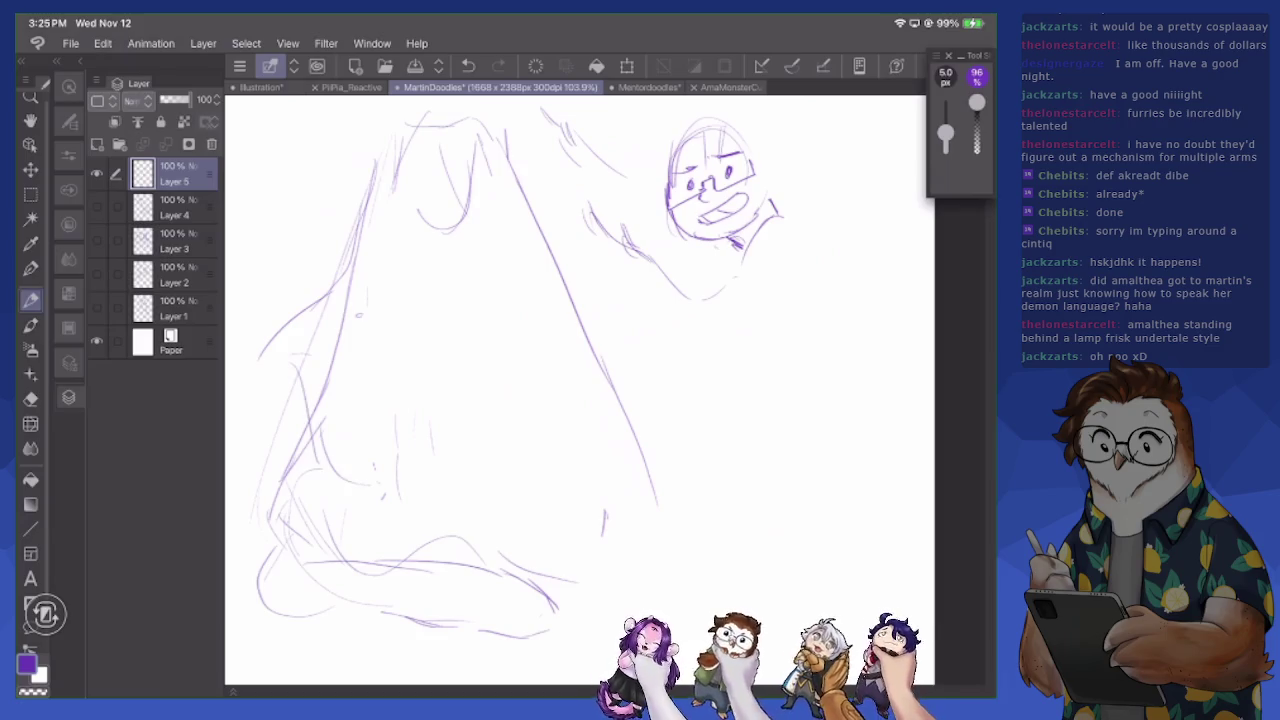
Erase the lower-left strokes and the rest of the hair shape
key("e")
left_click_drag(340, 350, 320, 440)
mouse_move(330, 380)
left_mouse_down()
mouse_move(300, 470)
mouse_move(330, 590)
left_mouse_up()
mouse_move(390, 560)
left_mouse_down()
mouse_move(566, 482)
mouse_move(437, 570)
mouse_move(353, 584)
mouse_move(331, 391)
mouse_move(382, 330)
mouse_move(614, 400)
left_mouse_up()
left_click_drag(591, 215, 640, 240)
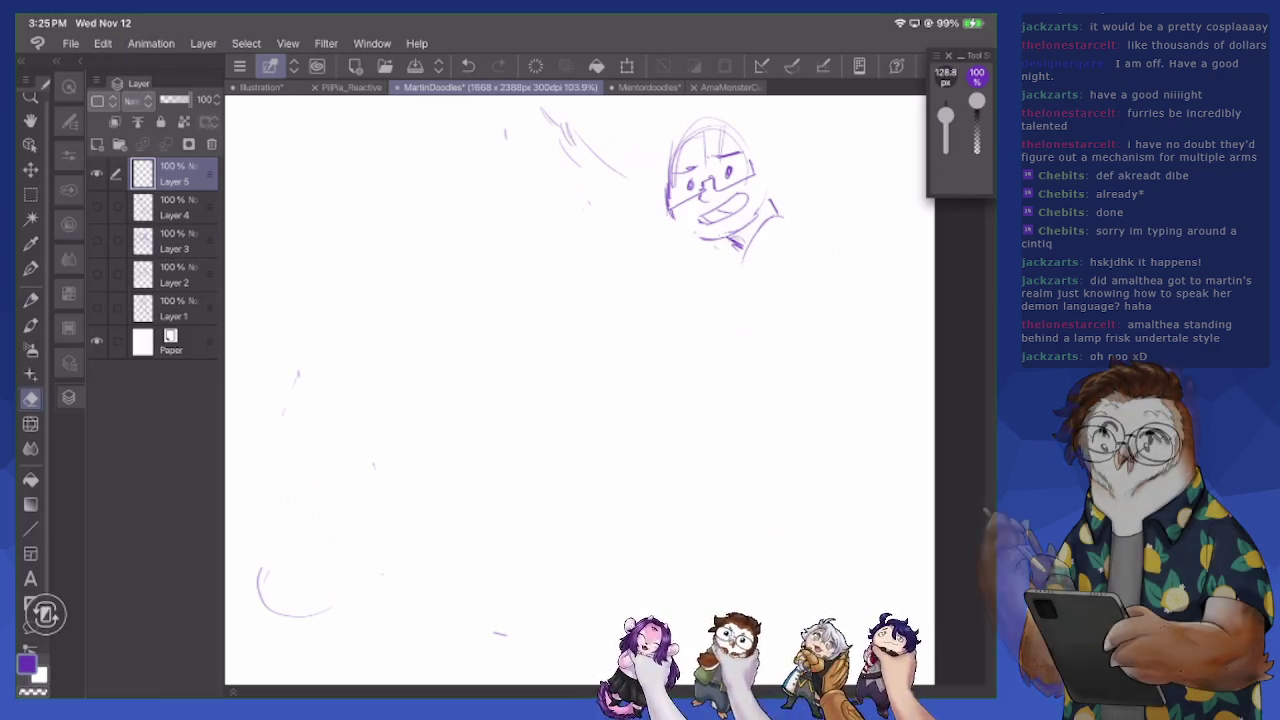
Erase the curve below the glasses face and redraw short strokes around the chin
left_click_drag(778, 222, 734, 289)
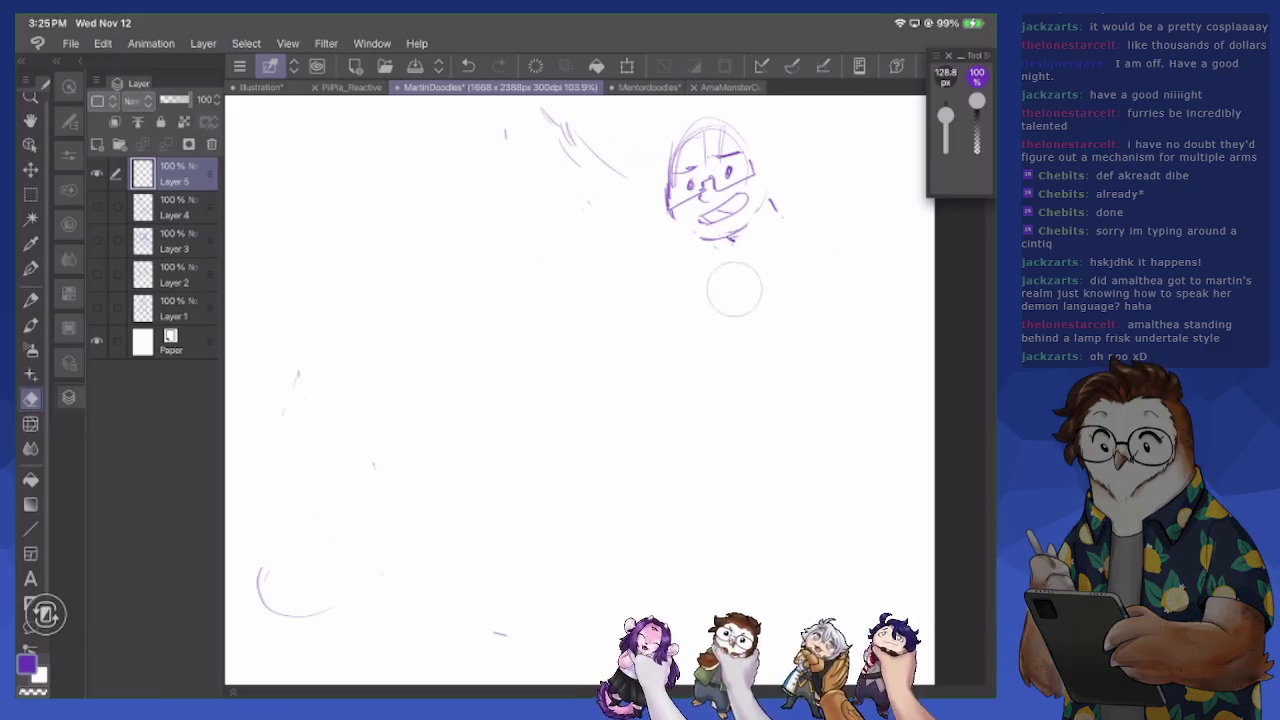
key("p")
left_click_drag(768, 243, 731, 275)
left_click_drag(622, 246, 645, 270)
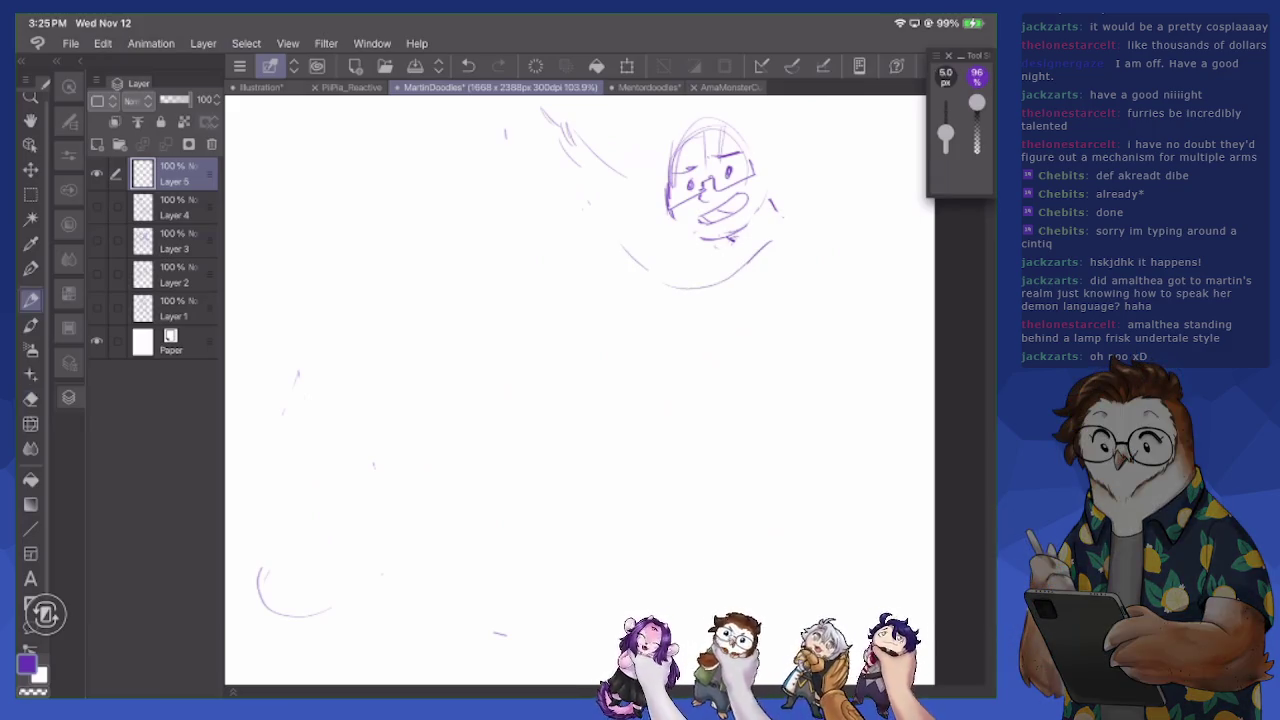
left_click_drag(603, 214, 607, 229)
Sketch a trial circle with a diagonal across it, left of the face
mouse_move(430, 252)
left_mouse_down()
mouse_move(414, 306)
mouse_move(450, 322)
left_mouse_up()
left_click_drag(500, 220, 534, 278)
left_click_drag(410, 290, 510, 324)
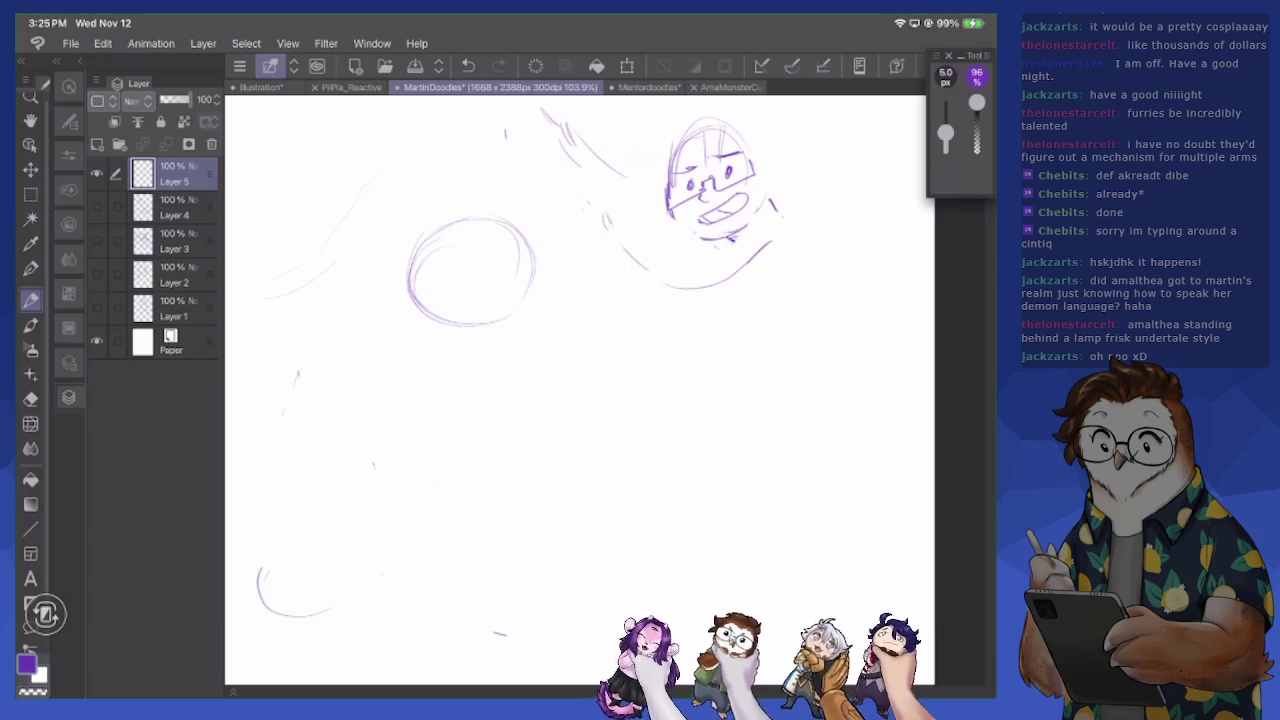
mouse_move(340, 316)
left_mouse_down()
mouse_move(514, 247)
mouse_move(502, 255)
mouse_move(520, 262)
left_mouse_up()
left_click_drag(460, 330, 520, 310)
Rework the trial circle briefly, then erase it and its strokes completely
left_click(30, 398)
left_click_drag(420, 325, 535, 320)
left_click(30, 300)
mouse_move(406, 258)
left_mouse_down()
mouse_move(408, 328)
mouse_move(480, 344)
mouse_move(526, 316)
left_mouse_up()
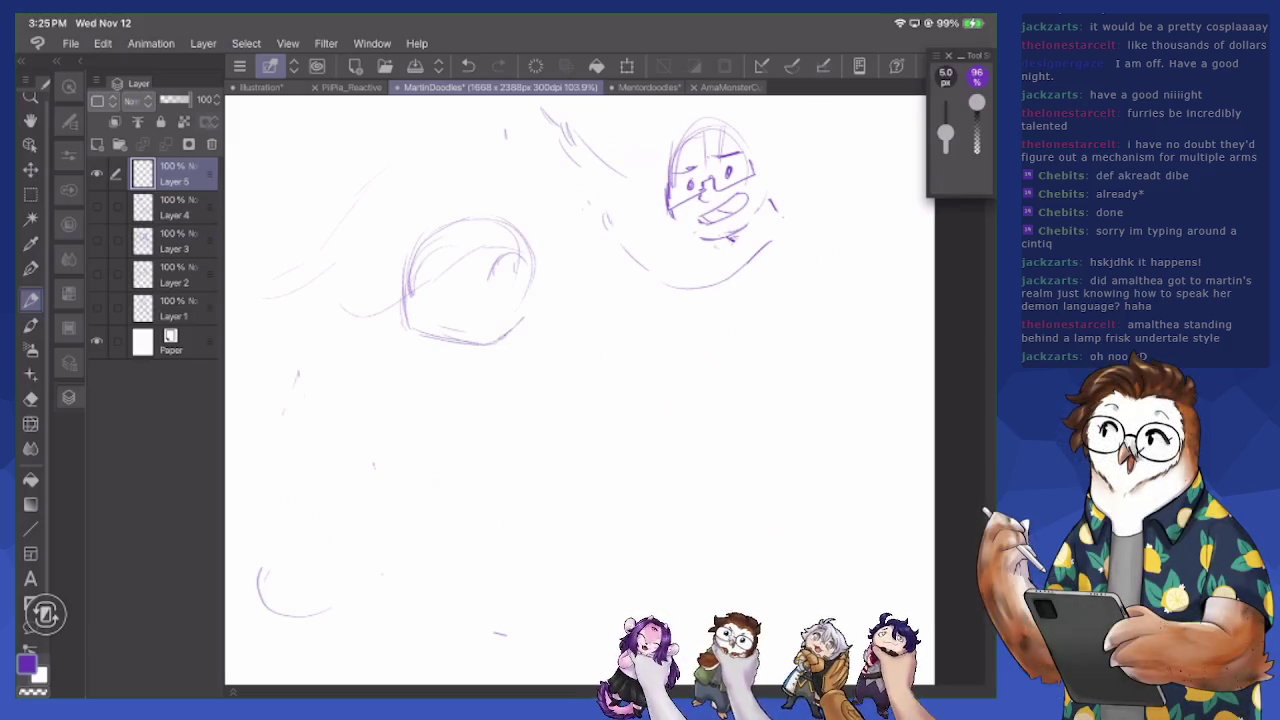
mouse_move(400, 280)
left_mouse_down()
mouse_move(418, 336)
mouse_move(458, 344)
mouse_move(437, 237)
mouse_move(430, 250)
left_mouse_up()
key("e")
left_click_drag(525, 230, 470, 340)
left_click_drag(405, 310, 460, 345)
Draw raised open-hand fingers and a reaching arm extending left from the face
key("p")
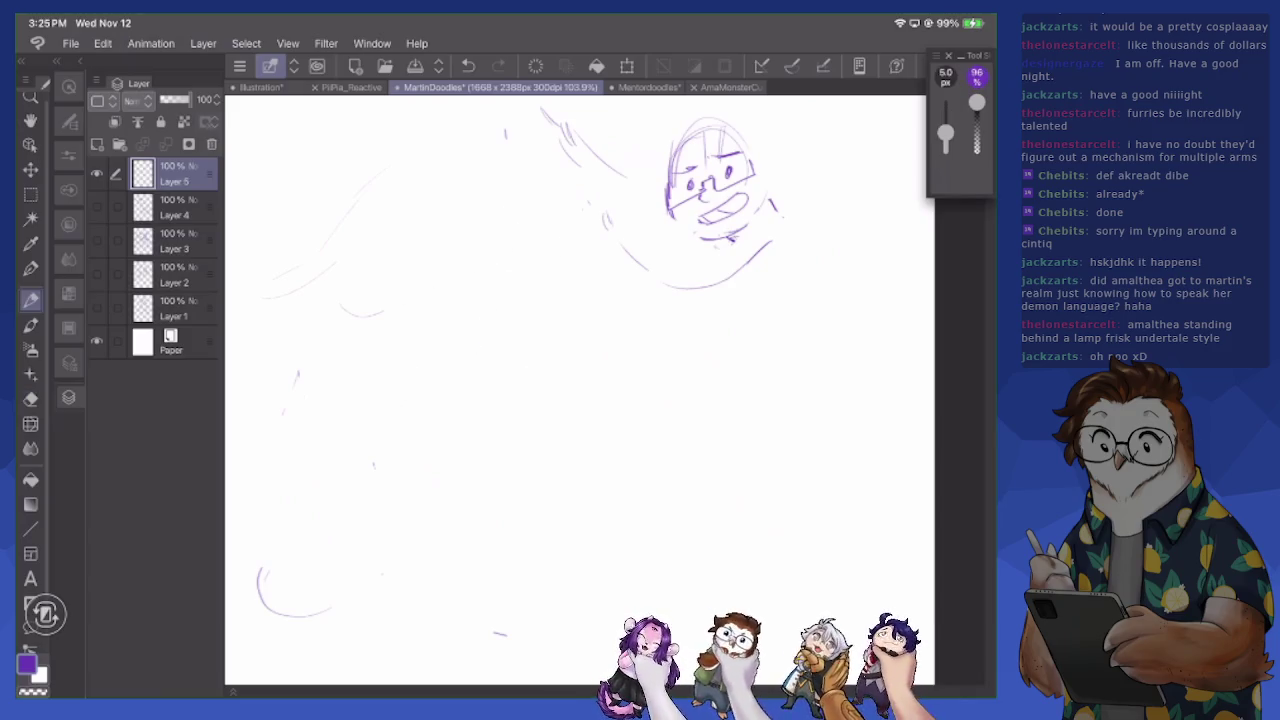
mouse_move(612, 200)
left_mouse_down()
mouse_move(610, 236)
mouse_move(600, 222)
mouse_move(586, 236)
left_mouse_up()
mouse_move(592, 222)
left_mouse_down()
mouse_move(574, 250)
mouse_move(630, 246)
mouse_move(598, 242)
left_mouse_up()
left_click_drag(598, 196, 584, 214)
mouse_move(598, 214)
left_mouse_down()
mouse_move(564, 222)
mouse_move(560, 243)
mouse_move(684, 316)
mouse_move(736, 312)
left_mouse_up()
mouse_move(650, 277)
left_mouse_down()
mouse_move(718, 263)
mouse_move(786, 224)
mouse_move(796, 242)
left_mouse_up()
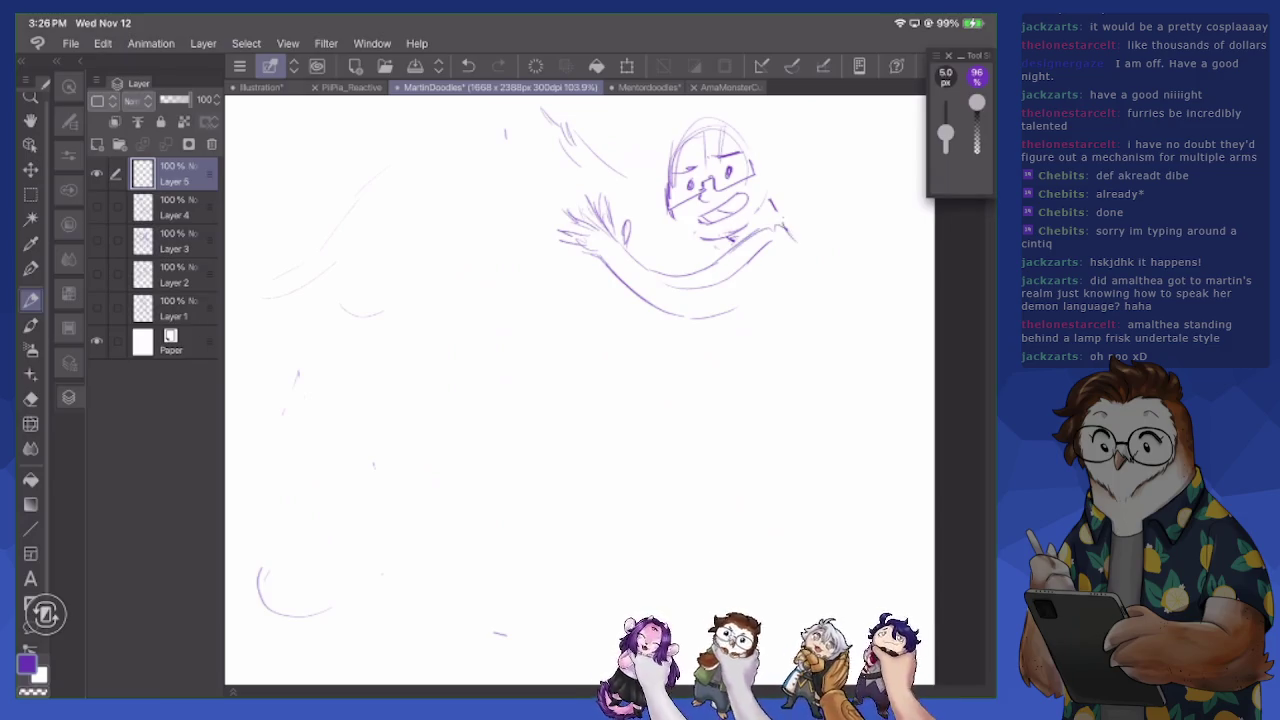
mouse_move(694, 155)
left_mouse_down()
mouse_move(698, 165)
mouse_move(646, 172)
left_mouse_up()
Add the man's ear, shoulder line and long torso and lower-body lines
left_click_drag(760, 148, 860, 355)
mouse_move(737, 383)
left_mouse_down()
mouse_move(818, 428)
mouse_move(740, 486)
left_mouse_up()
mouse_move(742, 426)
left_mouse_down()
mouse_move(683, 530)
mouse_move(698, 620)
mouse_move(674, 636)
left_mouse_up()
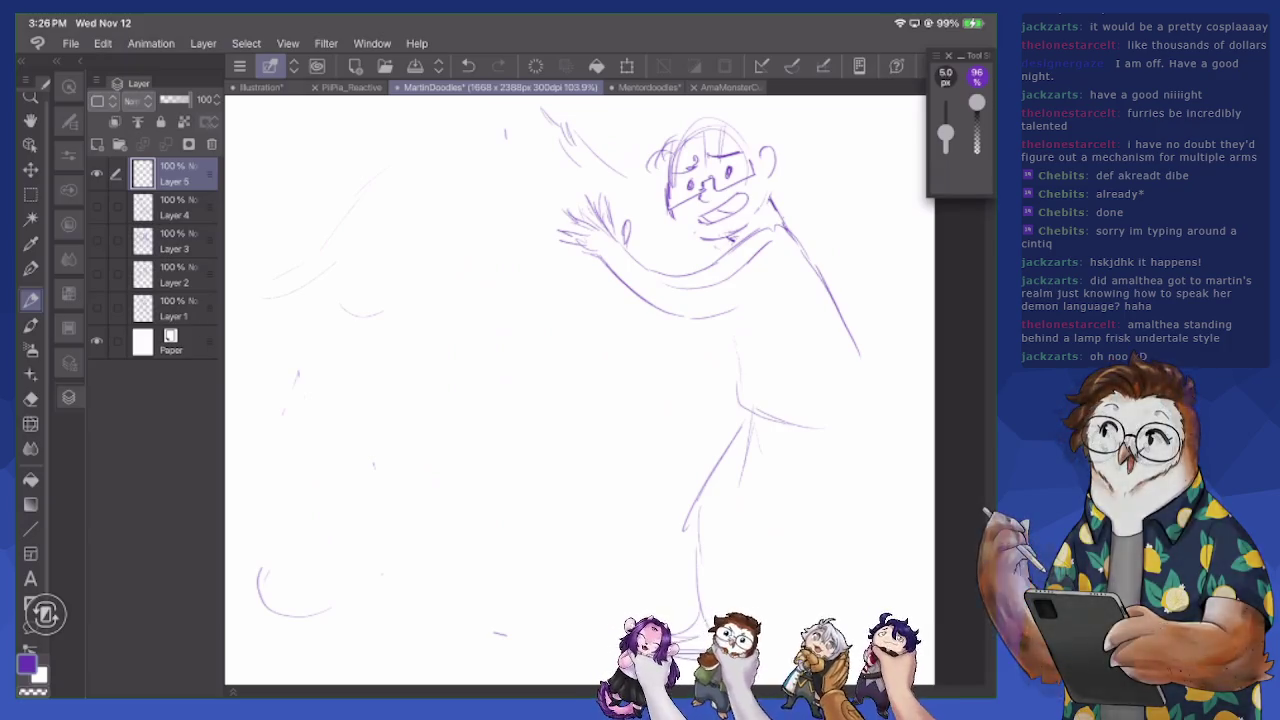
left_click_drag(802, 486, 778, 562)
left_click_drag(784, 510, 772, 622)
mouse_move(797, 470)
left_mouse_down()
mouse_move(870, 466)
mouse_move(908, 612)
left_mouse_up()
Rough in the creature's hair at upper left and its head oval
mouse_move(264, 157)
left_mouse_down()
mouse_move(316, 134)
mouse_move(327, 215)
left_mouse_up()
left_click_drag(337, 180, 393, 256)
left_click_drag(478, 232, 436, 318)
left_click_drag(404, 272, 478, 326)
left_click_drag(456, 232, 518, 258)
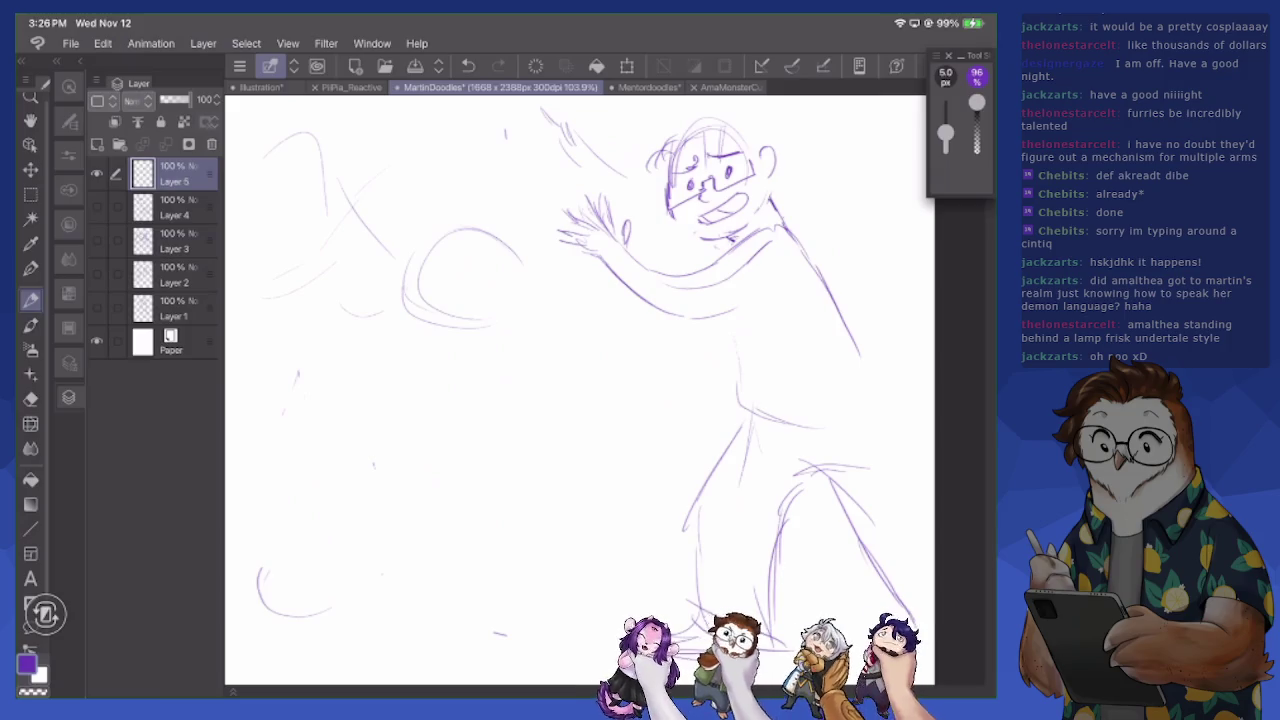
Sketch the creature's left body edge, body curve, paw and right body edge
left_click_drag(398, 338, 362, 434)
left_click_drag(392, 370, 352, 468)
mouse_move(366, 404)
left_mouse_down()
mouse_move(430, 588)
mouse_move(462, 572)
left_mouse_up()
left_click_drag(434, 556, 486, 582)
left_click_drag(488, 550, 498, 582)
mouse_move(548, 356)
left_mouse_down()
mouse_move(572, 500)
mouse_move(548, 586)
left_mouse_up()
Refine the creature's head outline and sketch its left side and both arm curves
left_click_drag(466, 268, 506, 254)
left_click_drag(402, 256, 400, 312)
mouse_move(420, 226)
left_mouse_down()
mouse_move(392, 318)
mouse_move(466, 346)
left_mouse_up()
mouse_move(398, 312)
left_mouse_down()
mouse_move(490, 338)
mouse_move(532, 290)
mouse_move(528, 254)
left_mouse_up()
left_click_drag(392, 344, 366, 456)
mouse_move(364, 408)
left_mouse_down()
mouse_move(328, 418)
mouse_move(262, 500)
mouse_move(364, 562)
mouse_move(330, 592)
left_mouse_up()
mouse_move(573, 423)
left_mouse_down()
mouse_move(660, 440)
mouse_move(638, 578)
left_mouse_up()
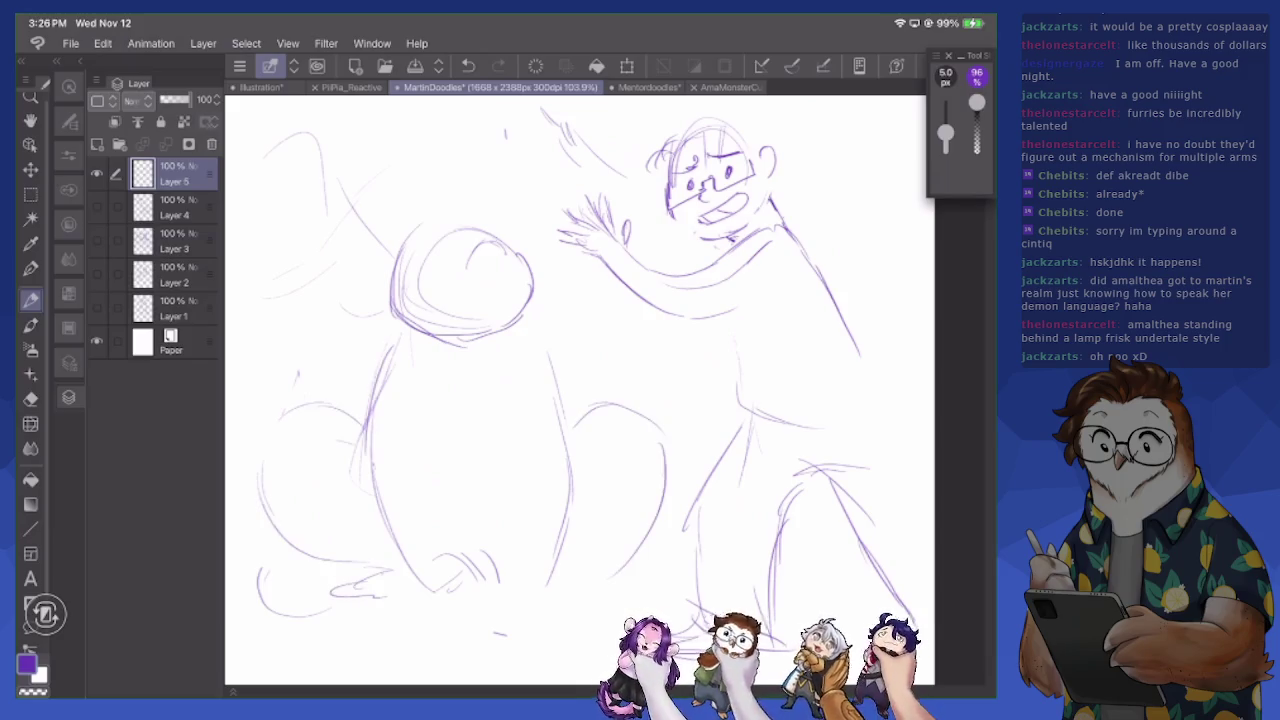
left_click_drag(468, 319, 432, 342)
Erase most of the head oval lines and redraw an inner stroke and ear
key("e")
mouse_move(462, 292)
left_mouse_down()
mouse_move(408, 300)
mouse_move(505, 215)
mouse_move(525, 268)
left_mouse_up()
key("p")
mouse_move(450, 320)
left_mouse_down()
mouse_move(488, 308)
mouse_move(471, 331)
left_mouse_up()
mouse_move(486, 282)
left_mouse_down()
mouse_move(496, 249)
mouse_move(518, 268)
left_mouse_up()
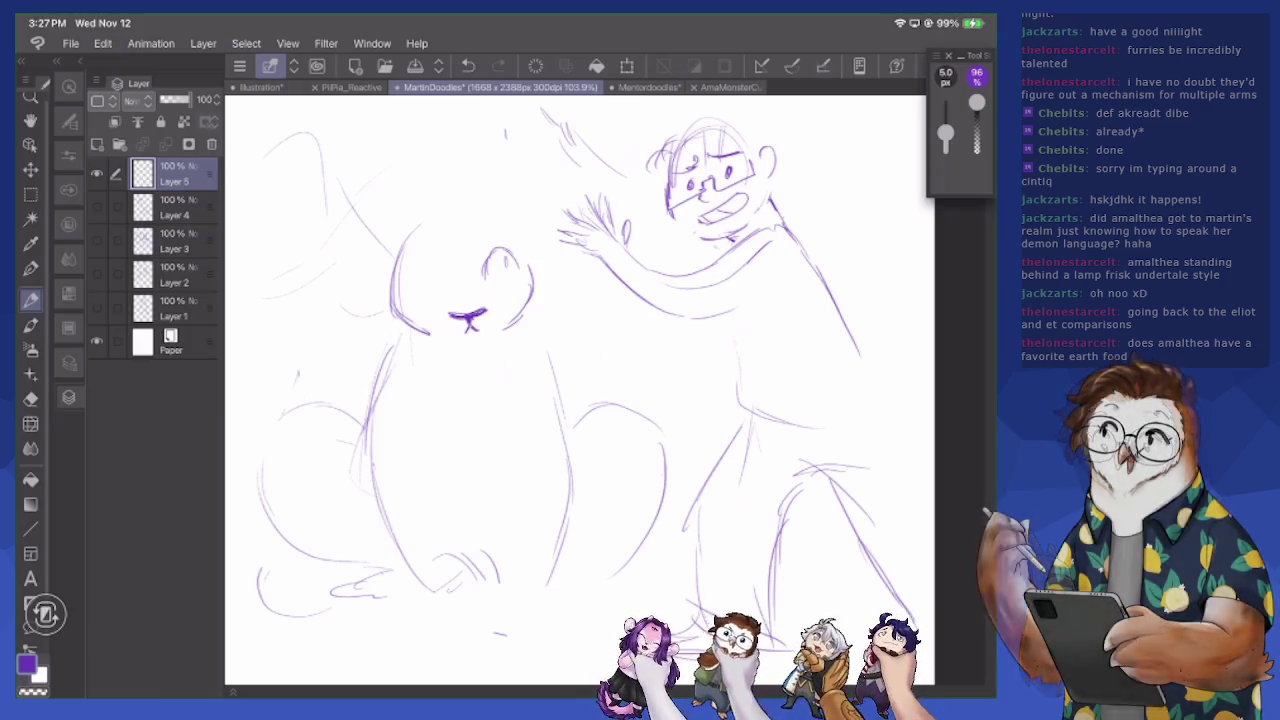
Fix a stroke by the face outline and draw pupils in both creature eyes
key("e")
mouse_move(422, 262)
left_mouse_down()
mouse_move(432, 300)
mouse_move(412, 288)
mouse_move(424, 266)
mouse_move(440, 270)
mouse_move(435, 282)
left_mouse_up()
key("p")
left_click_drag(506, 258, 506, 265)
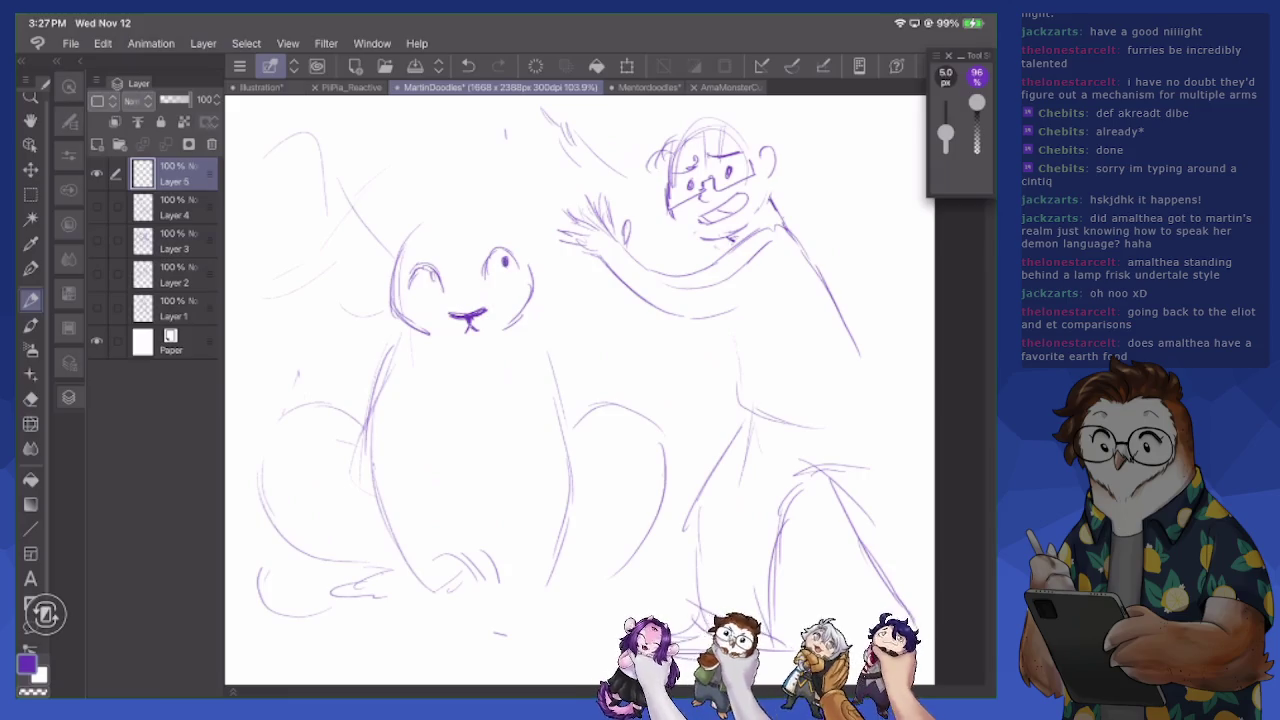
left_click_drag(431, 277, 433, 283)
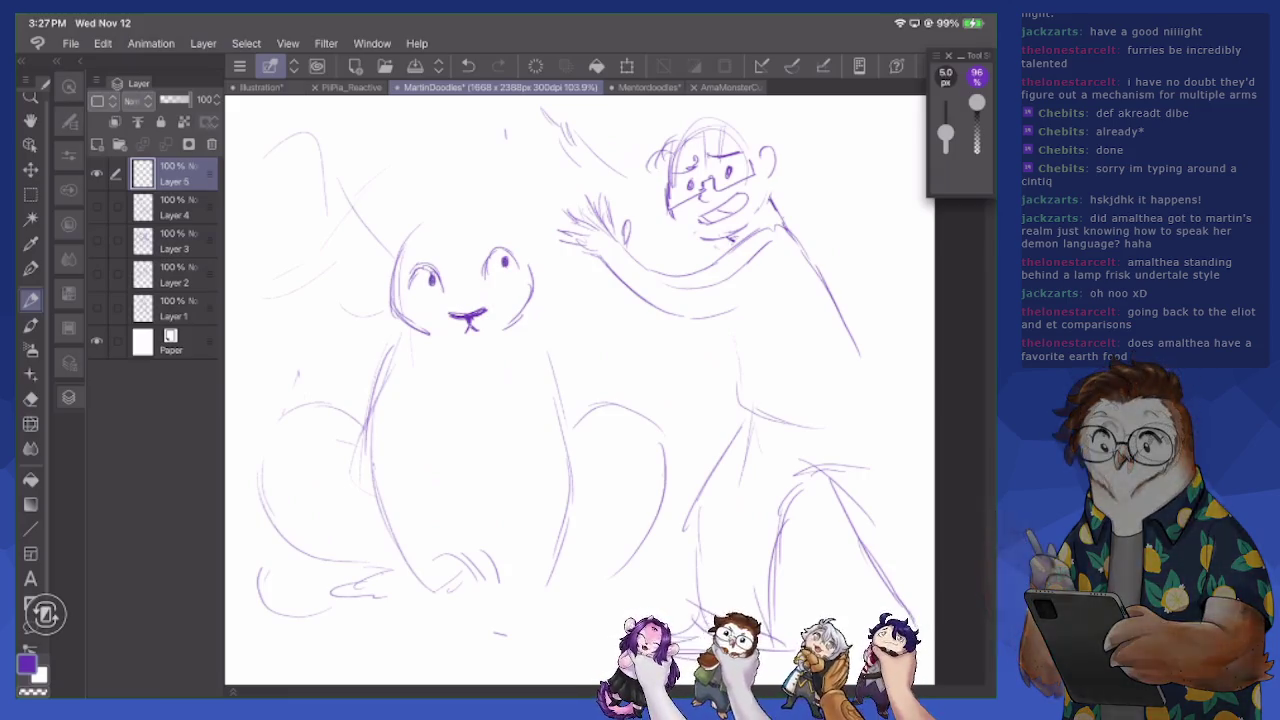
Shrink the eraser to 60.1 px, draw the chin curve and darken the arched eyelids
key("e")
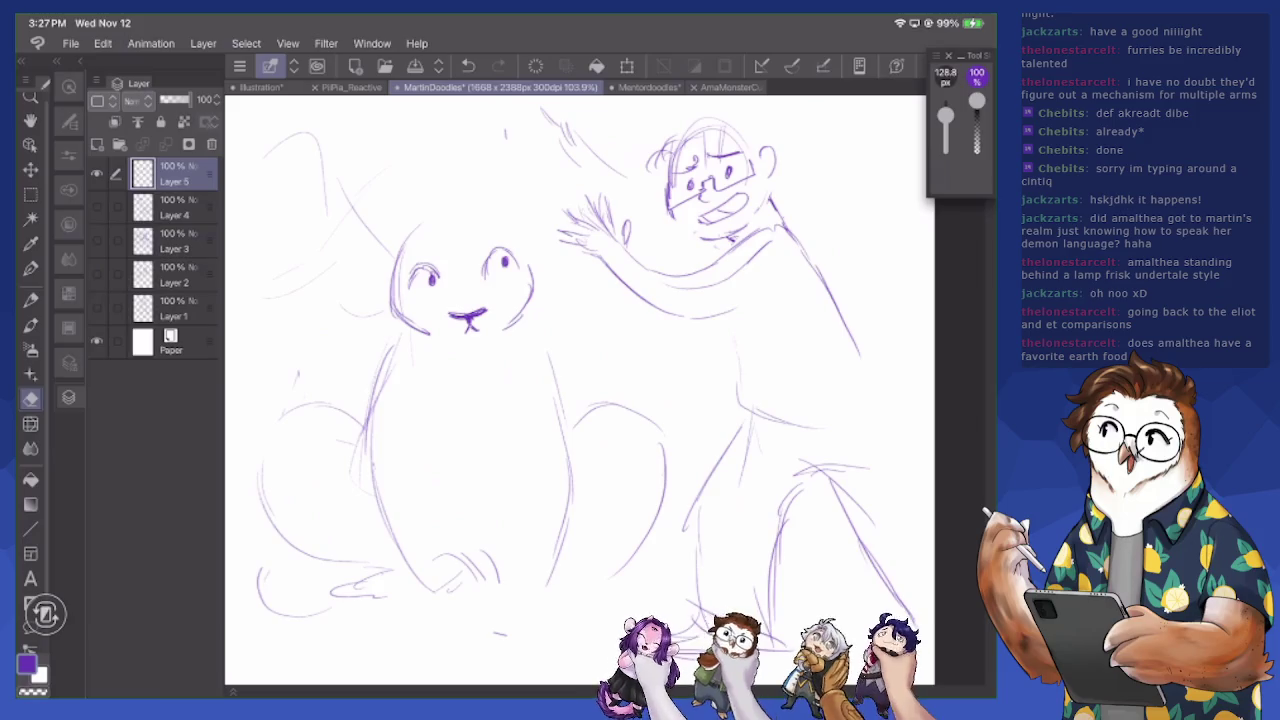
key("bracketleft")
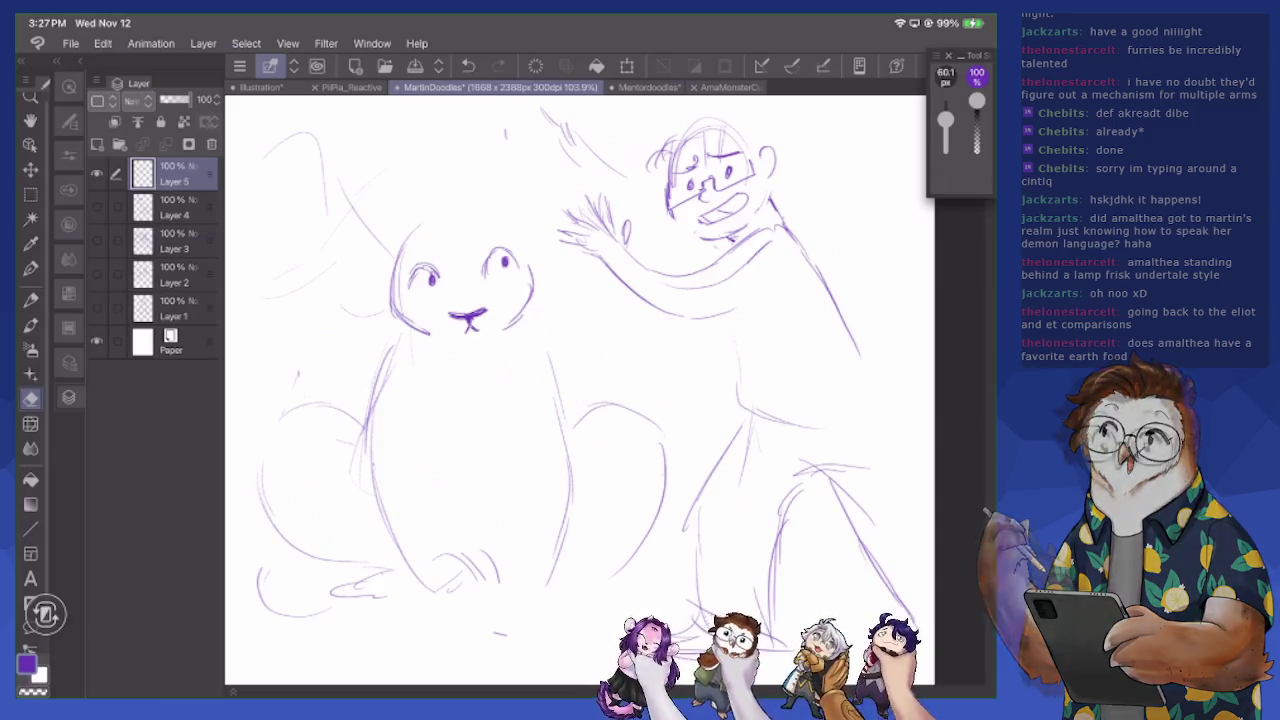
key("p")
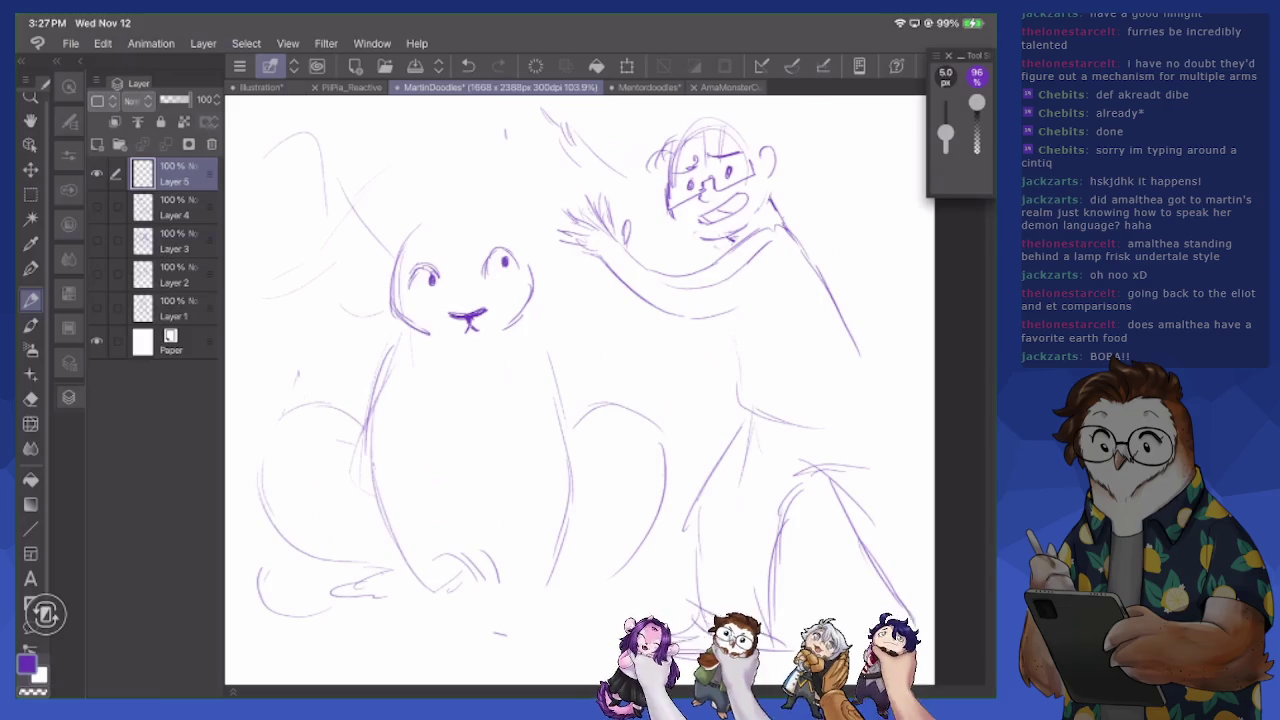
left_click_drag(440, 232, 462, 214)
key("e")
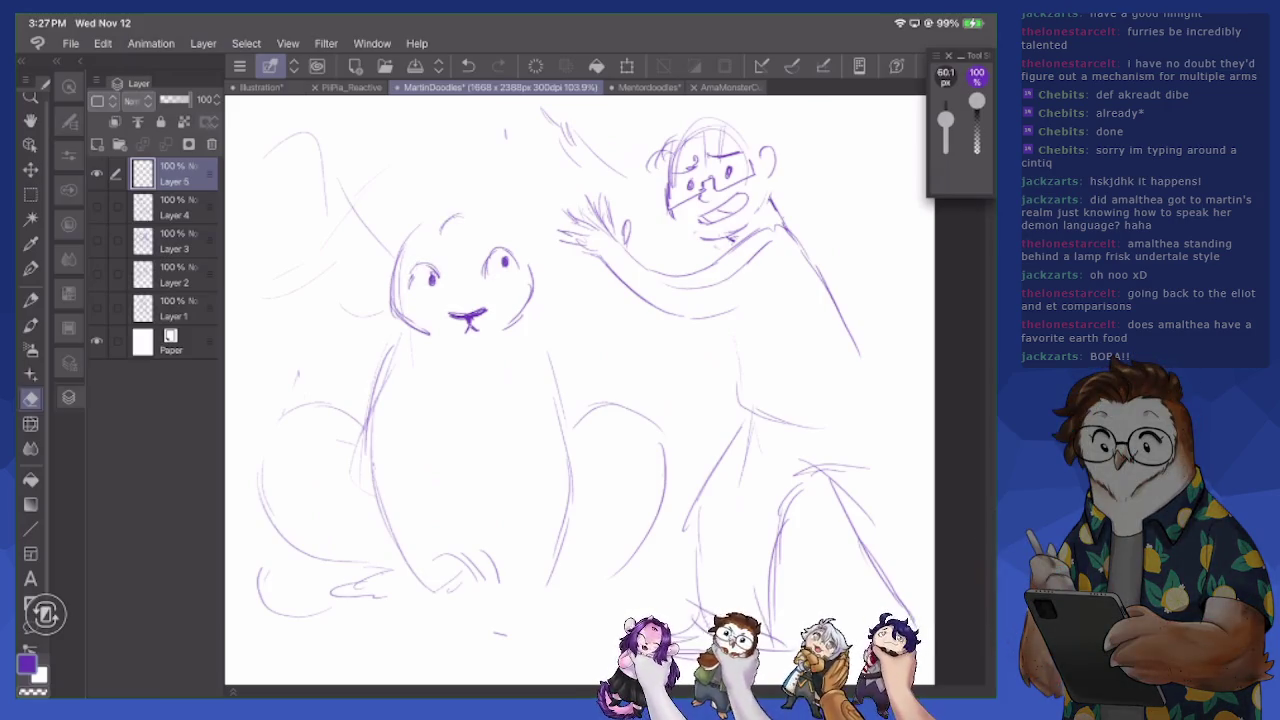
key("p")
mouse_move(398, 306)
left_mouse_down()
mouse_move(446, 344)
mouse_move(478, 348)
mouse_move(522, 310)
mouse_move(500, 336)
left_mouse_up()
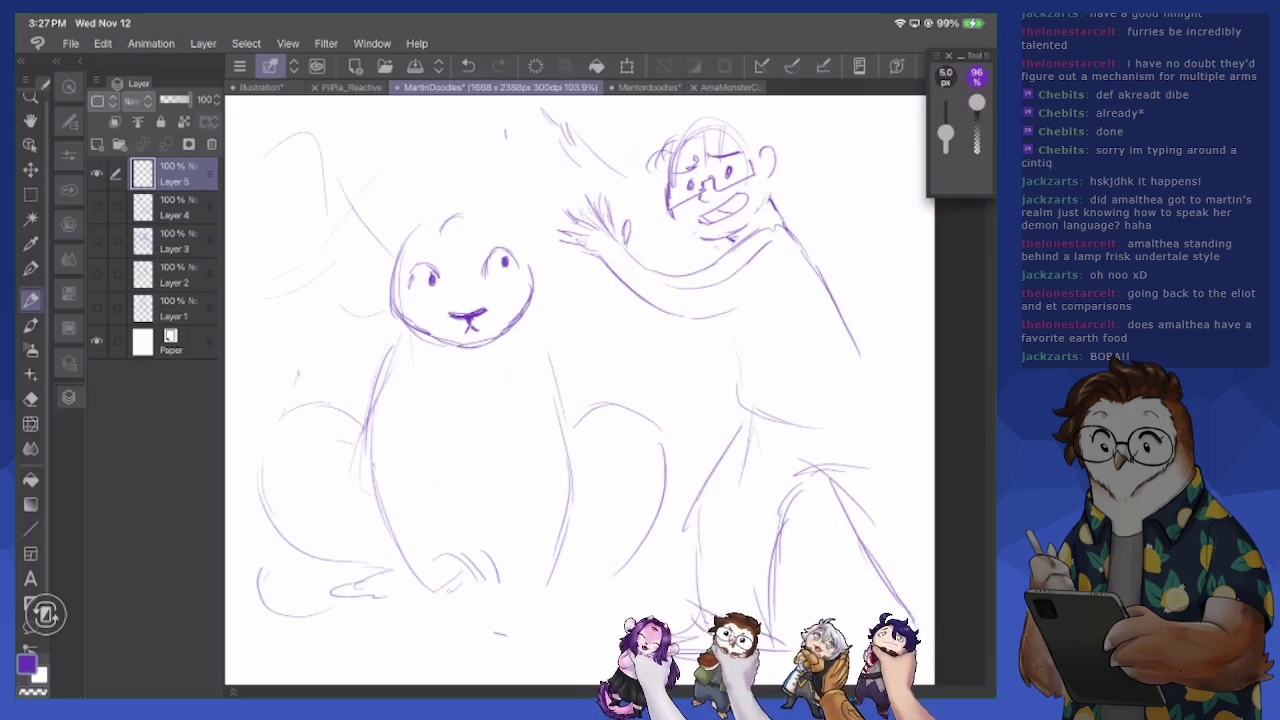
mouse_move(486, 268)
left_mouse_down()
mouse_move(496, 252)
mouse_move(518, 262)
left_mouse_up()
left_click_drag(418, 265, 404, 289)
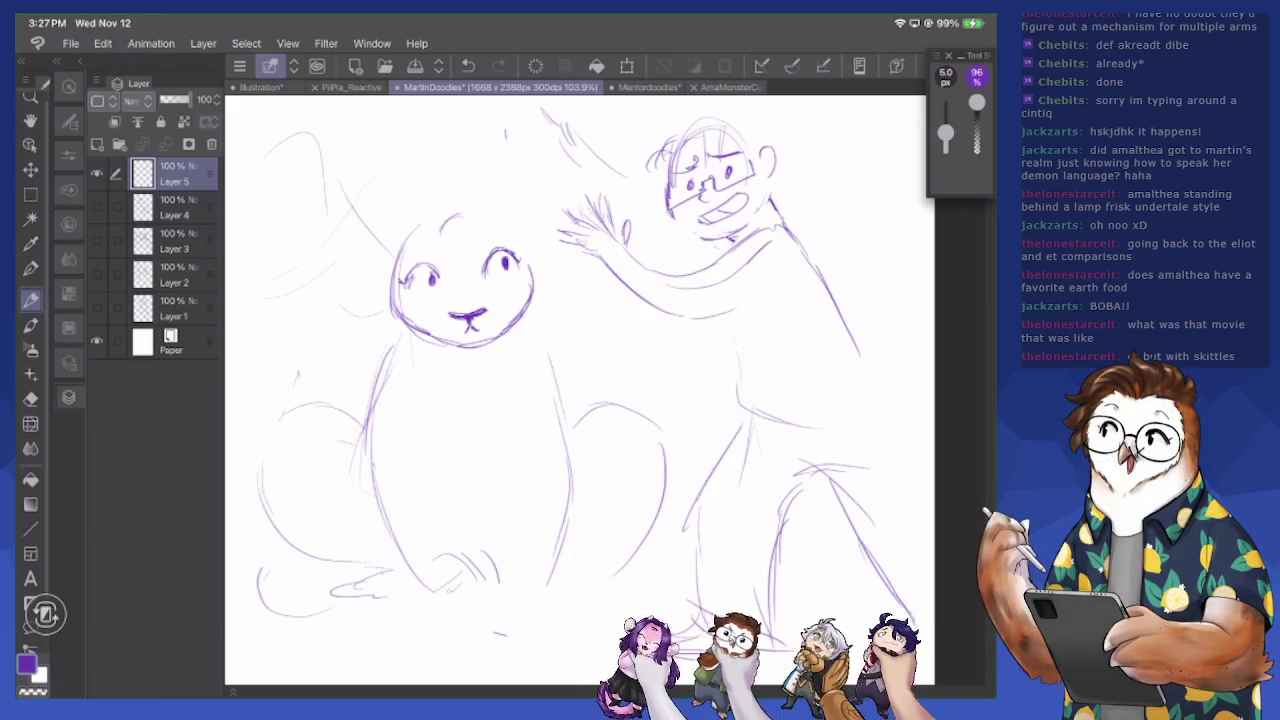
Sketch the creature's lower-left body curve and redraw its left side contour
mouse_move(322, 420)
left_mouse_down()
mouse_move(262, 512)
mouse_move(330, 566)
mouse_move(407, 575)
left_mouse_up()
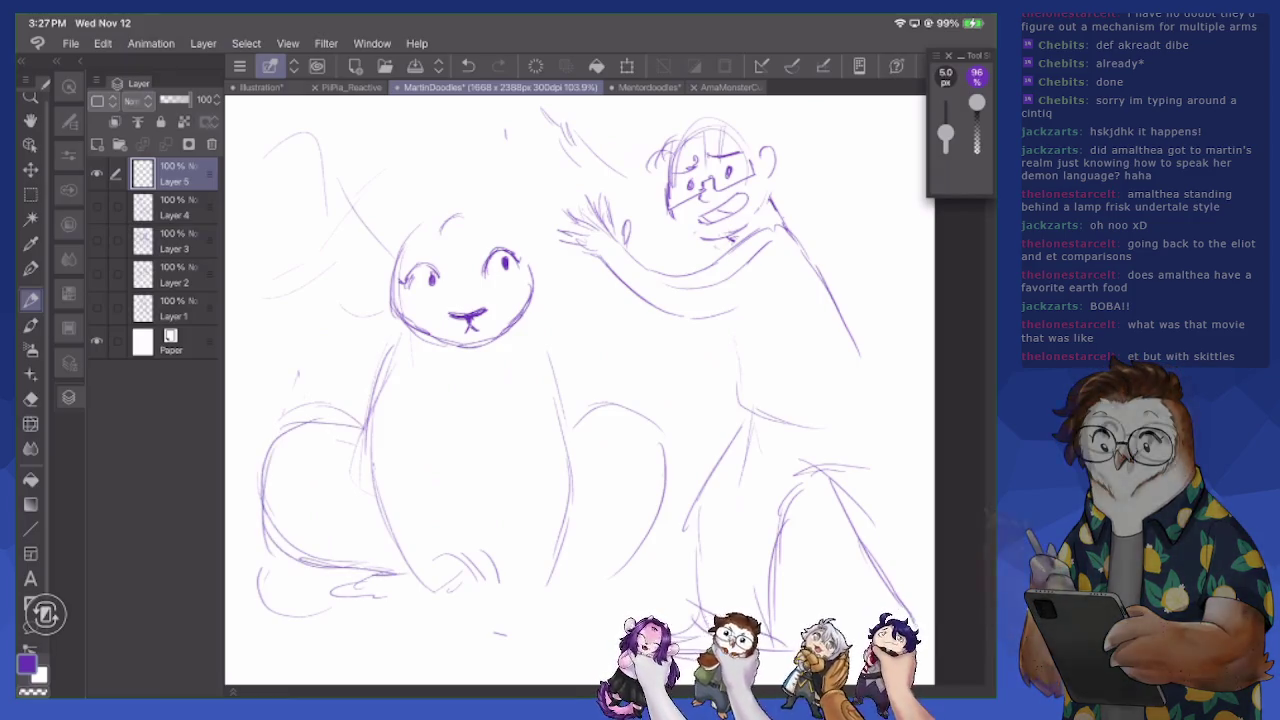
mouse_move(396, 338)
left_mouse_down()
mouse_move(350, 474)
mouse_move(420, 592)
left_mouse_up()
left_click_drag(437, 398, 434, 452)
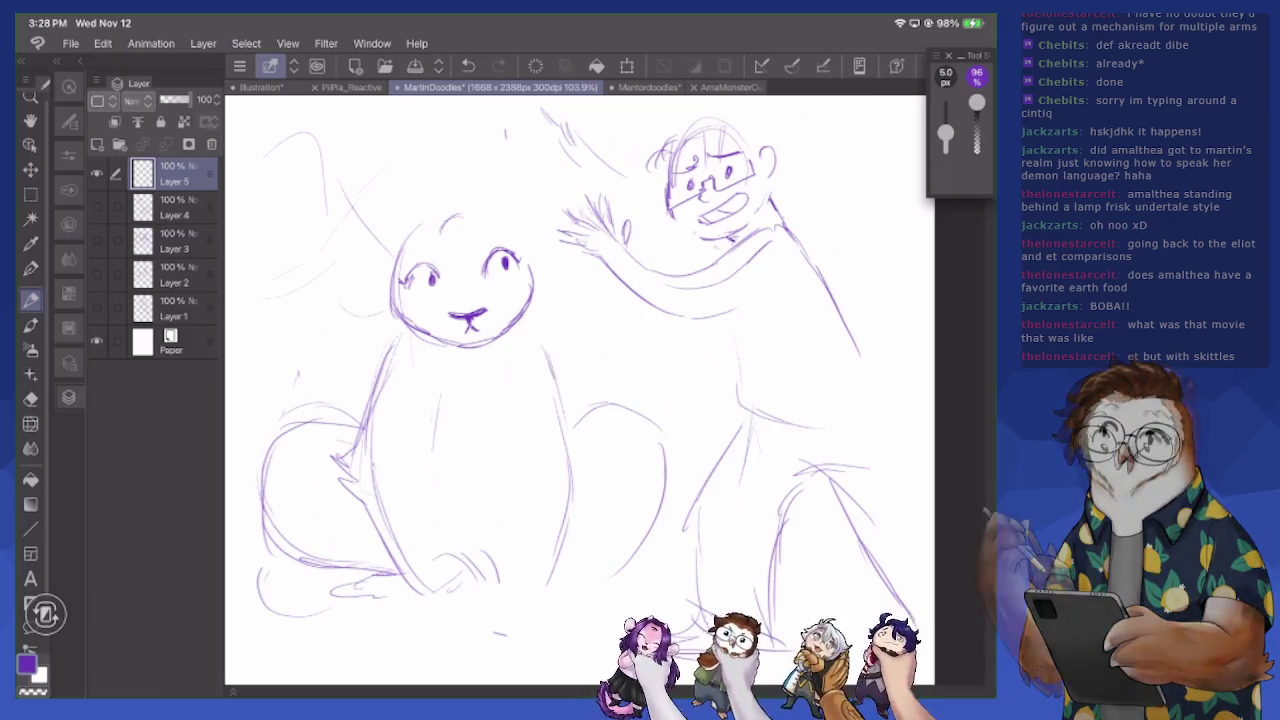
mouse_move(392, 280)
left_mouse_down()
mouse_move(344, 362)
mouse_move(352, 376)
left_mouse_up()
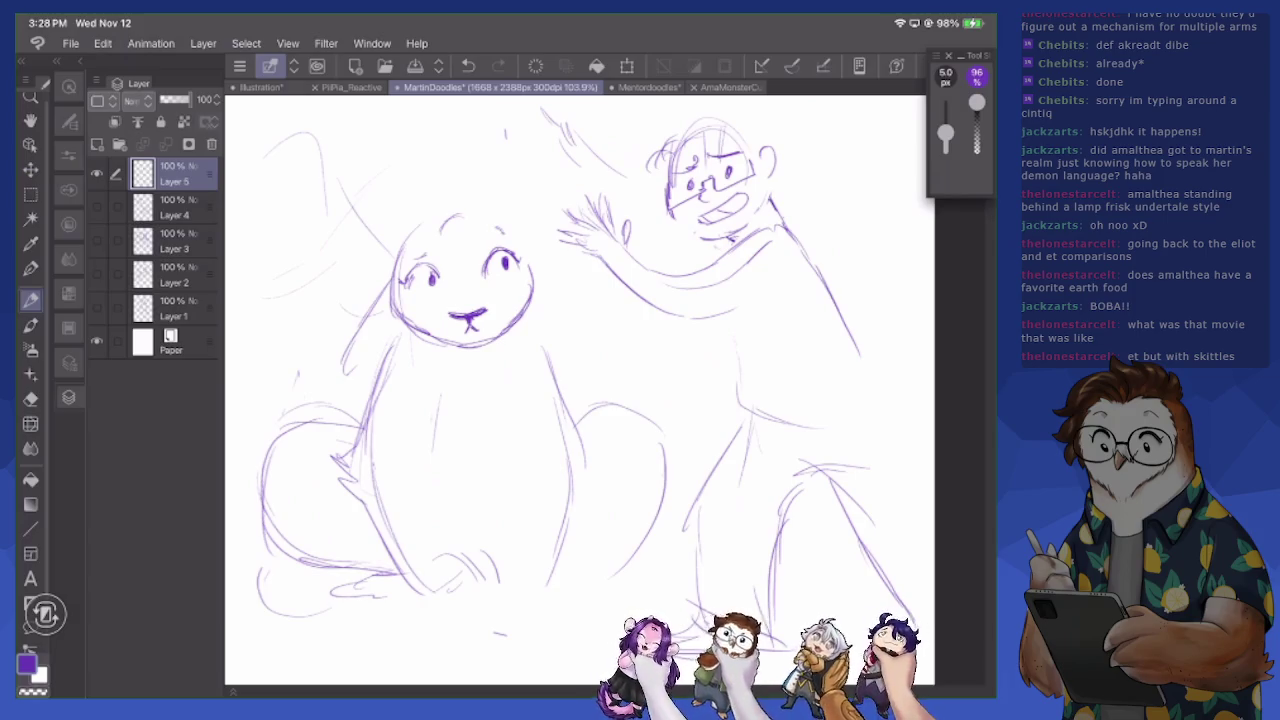
Sketch hair on the creature's head falling down its sides, erasing stray strokes
mouse_move(432, 214)
left_mouse_down()
mouse_move(416, 246)
mouse_move(432, 262)
mouse_move(406, 252)
mouse_move(414, 326)
left_mouse_up()
left_click_drag(414, 266, 428, 350)
key("e")
mouse_move(436, 218)
left_mouse_down()
mouse_move(418, 254)
mouse_move(430, 220)
left_mouse_up()
key("p")
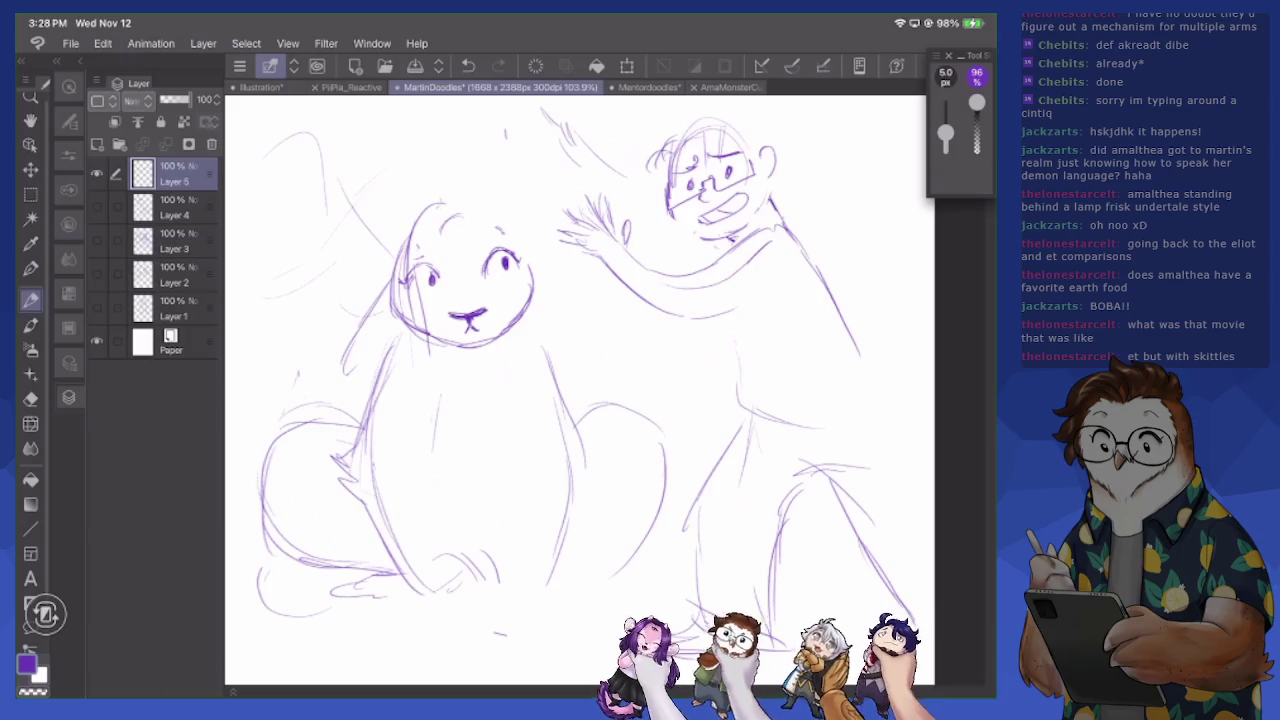
left_click_drag(350, 372, 298, 424)
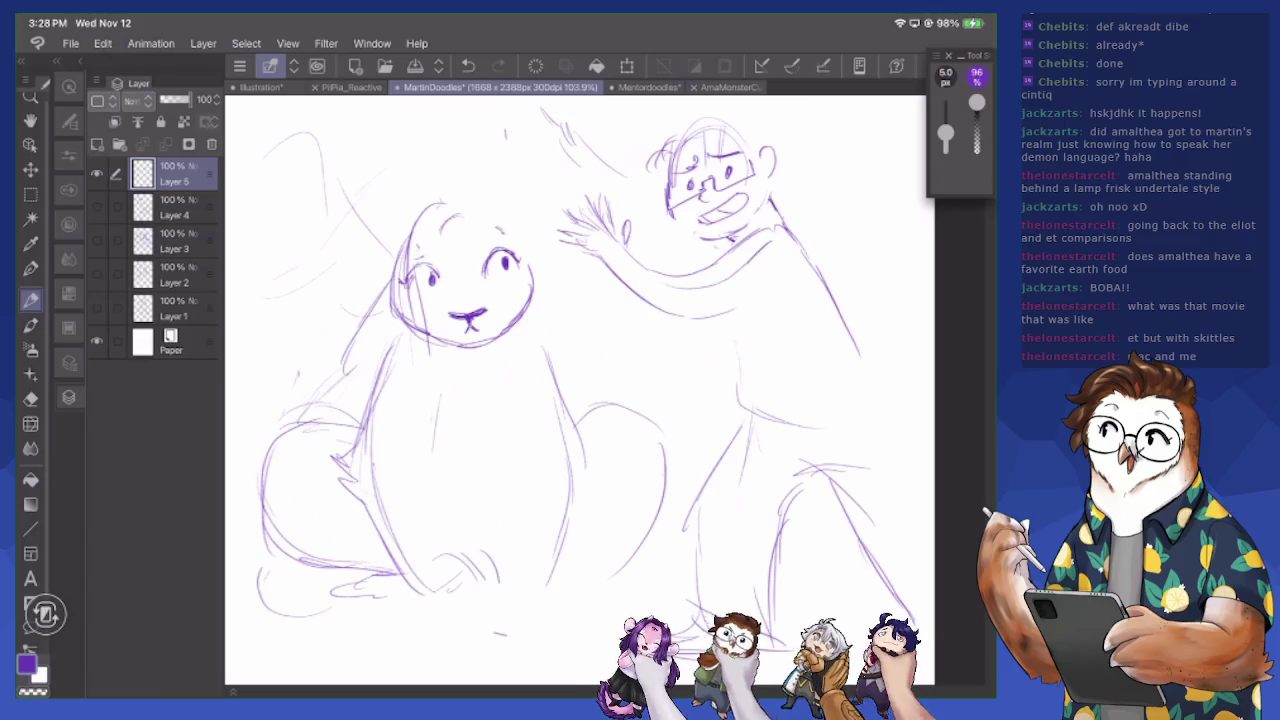
Add right-side strokes, fur hatching near the feet and arcs across the lower body
mouse_move(524, 324)
left_mouse_down()
mouse_move(564, 388)
mouse_move(588, 502)
mouse_move(552, 590)
left_mouse_up()
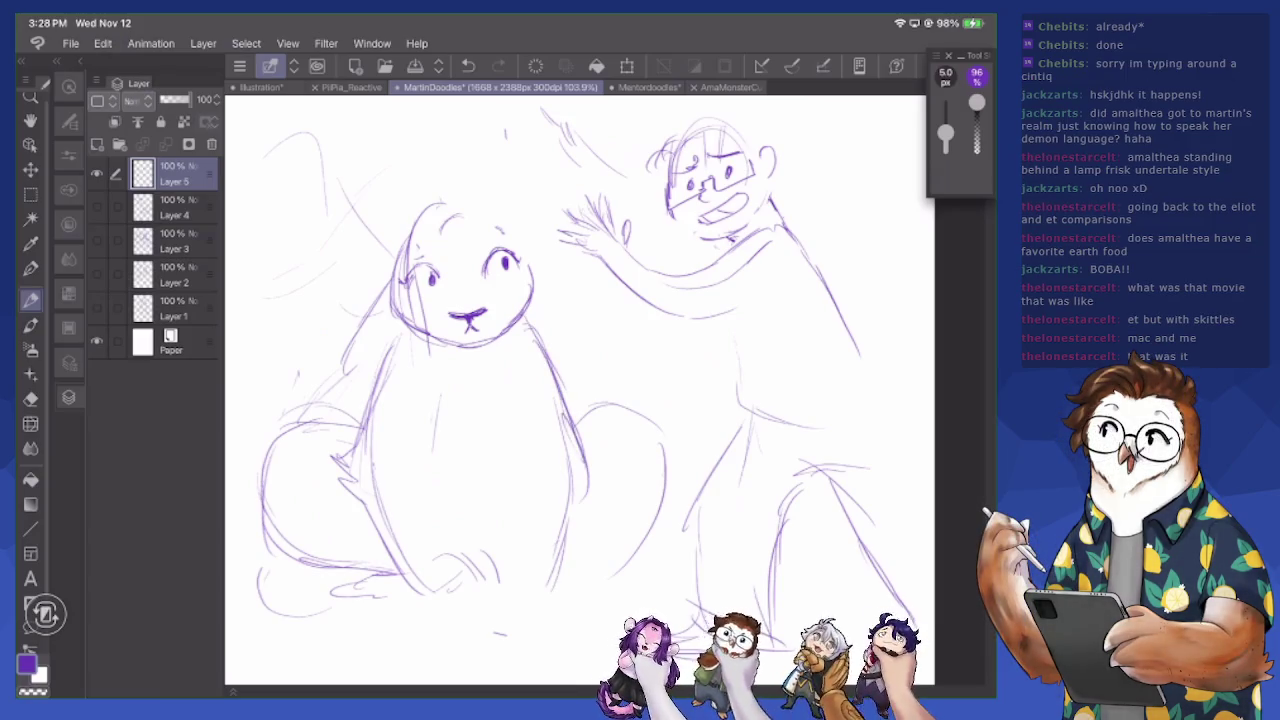
mouse_move(490, 526)
left_mouse_down()
mouse_move(472, 538)
mouse_move(492, 570)
left_mouse_up()
mouse_move(546, 528)
left_mouse_down()
mouse_move(524, 552)
mouse_move(542, 582)
left_mouse_up()
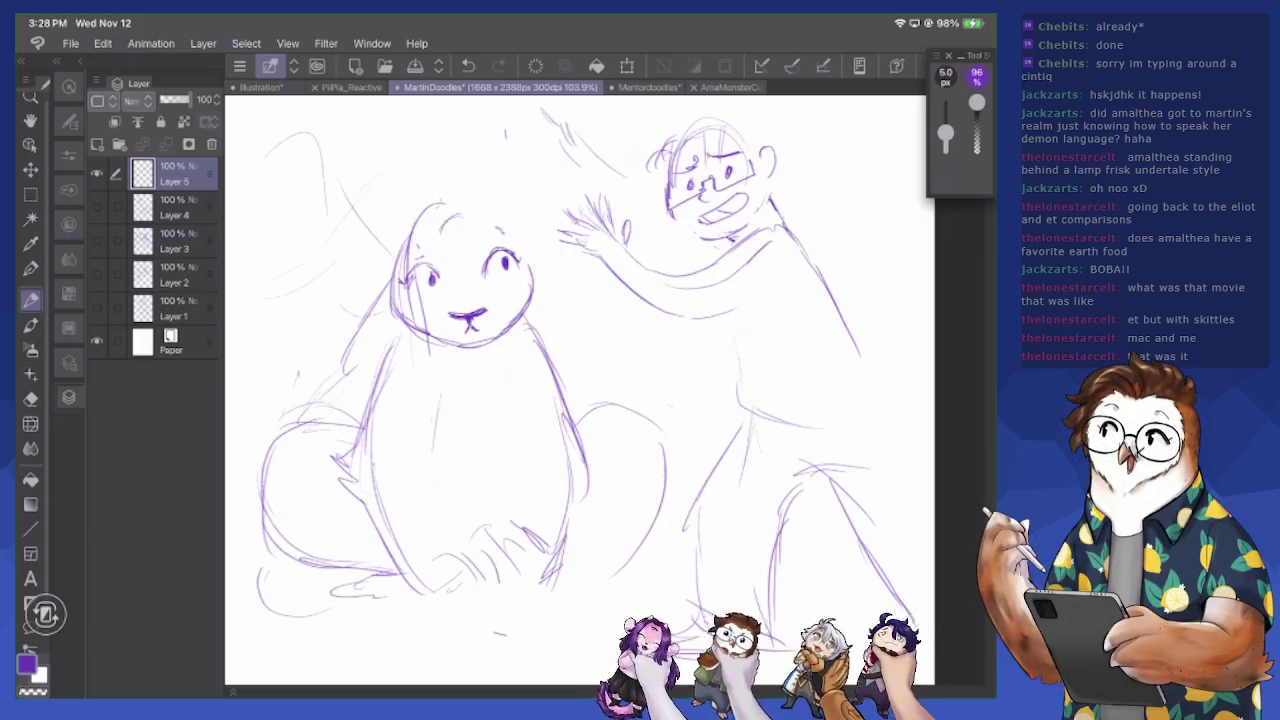
mouse_move(332, 572)
left_mouse_down()
mouse_move(510, 458)
mouse_move(636, 500)
left_mouse_up()
mouse_move(404, 536)
left_mouse_down()
mouse_move(480, 456)
mouse_move(588, 408)
mouse_move(640, 450)
left_mouse_up()
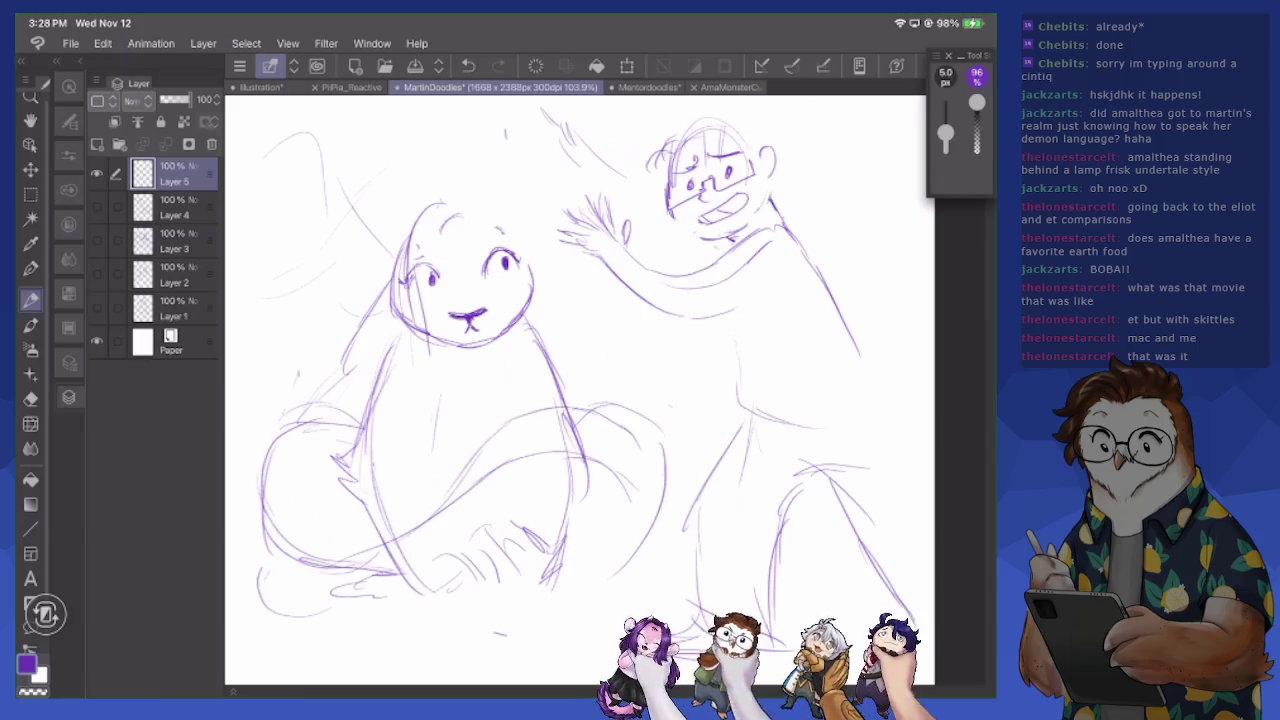
key("e")
mouse_move(500, 470)
left_mouse_down()
mouse_move(618, 440)
mouse_move(615, 490)
mouse_move(570, 505)
mouse_move(596, 520)
left_mouse_up()
Add light strokes under the chin and along both sides of the creature's body
key("p")
left_click_drag(536, 266, 594, 338)
mouse_move(518, 226)
left_mouse_down()
mouse_move(506, 366)
mouse_move(482, 366)
left_mouse_up()
left_click_drag(530, 312, 534, 396)
left_click_drag(405, 328, 352, 460)
left_click_drag(520, 325, 580, 424)
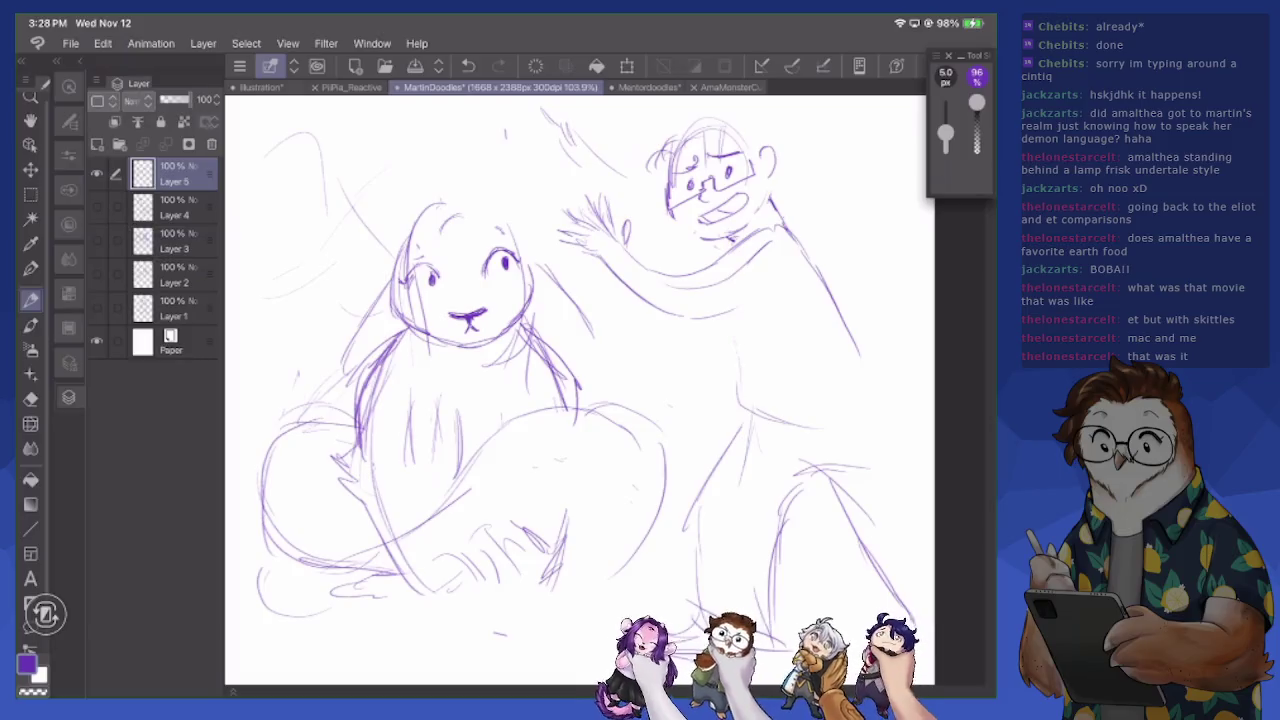
Erase the creature's far-left body curve and old lower-body strokes and hatching
key("e")
mouse_move(322, 408)
left_mouse_down()
mouse_move(352, 432)
mouse_move(305, 405)
mouse_move(272, 600)
left_mouse_up()
mouse_move(278, 505)
left_mouse_down()
mouse_move(310, 558)
mouse_move(349, 523)
mouse_move(415, 530)
mouse_move(465, 470)
mouse_move(568, 398)
mouse_move(529, 329)
left_mouse_up()
mouse_move(570, 429)
left_mouse_down()
mouse_move(535, 560)
mouse_move(470, 555)
mouse_move(424, 580)
left_mouse_up()
Draw the creature's folded arm, paw arcs and curves along its right side
key("p")
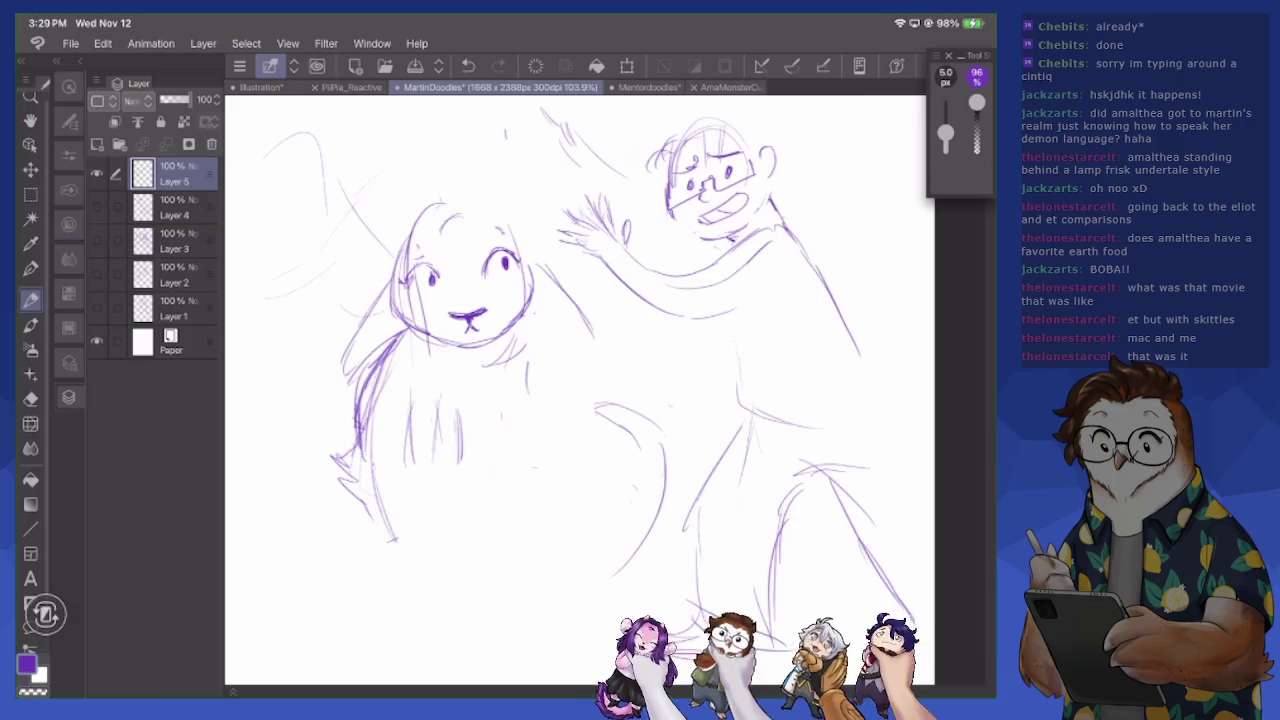
mouse_move(396, 516)
left_mouse_down()
mouse_move(478, 472)
mouse_move(493, 486)
left_mouse_up()
left_click_drag(540, 360, 584, 446)
left_click_drag(562, 394, 590, 530)
mouse_move(544, 446)
left_mouse_down()
mouse_move(494, 456)
mouse_move(564, 462)
left_mouse_up()
left_click_drag(438, 464, 496, 454)
left_click_drag(524, 398, 540, 448)
Erase a stray mark by the creature's eye and sketch the man's leg and foot
key("e")
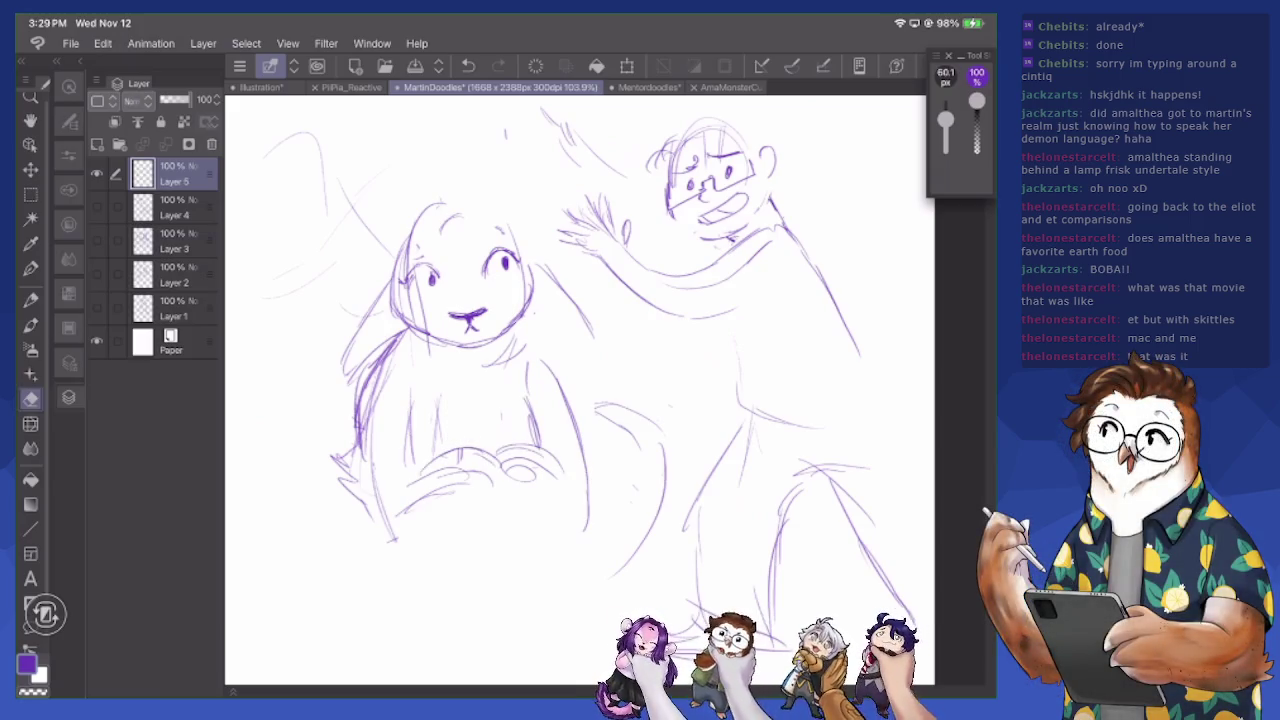
left_click_drag(424, 268, 433, 284)
key("p")
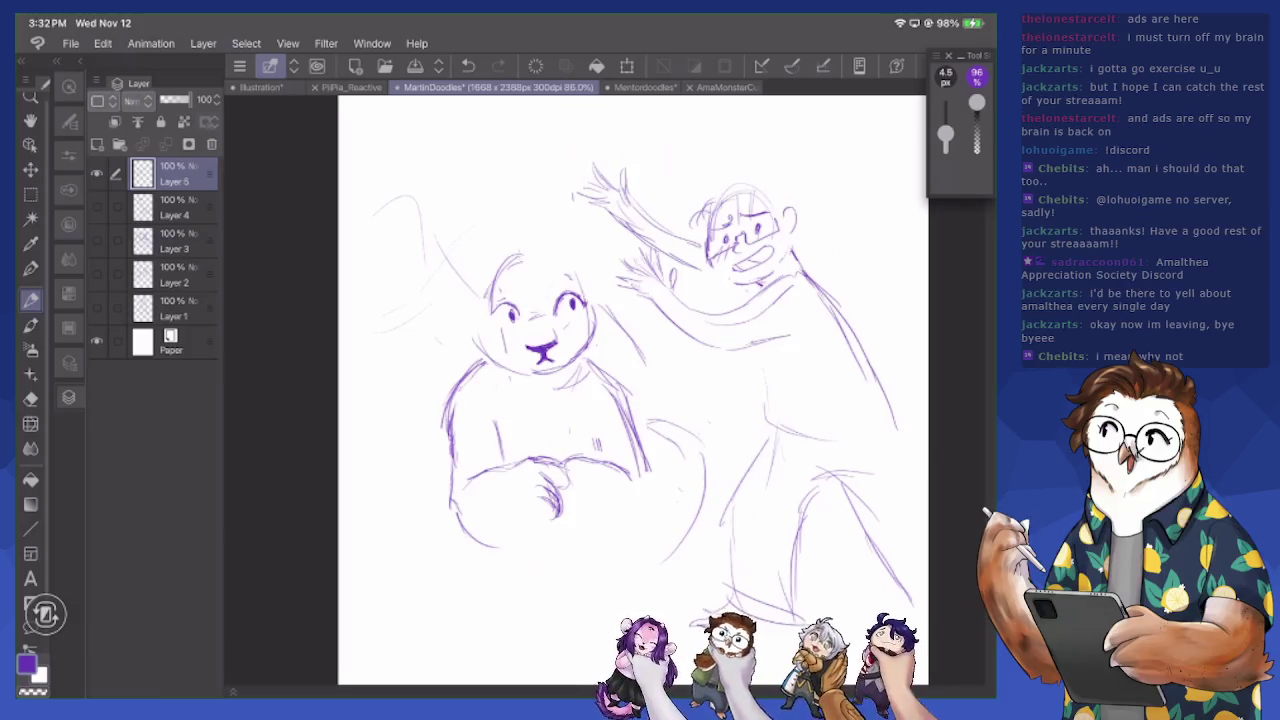
mouse_move(774, 396)
left_mouse_down()
mouse_move(722, 532)
mouse_move(734, 606)
mouse_move(800, 490)
mouse_move(836, 478)
mouse_move(904, 606)
left_mouse_up()
left_click_drag(884, 564, 906, 606)
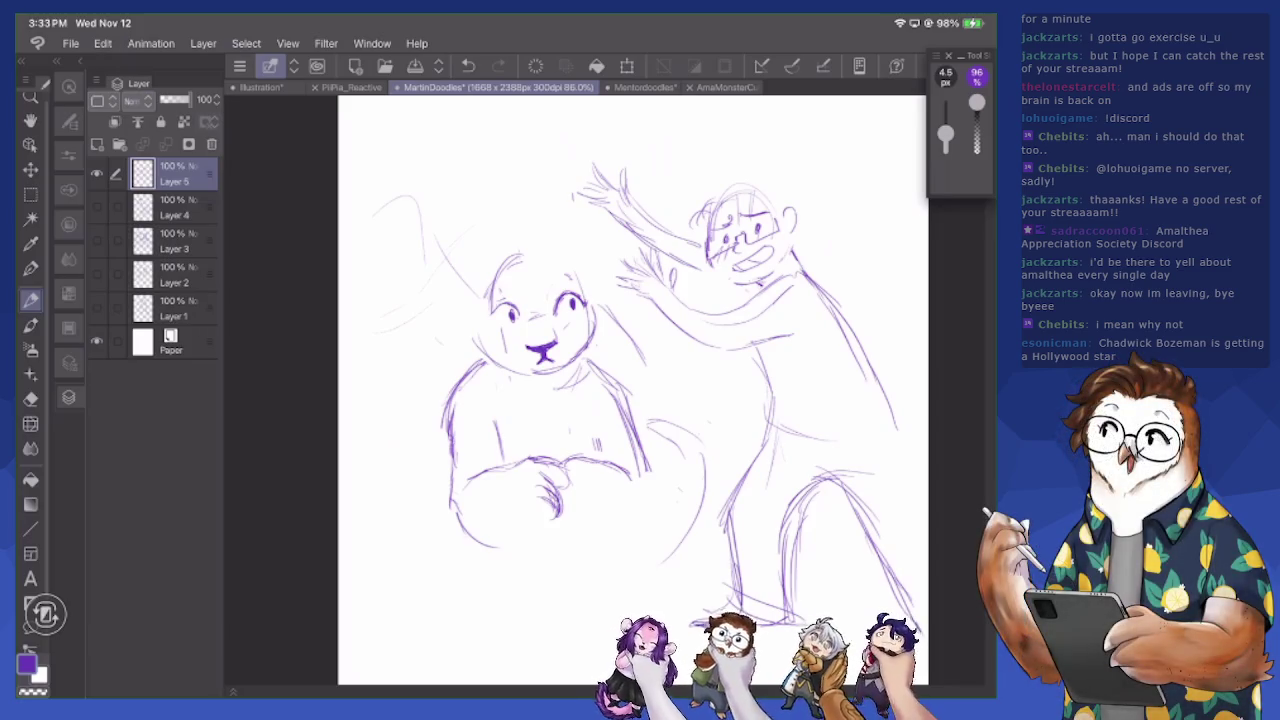
Add strokes for the creature's hair beside the face, left arm and chest
key("e")
key("p")
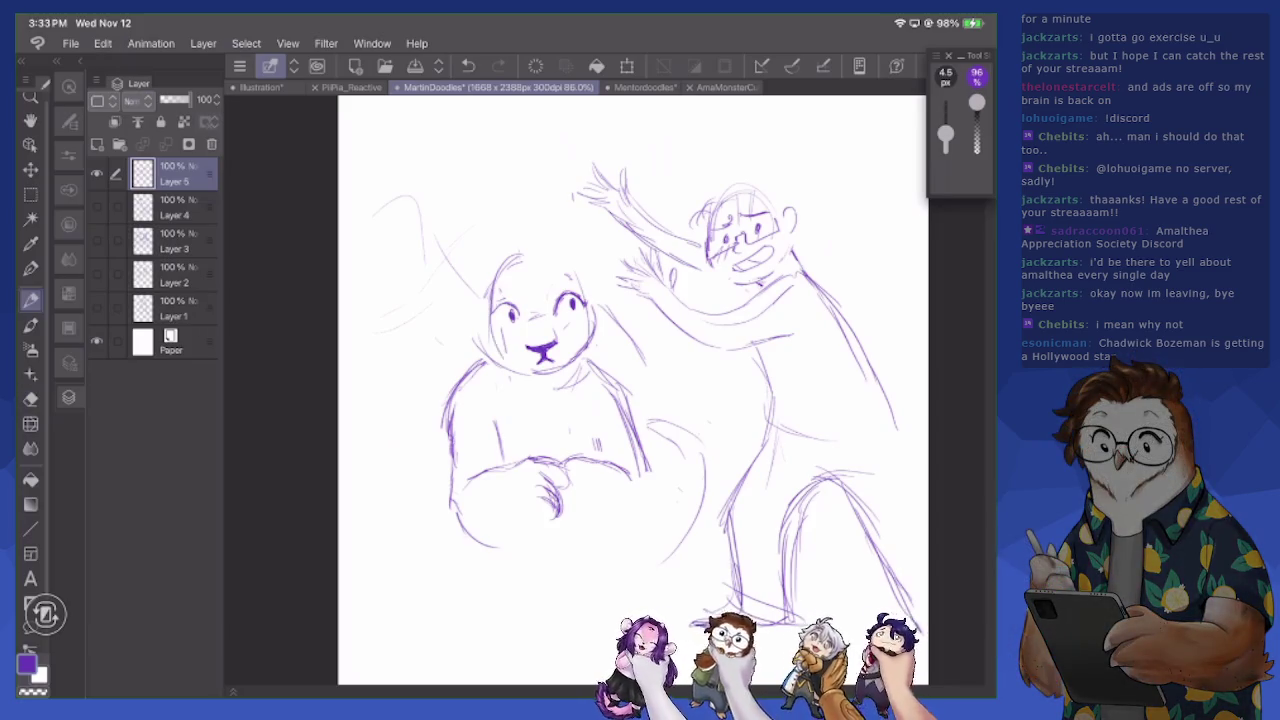
mouse_move(466, 318)
left_mouse_down()
mouse_move(484, 408)
mouse_move(524, 432)
left_mouse_up()
left_click_drag(500, 370, 524, 426)
left_click_drag(588, 350, 584, 406)
mouse_move(578, 358)
left_mouse_down()
mouse_move(576, 424)
mouse_move(602, 430)
left_mouse_up()
Define the creature's folded hands, right arm and lower-left side, then switch to the AmaMonsterCute reference
mouse_move(558, 500)
left_mouse_down()
mouse_move(586, 530)
mouse_move(640, 528)
left_mouse_up()
left_click_drag(666, 482, 658, 528)
left_click_drag(638, 436, 658, 504)
mouse_move(460, 468)
left_mouse_down()
mouse_move(454, 554)
mouse_move(498, 530)
mouse_move(516, 546)
mouse_move(536, 522)
mouse_move(628, 522)
mouse_move(578, 520)
mouse_move(600, 530)
left_mouse_up()
mouse_move(564, 462)
left_mouse_down()
mouse_move(596, 456)
mouse_move(652, 488)
left_mouse_up()
left_click_drag(449, 456, 438, 544)
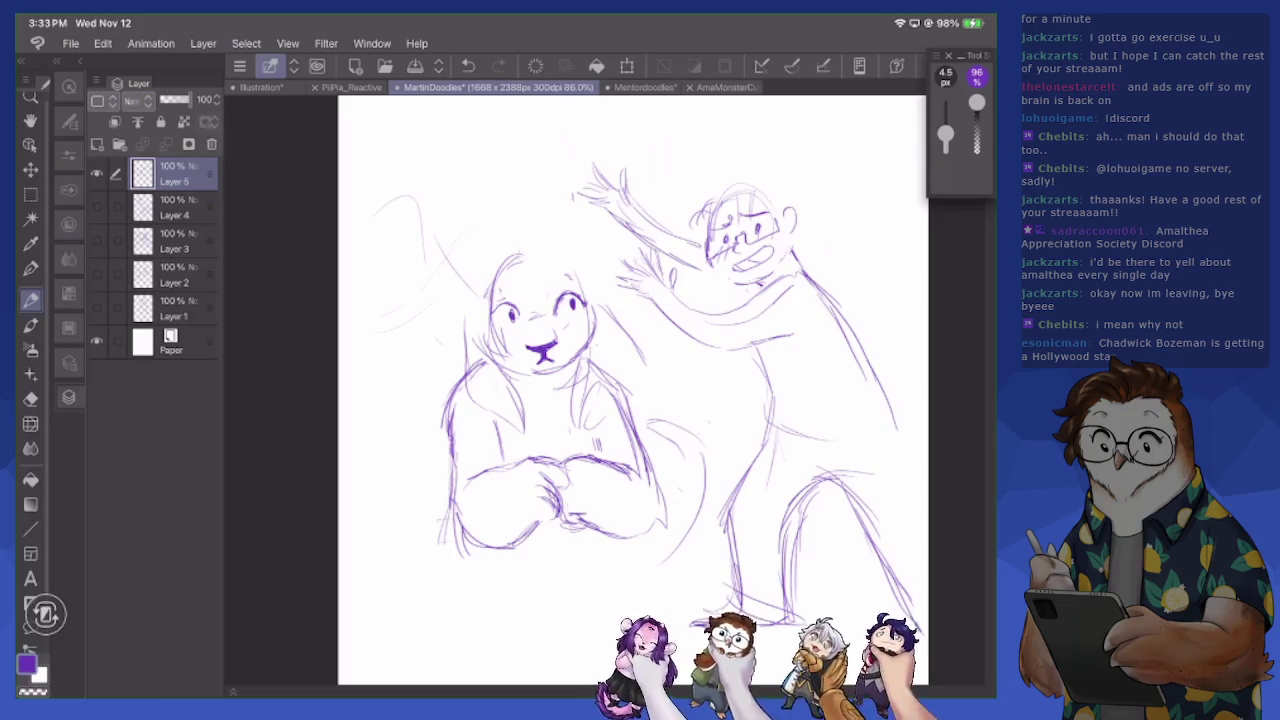
left_click(725, 87)
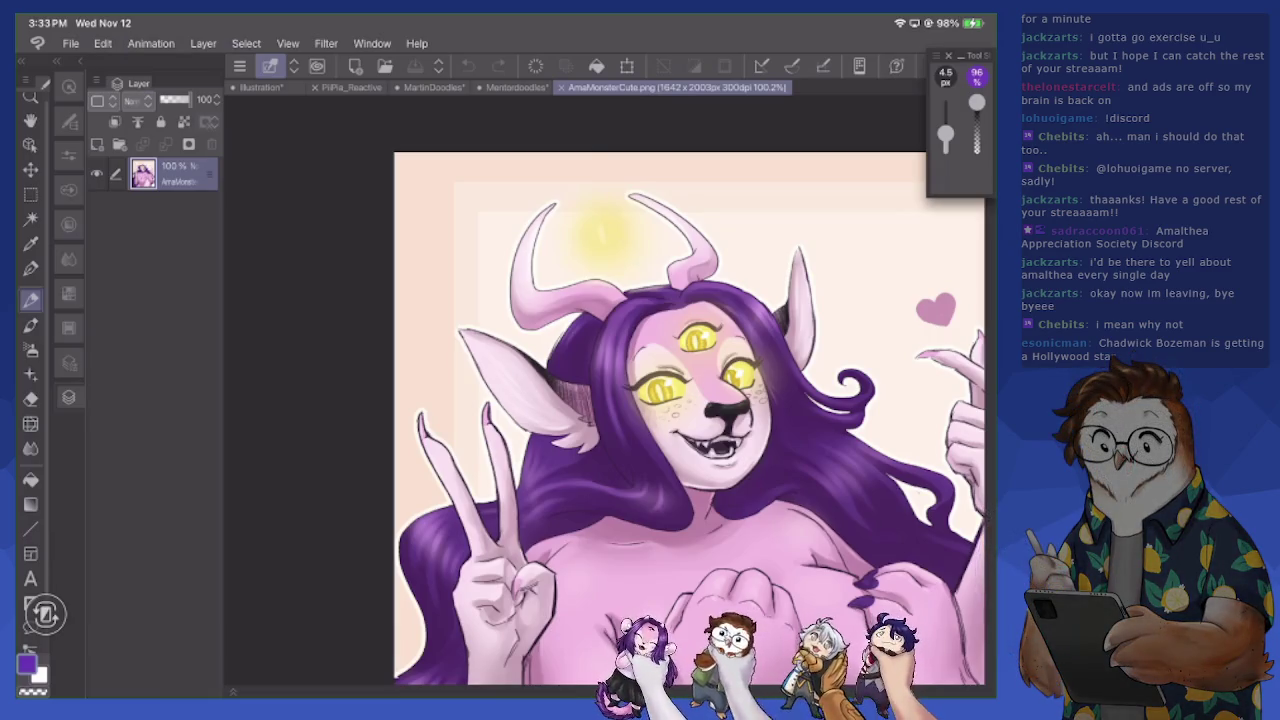
left_click_drag(660, 410, 602, 398)
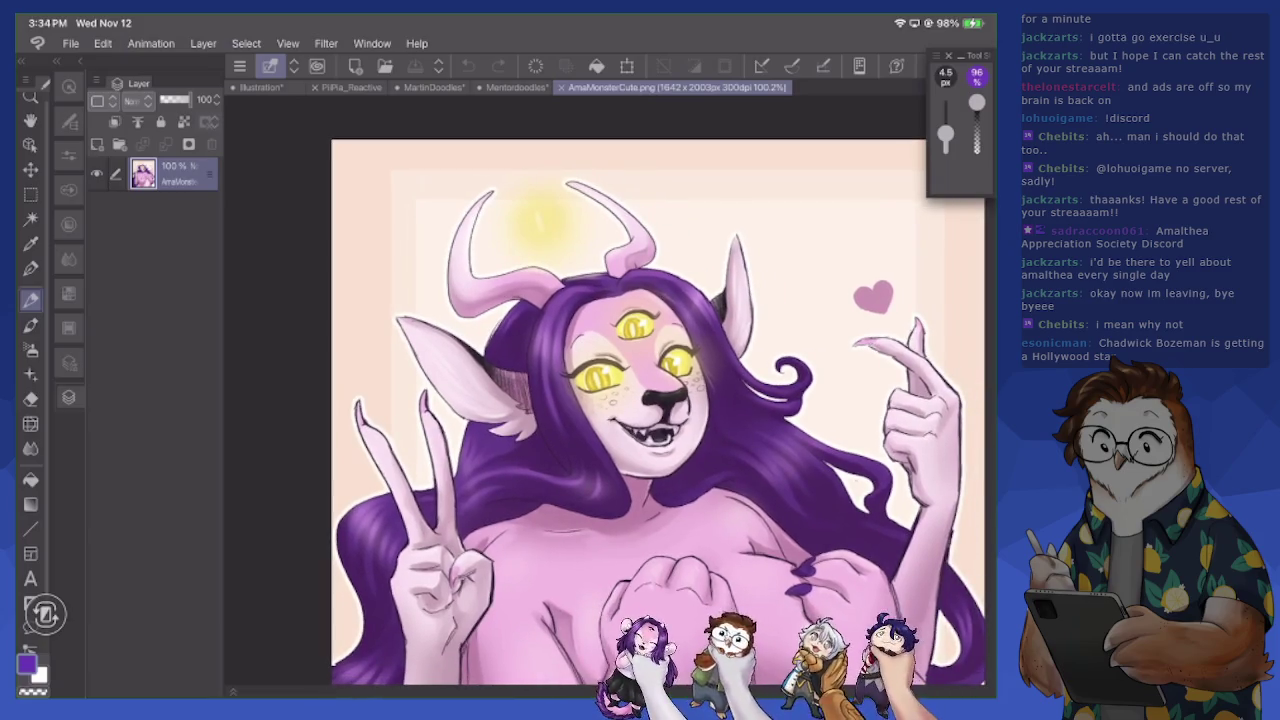
left_click(433, 87)
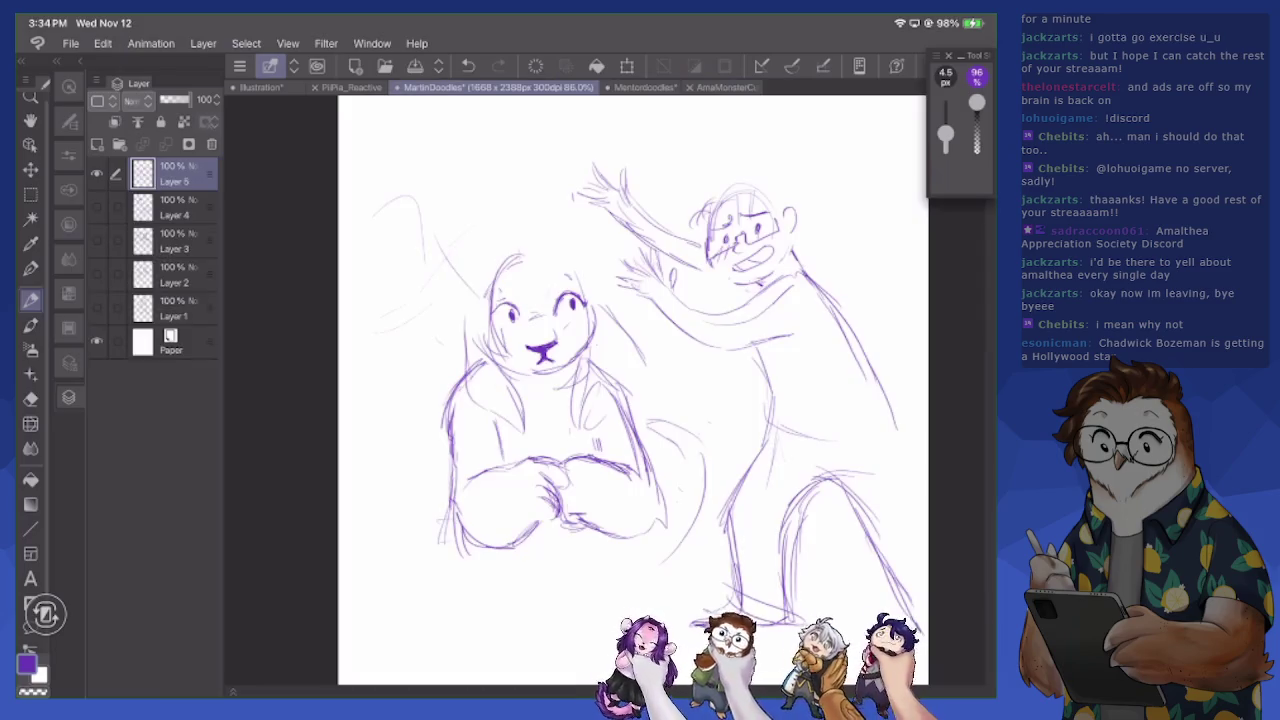
Hatch fur on the creature's chest and sketch hair on both sides of its head
left_click_drag(552, 416, 552, 460)
left_click_drag(610, 428, 602, 460)
mouse_move(546, 260)
left_mouse_down()
mouse_move(580, 292)
mouse_move(586, 374)
left_mouse_up()
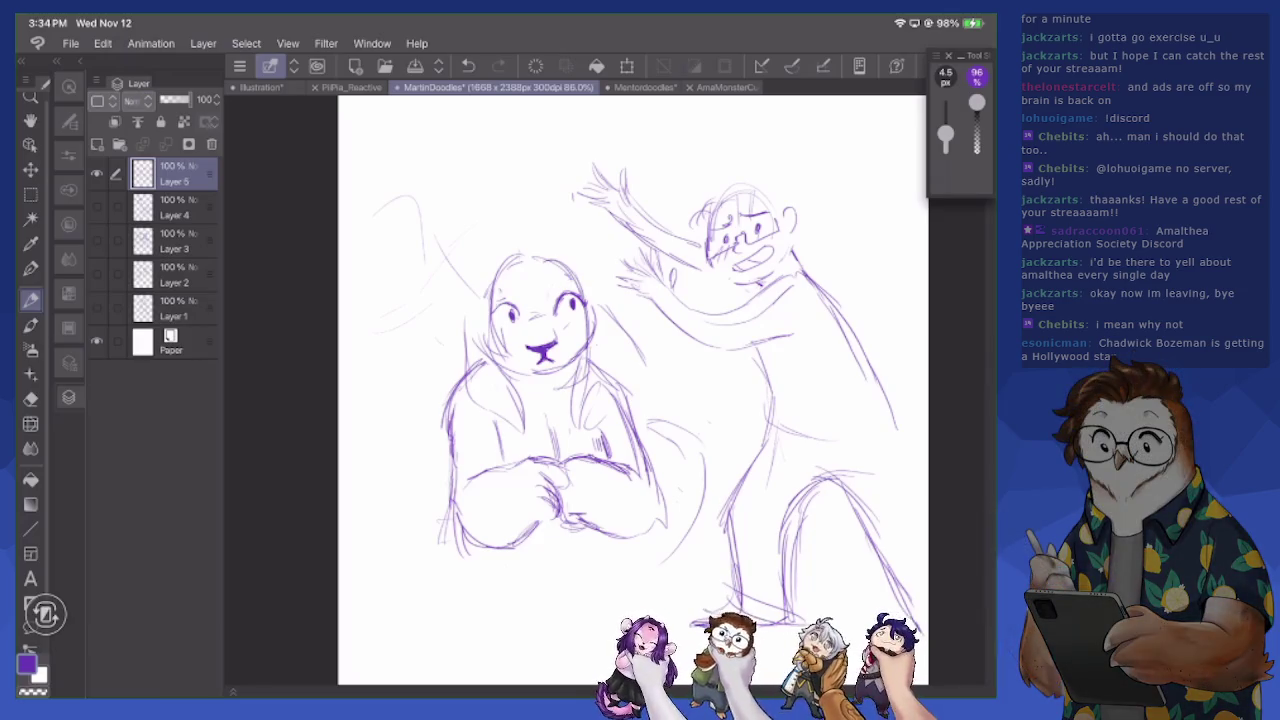
mouse_move(462, 320)
left_mouse_down()
mouse_move(402, 358)
mouse_move(444, 376)
mouse_move(474, 356)
left_mouse_up()
left_click_drag(592, 270, 612, 346)
mouse_move(598, 282)
left_mouse_down()
mouse_move(606, 378)
mouse_move(582, 424)
left_mouse_up()
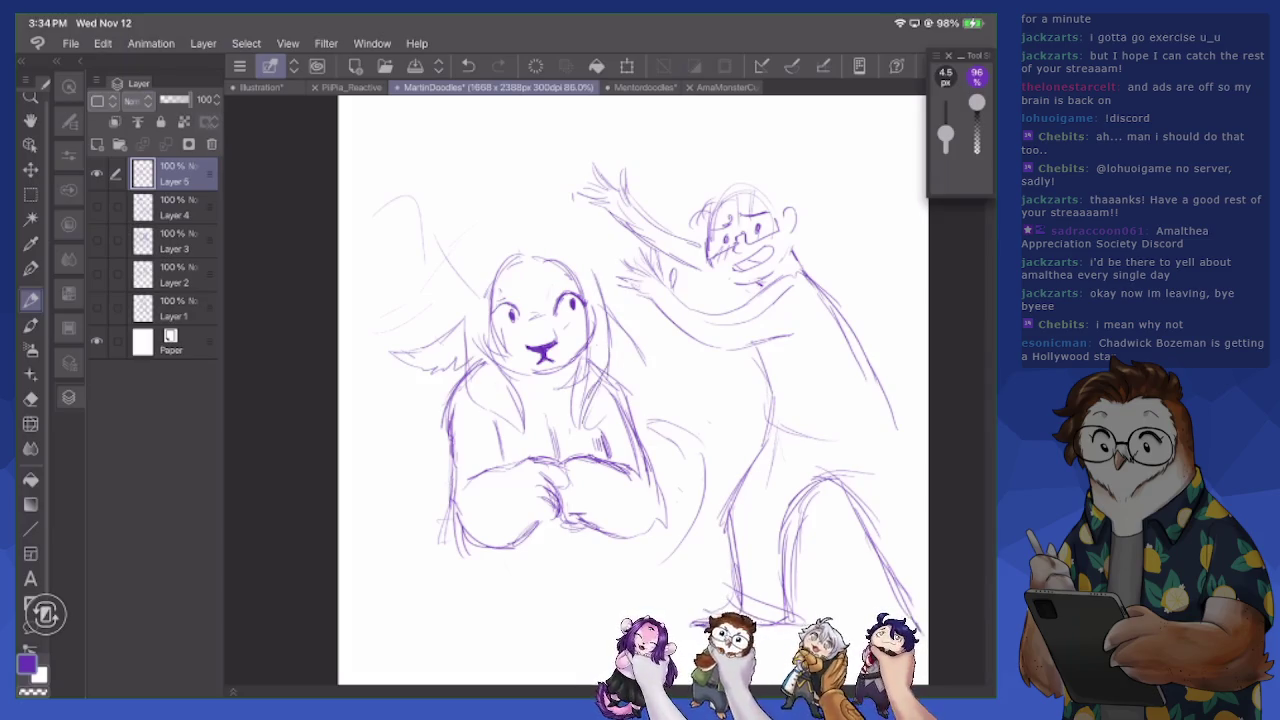
Try an ear shape on the head's right side, then erase it and nearby stray strokes
left_click_drag(606, 308, 660, 348)
mouse_move(610, 348)
left_mouse_down()
mouse_move(642, 362)
mouse_move(670, 342)
left_mouse_up()
key("e")
left_click_drag(608, 300, 668, 372)
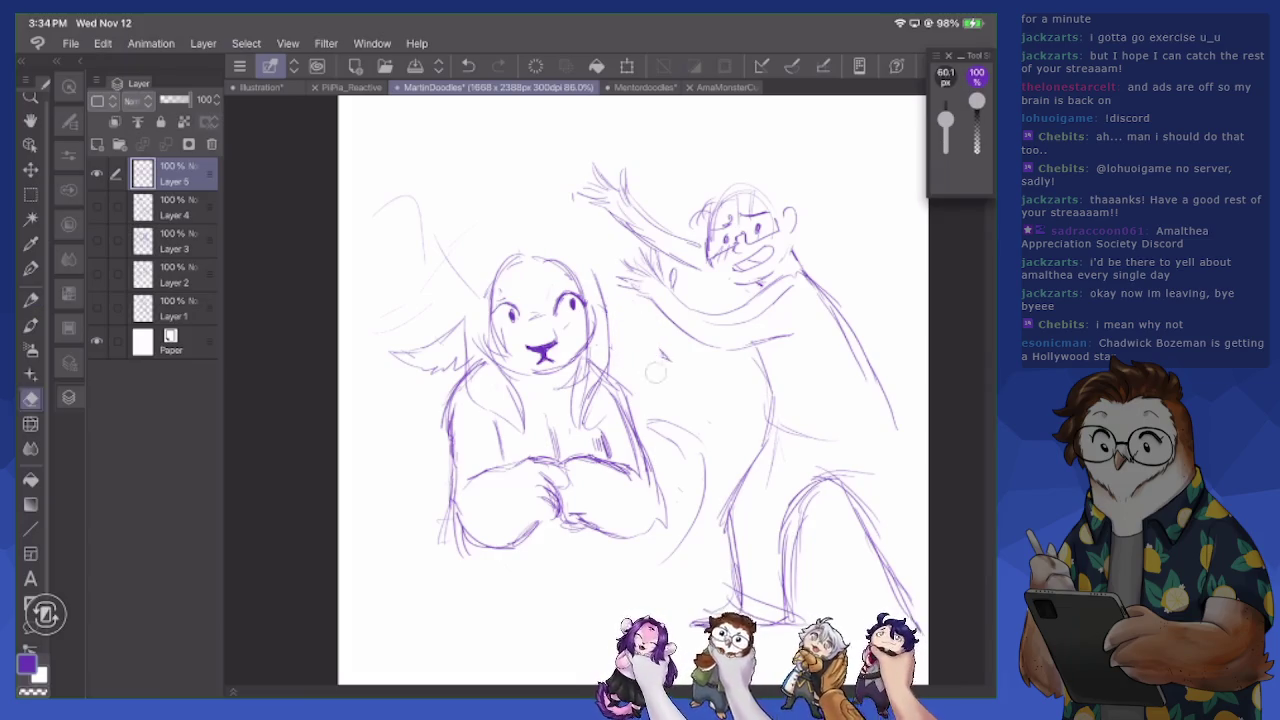
mouse_move(448, 366)
left_mouse_down()
mouse_move(453, 311)
mouse_move(387, 371)
left_mouse_up()
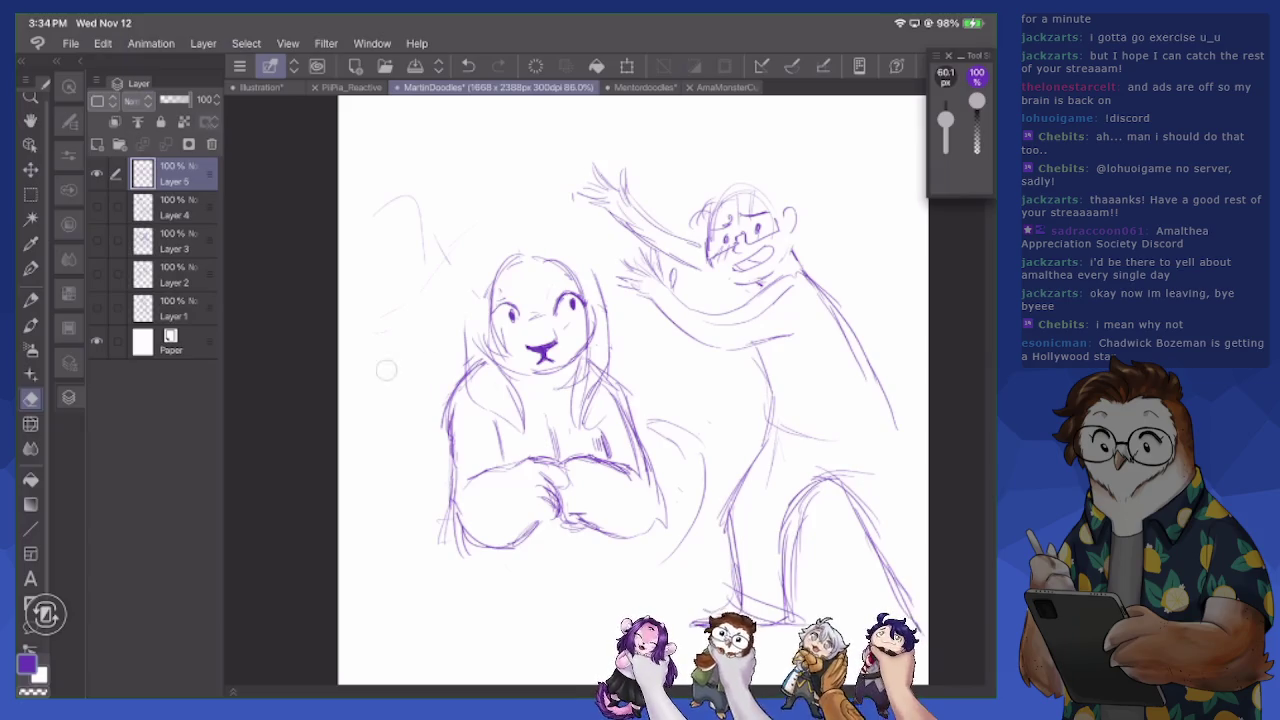
Draw long hair falling down the left of the head past the shoulder
key("p")
mouse_move(466, 292)
left_mouse_down()
mouse_move(467, 338)
mouse_move(486, 260)
mouse_move(542, 257)
left_mouse_up()
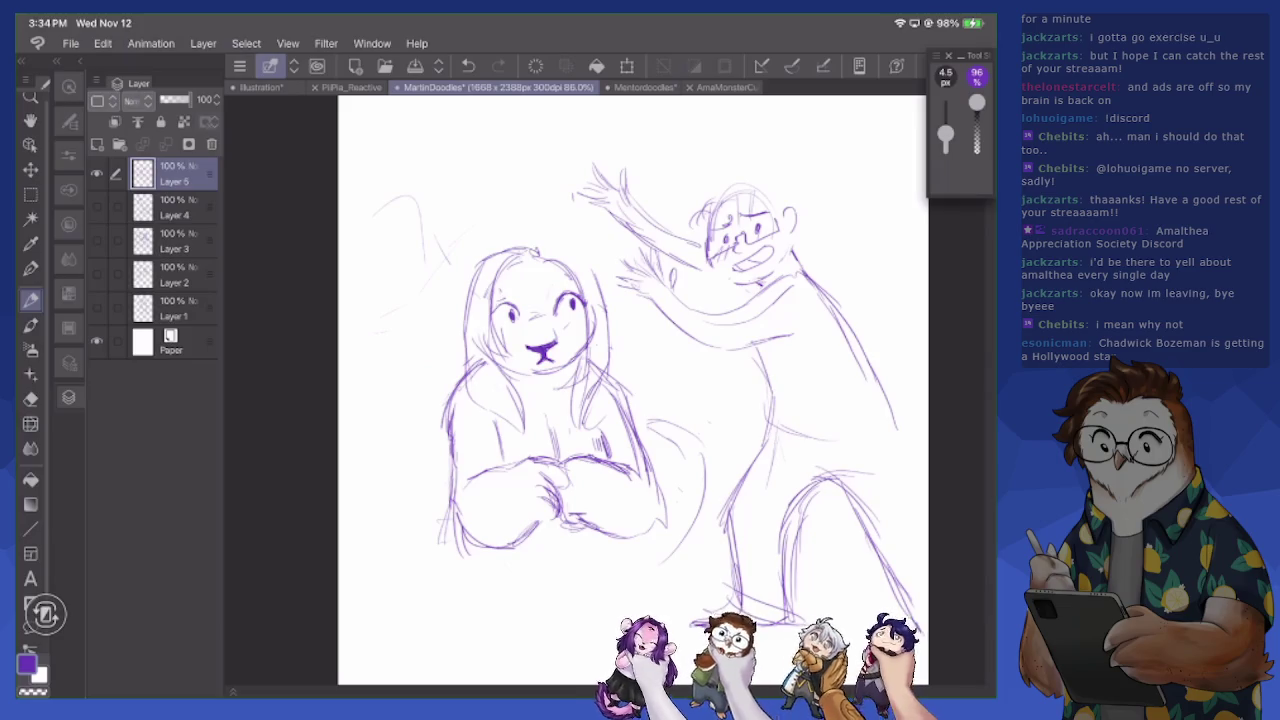
mouse_move(522, 258)
left_mouse_down()
mouse_move(494, 302)
mouse_move(500, 346)
left_mouse_up()
mouse_move(494, 284)
left_mouse_down()
mouse_move(504, 350)
mouse_move(500, 252)
mouse_move(462, 364)
left_mouse_up()
mouse_move(461, 306)
left_mouse_down()
mouse_move(478, 400)
mouse_move(518, 434)
left_mouse_up()
left_click_drag(522, 384, 510, 438)
mouse_move(546, 254)
left_mouse_down()
mouse_move(584, 300)
mouse_move(544, 270)
mouse_move(538, 286)
left_mouse_up()
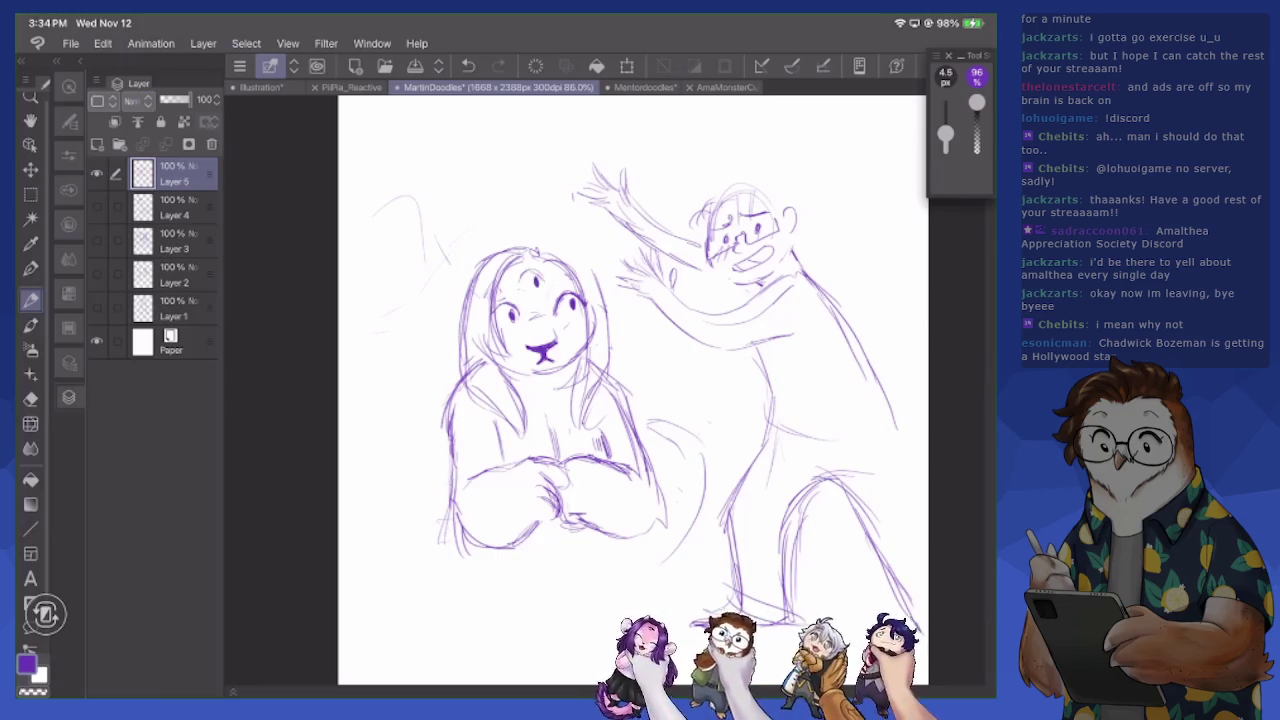
Sketch a third eye on the forehead, erase a stray mark, and add faint marks below the mouth
left_click_drag(530, 287, 575, 275)
key("e")
left_click_drag(500, 286, 508, 292)
key("p")
mouse_move(500, 372)
left_mouse_down()
mouse_move(564, 368)
mouse_move(582, 351)
left_mouse_up()
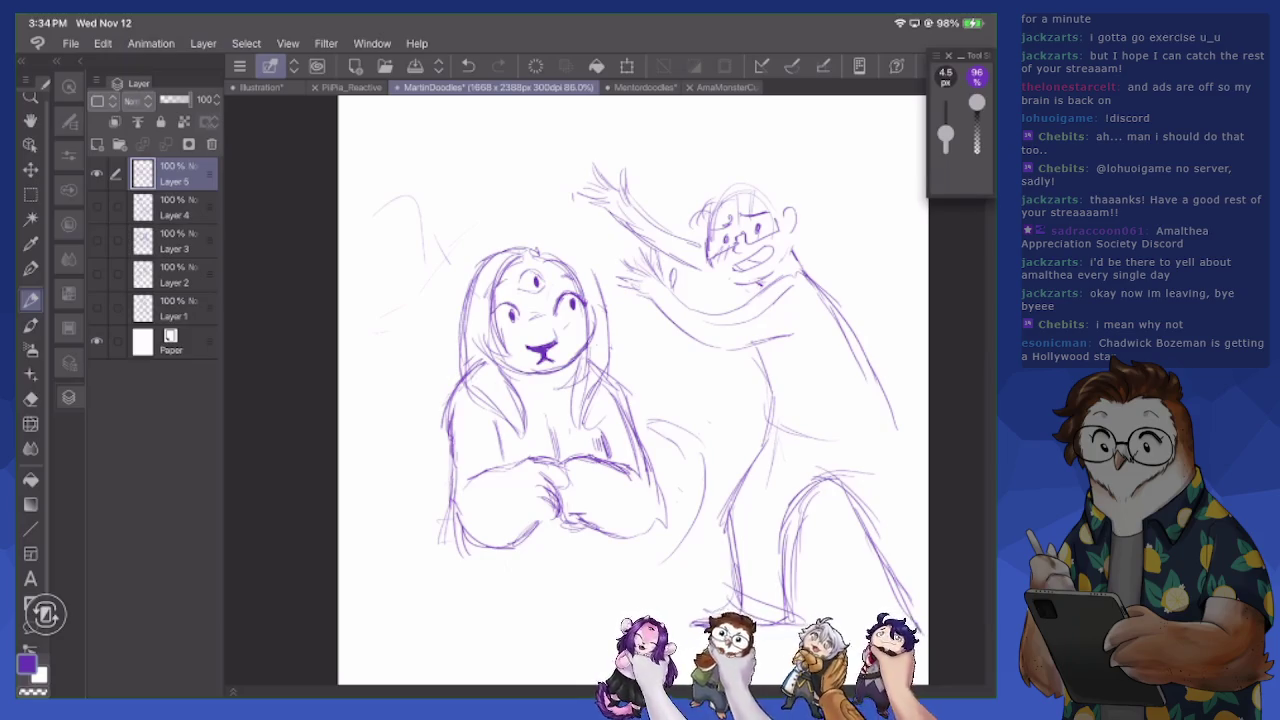
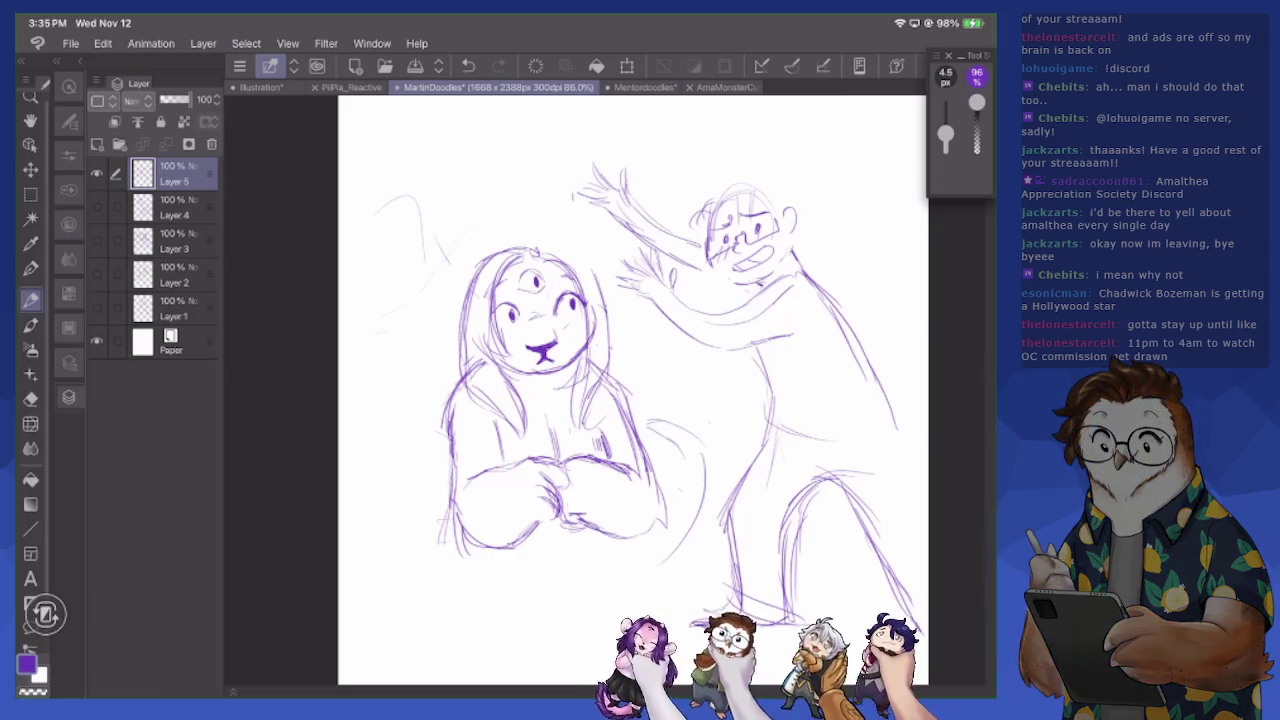
Lasso the three-eyed creature, scale it down slightly and move it higher on the page
key("m")
mouse_move(408, 527)
left_mouse_down()
mouse_move(643, 574)
mouse_move(405, 330)
left_mouse_up()
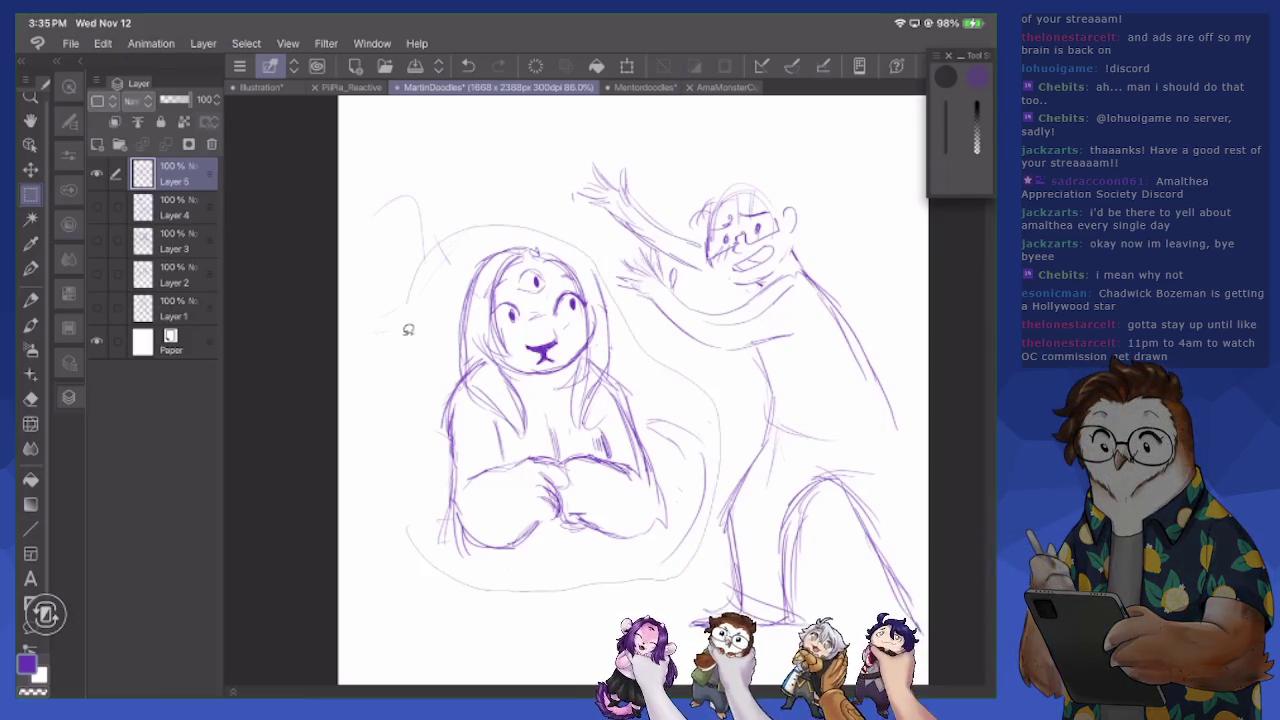
key("ctrl+t")
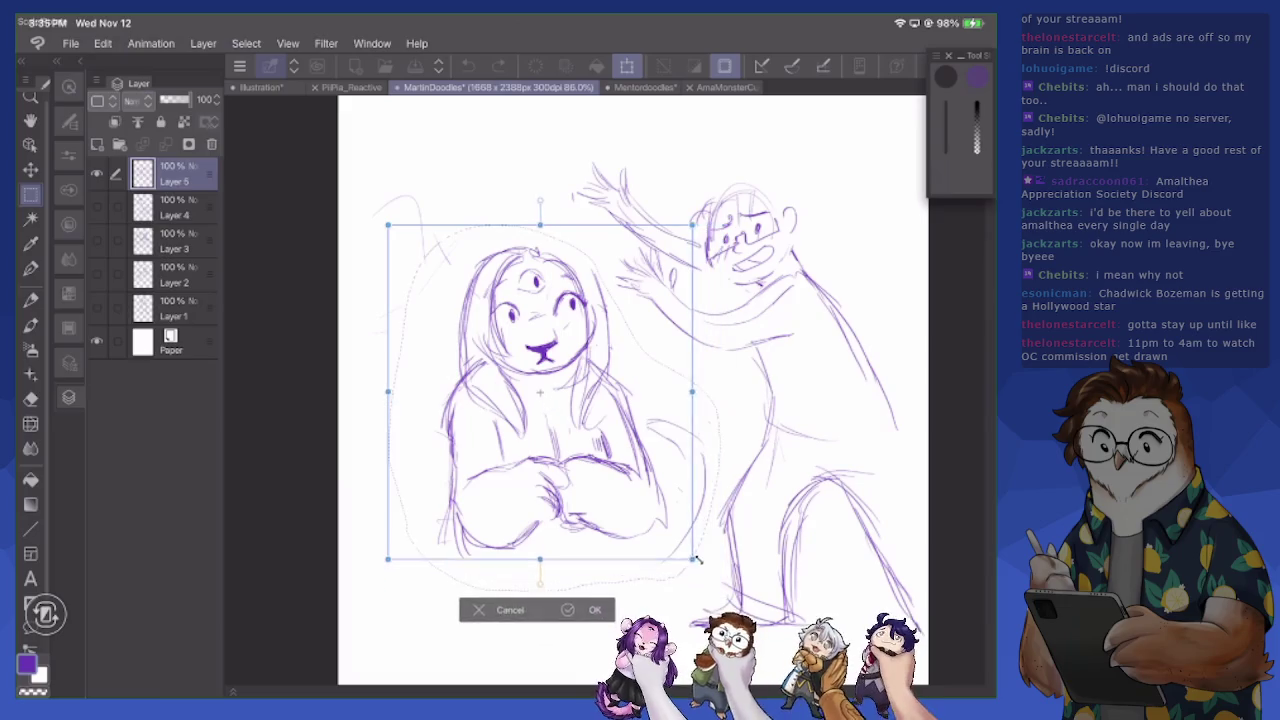
left_click_drag(688, 545, 665, 494)
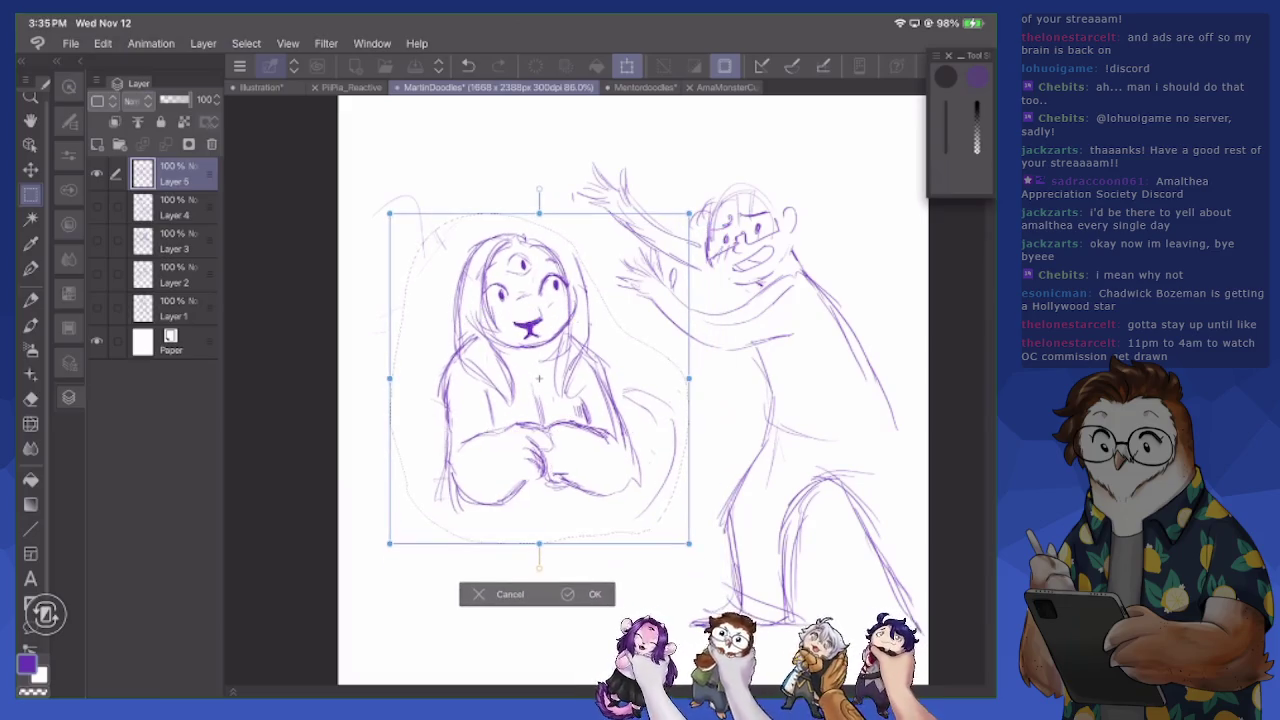
left_click(585, 594)
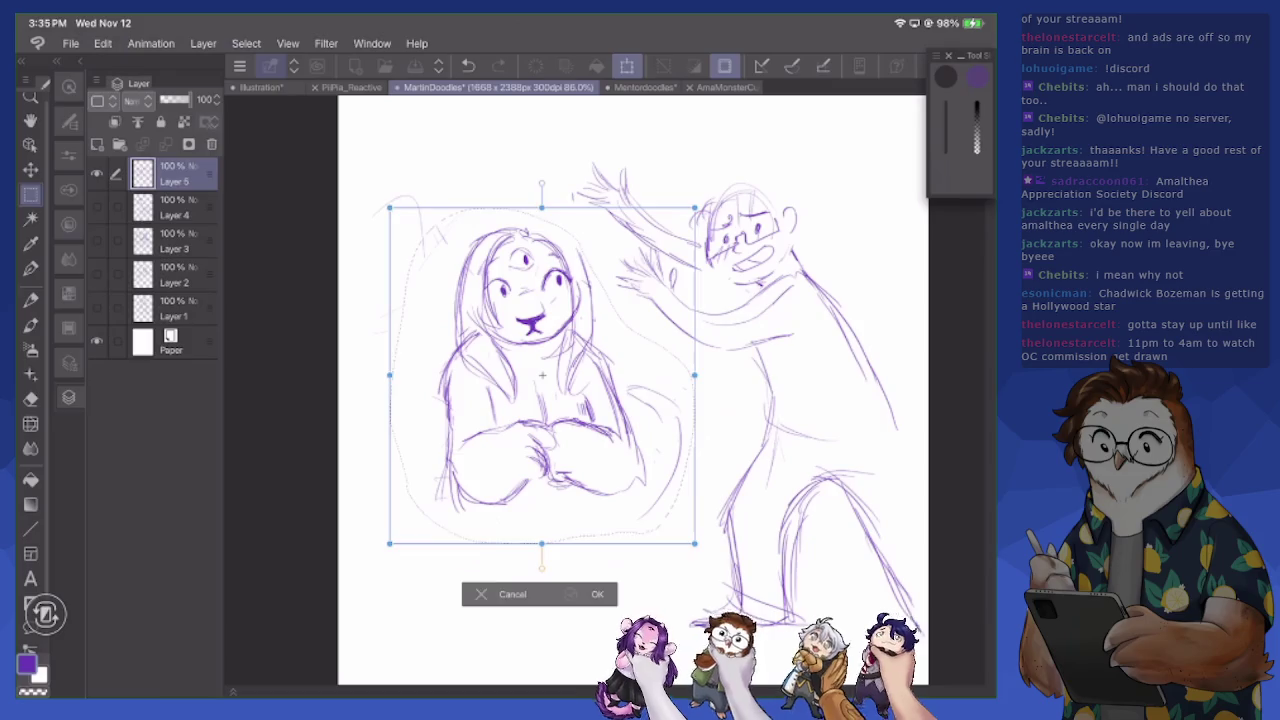
left_click(398, 568)
key("p")
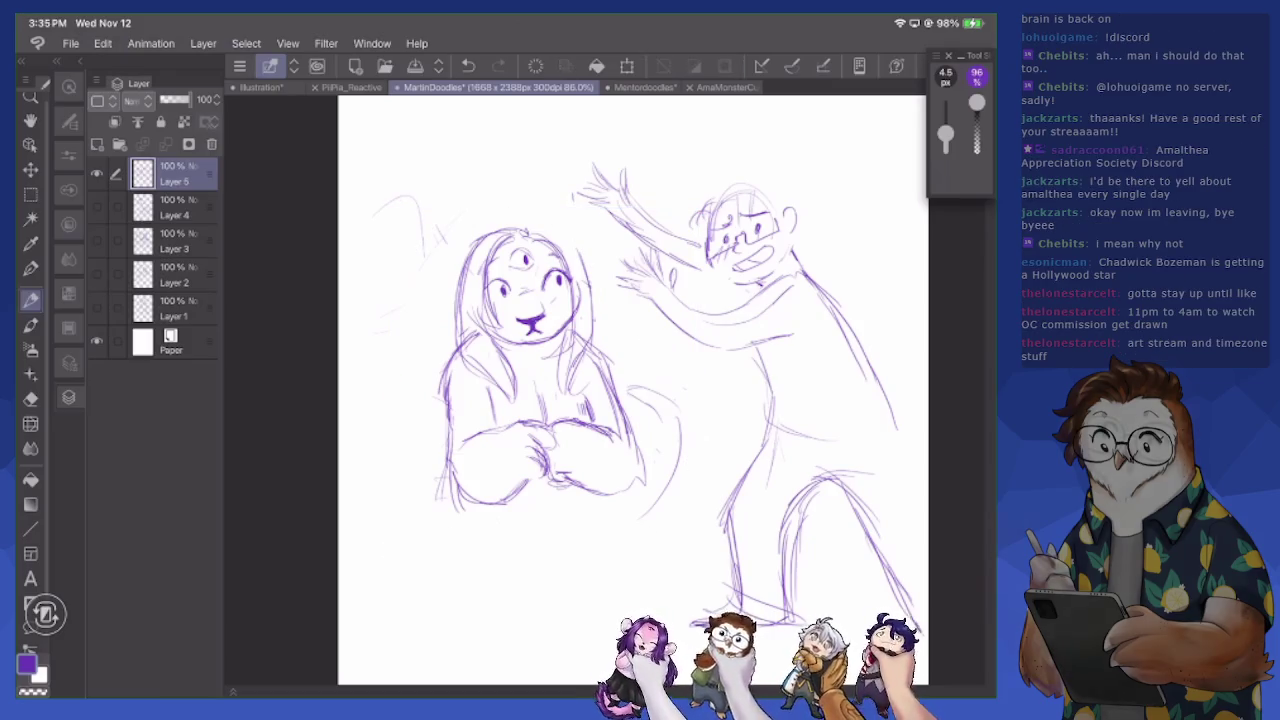
Retrace the creature's lower-left and right body contours more firmly
mouse_move(444, 416)
left_mouse_down()
mouse_move(455, 506)
mouse_move(488, 516)
mouse_move(530, 489)
left_mouse_up()
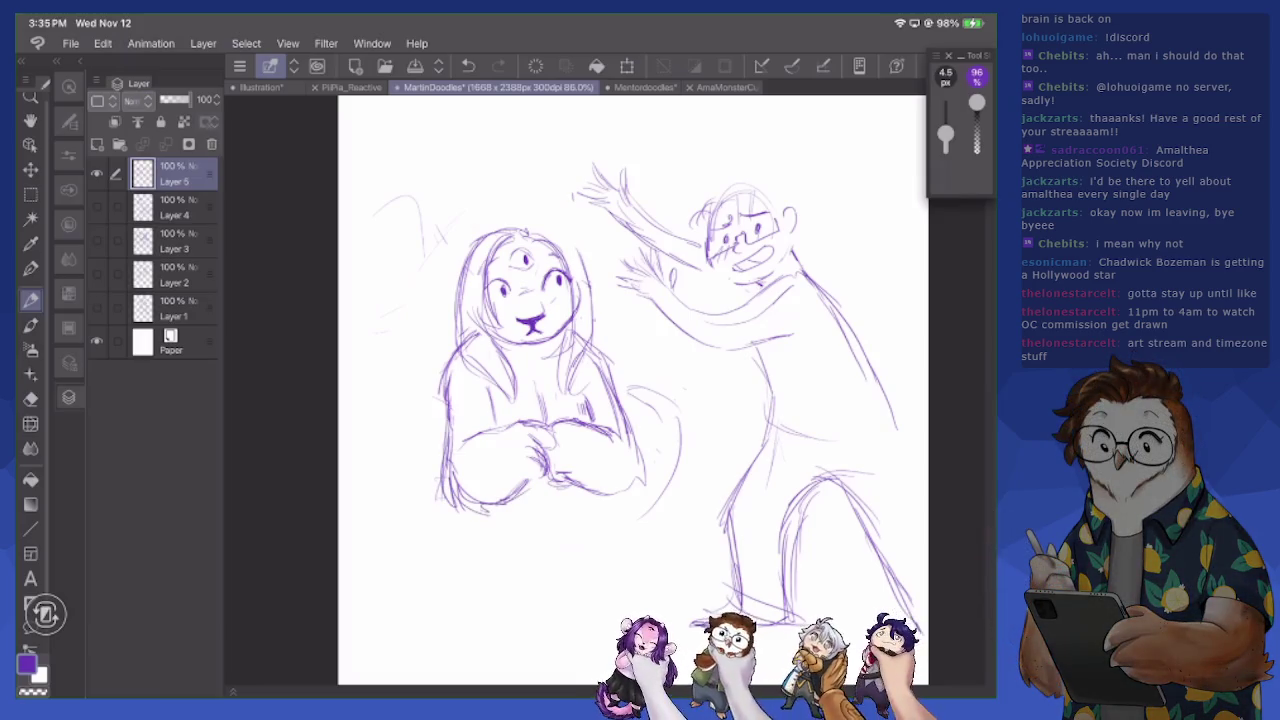
left_click_drag(640, 466, 626, 504)
mouse_move(614, 386)
left_mouse_down()
mouse_move(652, 440)
mouse_move(638, 492)
left_mouse_up()
mouse_move(446, 434)
left_mouse_down()
mouse_move(428, 466)
mouse_move(438, 488)
left_mouse_up()
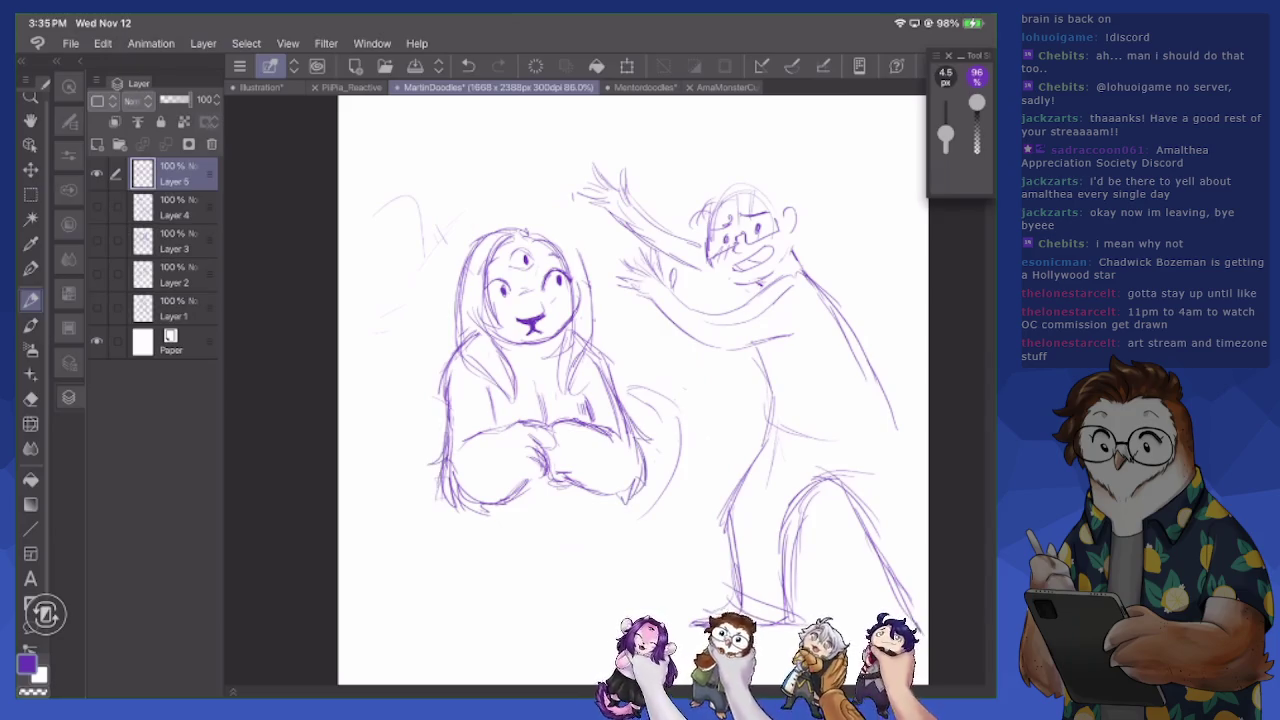
Erase stray strokes on the creature's hair and redraw its top and right side
key("e")
left_click_drag(578, 290, 574, 350)
mouse_move(460, 282)
left_mouse_down()
mouse_move(466, 342)
mouse_move(458, 252)
mouse_move(510, 226)
left_mouse_up()
key("p")
mouse_move(500, 230)
left_mouse_down()
mouse_move(560, 234)
mouse_move(590, 276)
left_mouse_up()
mouse_move(550, 230)
left_mouse_down()
mouse_move(590, 280)
mouse_move(530, 222)
mouse_move(448, 272)
left_mouse_up()
Sketch loose sweeping curves around and below the seated creature as a base
key("e")
key("p")
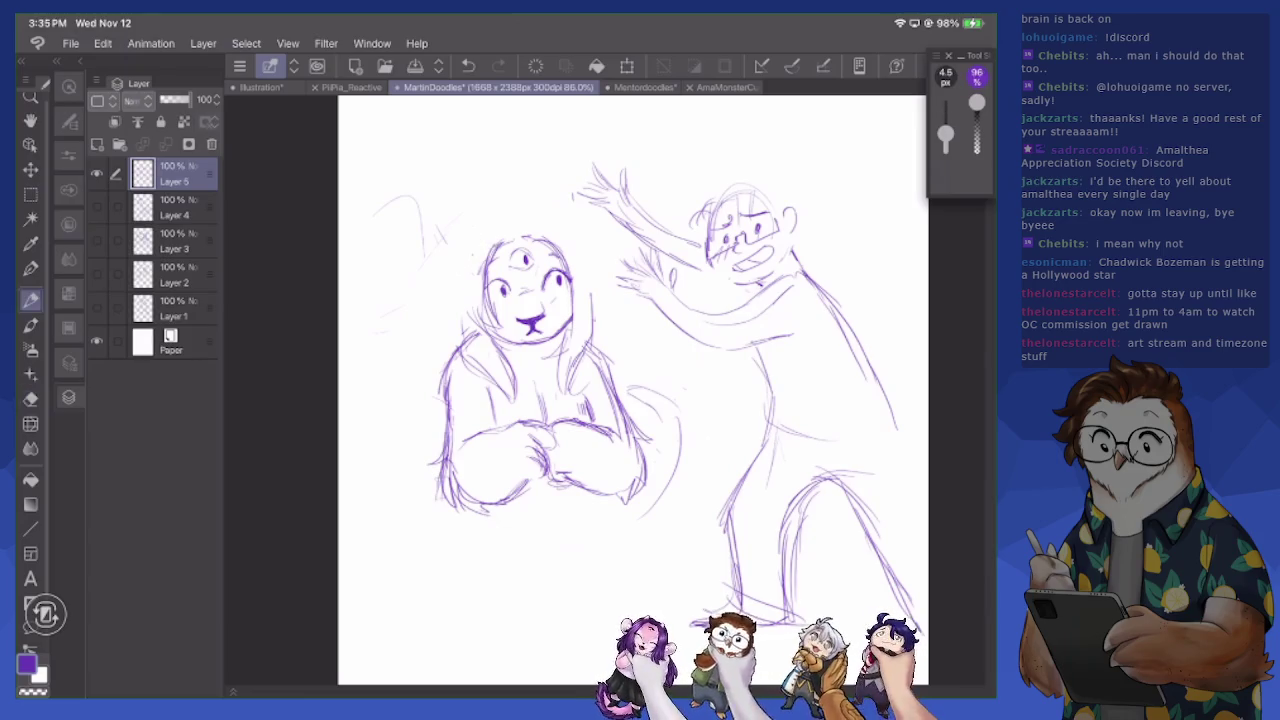
key("e")
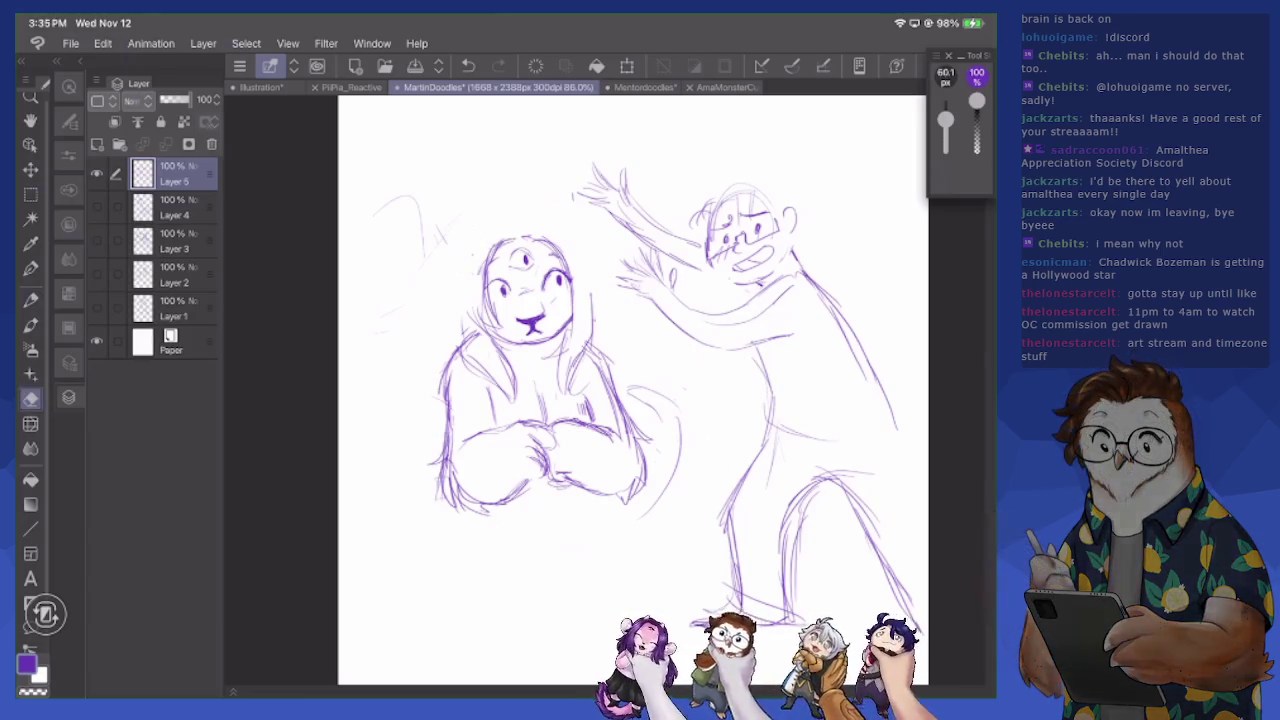
key("p")
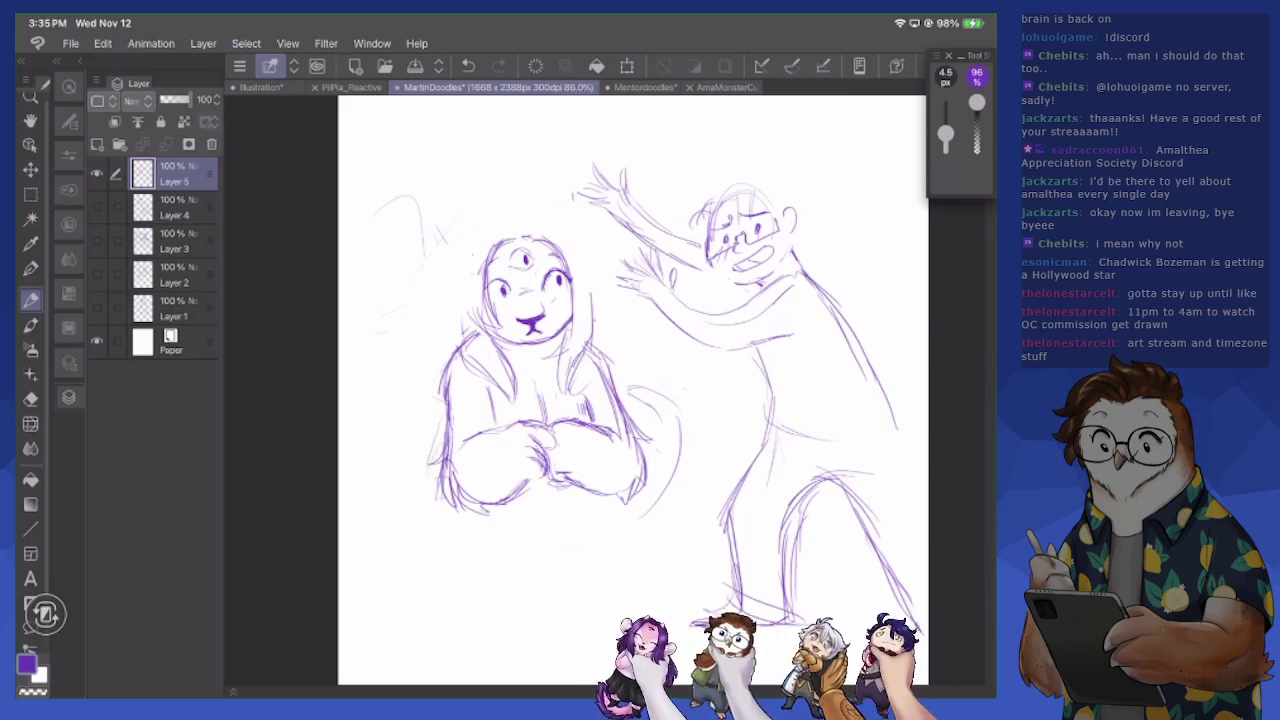
mouse_move(426, 472)
left_mouse_down()
mouse_move(380, 480)
mouse_move(354, 572)
mouse_move(570, 580)
left_mouse_up()
left_click_drag(496, 536, 614, 556)
mouse_move(640, 426)
left_mouse_down()
mouse_move(702, 446)
mouse_move(675, 578)
left_mouse_up()
mouse_move(638, 420)
left_mouse_down()
mouse_move(694, 402)
mouse_move(668, 556)
mouse_move(630, 584)
left_mouse_up()
left_click_drag(430, 454, 400, 540)
left_click_drag(404, 480, 504, 590)
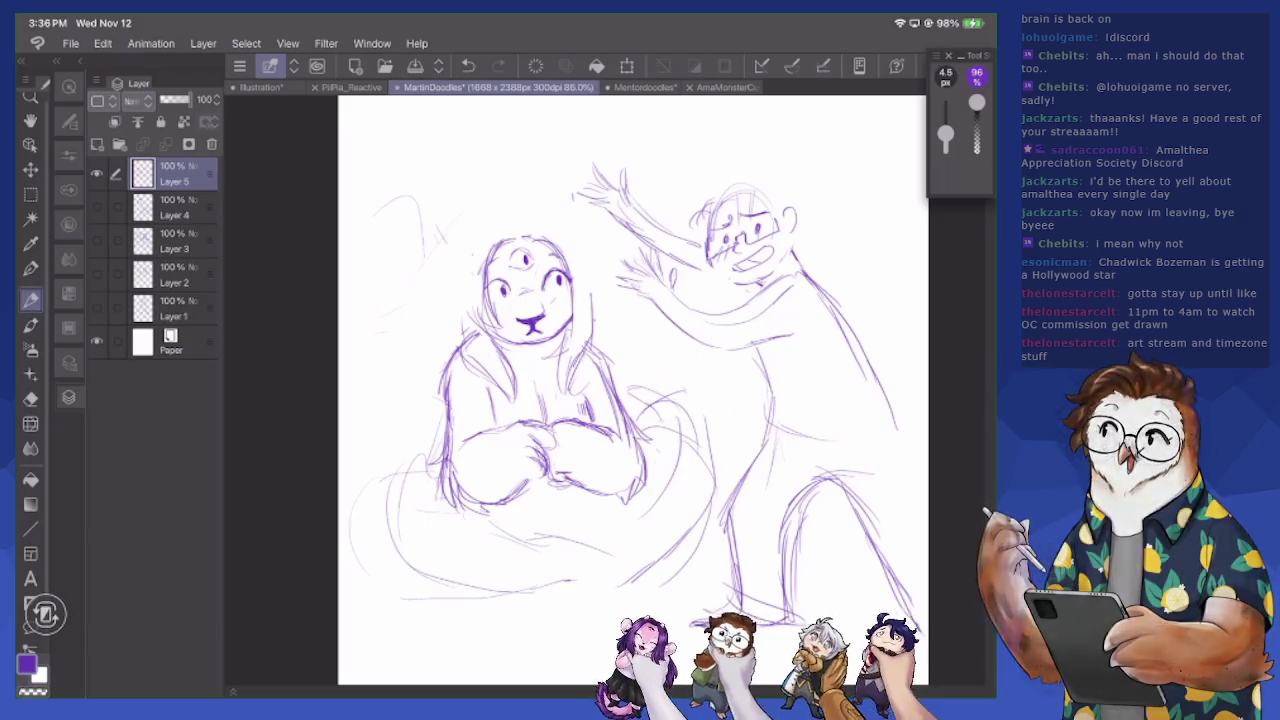
Sketch arcs over the creature's head, a left-side line and a short horn stroke
key("e")
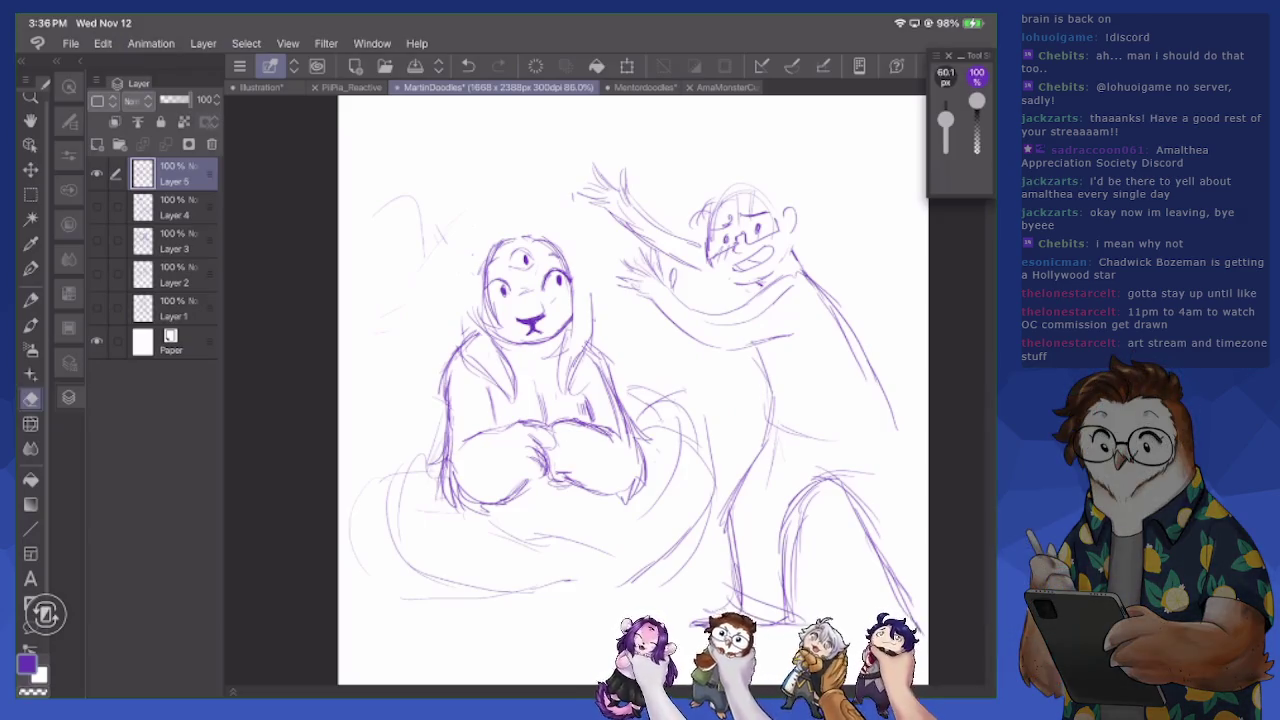
key("p")
mouse_move(390, 142)
left_mouse_down()
mouse_move(538, 218)
mouse_move(658, 358)
left_mouse_up()
left_click_drag(419, 118, 594, 174)
left_click_drag(384, 238, 368, 390)
mouse_move(556, 164)
left_mouse_down()
mouse_move(551, 216)
mouse_move(532, 224)
mouse_move(558, 154)
left_mouse_up()
mouse_move(467, 173)
left_mouse_down()
mouse_move(462, 274)
mouse_move(418, 332)
mouse_move(448, 338)
mouse_move(468, 316)
left_mouse_up()
Draw the left ear flap, rework both hair sides and redraw the left body outline
left_click_drag(468, 262, 468, 340)
mouse_move(592, 276)
left_mouse_down()
mouse_move(628, 346)
mouse_move(610, 344)
mouse_move(630, 354)
left_mouse_up()
left_click_drag(596, 314, 626, 356)
mouse_move(448, 306)
left_mouse_down()
mouse_move(424, 358)
mouse_move(440, 348)
left_mouse_up()
left_click_drag(466, 284, 464, 328)
mouse_move(468, 262)
left_mouse_down()
mouse_move(464, 340)
mouse_move(496, 378)
left_mouse_up()
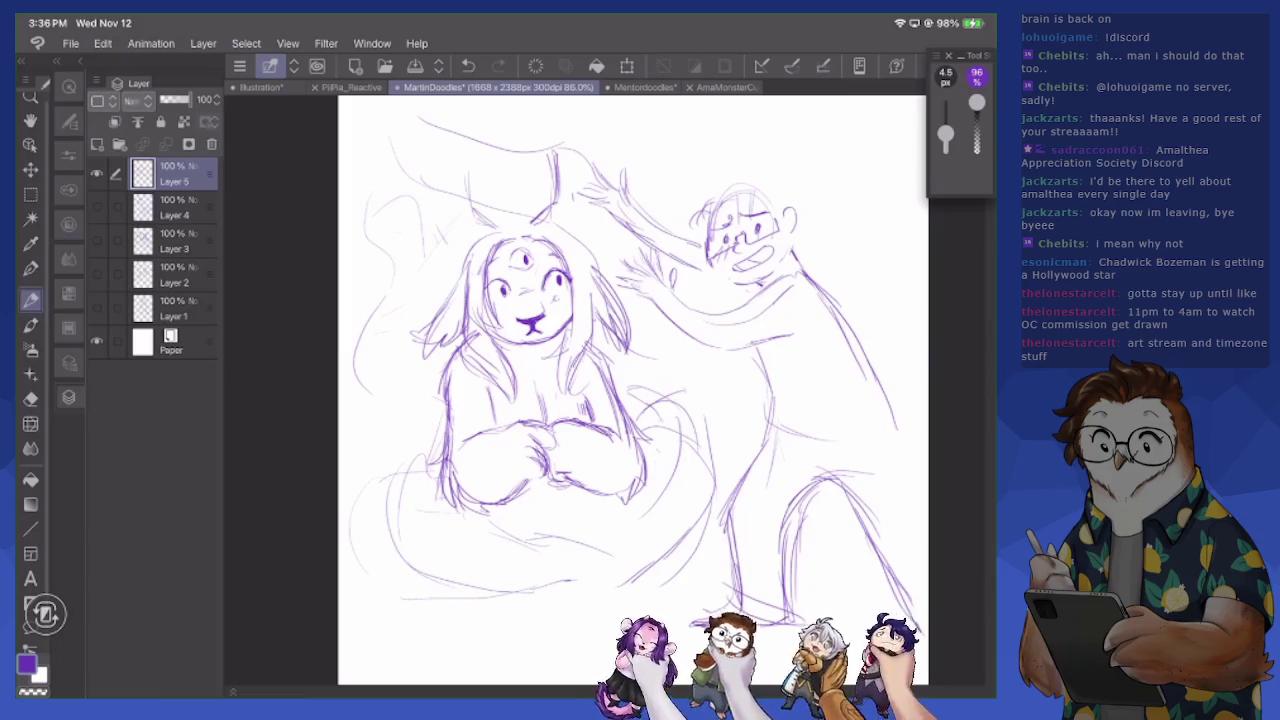
left_click_drag(488, 238, 520, 228)
mouse_move(456, 340)
left_mouse_down()
mouse_move(420, 474)
mouse_move(430, 484)
left_mouse_up()
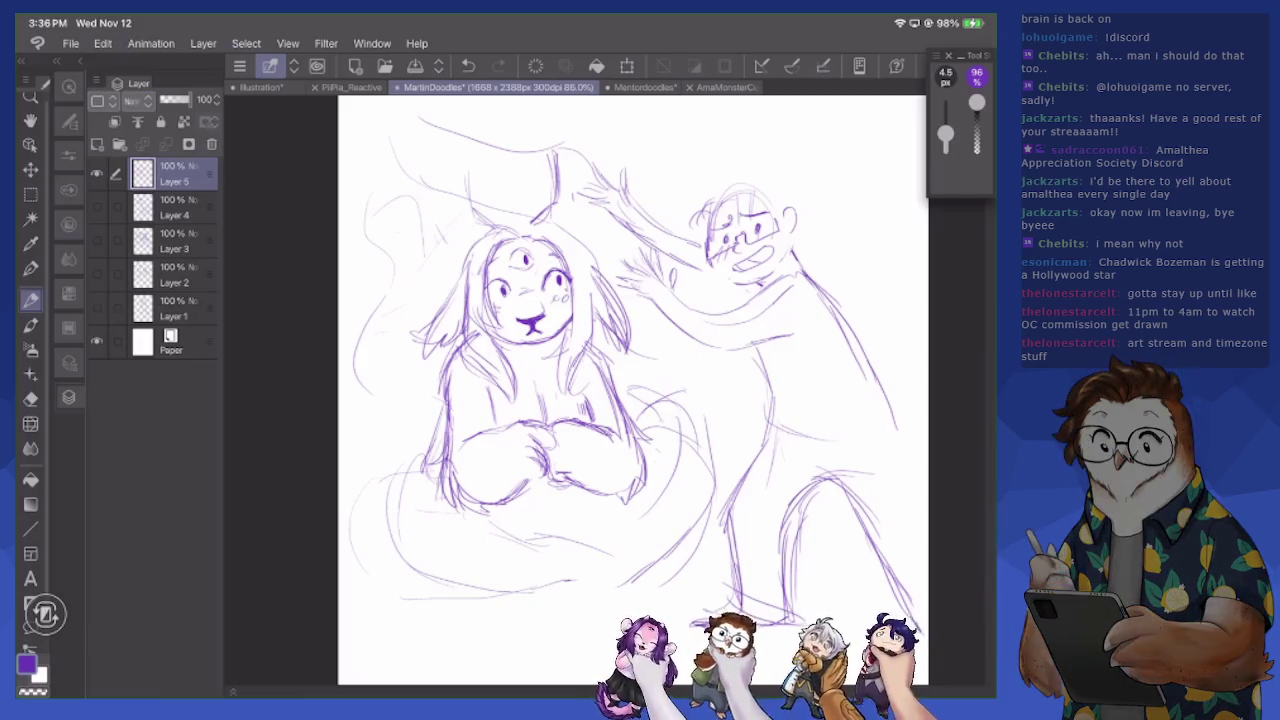
Erase the stray vertical stroke above the head and redraw small horns there
key("e")
left_click_drag(552, 150, 553, 202)
key("p")
mouse_move(551, 158)
left_mouse_down()
mouse_move(553, 196)
mouse_move(570, 204)
left_mouse_up()
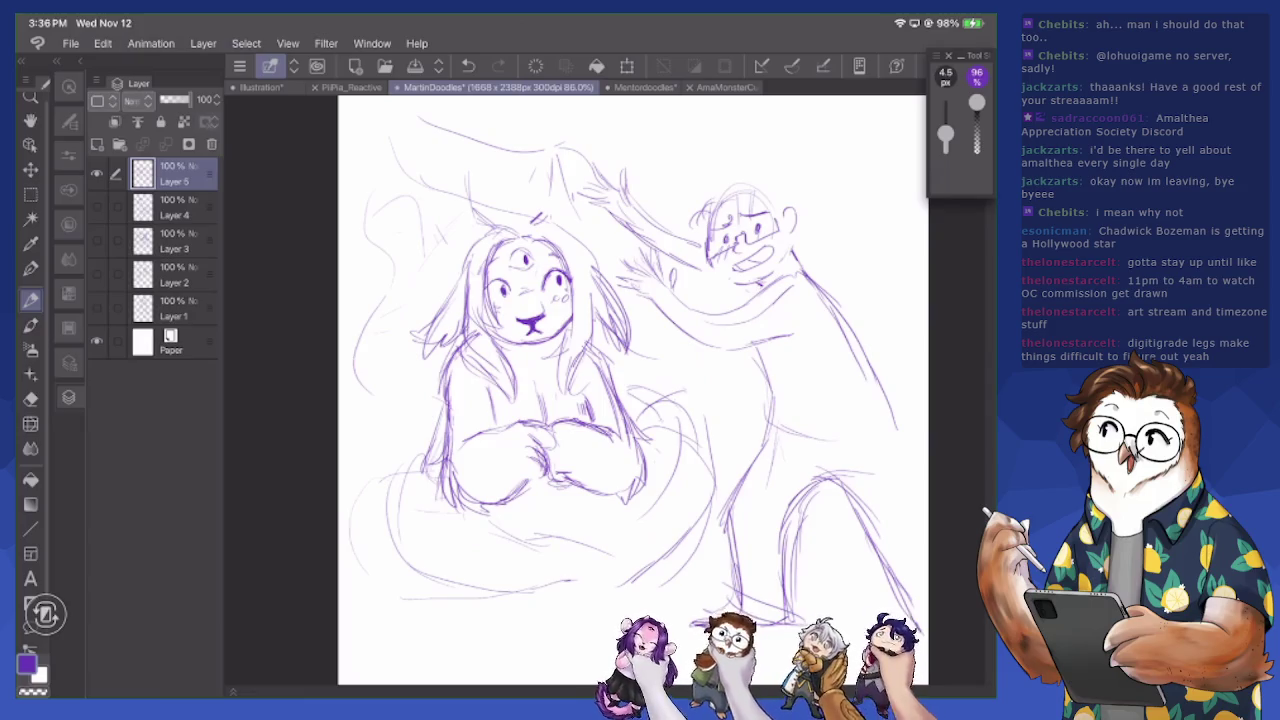
Use File > Open to pick AmaComic02_Censored from the OC Stuff folder
scroll(530, 390, "up", 1)
scroll(530, 390, "up", 1)
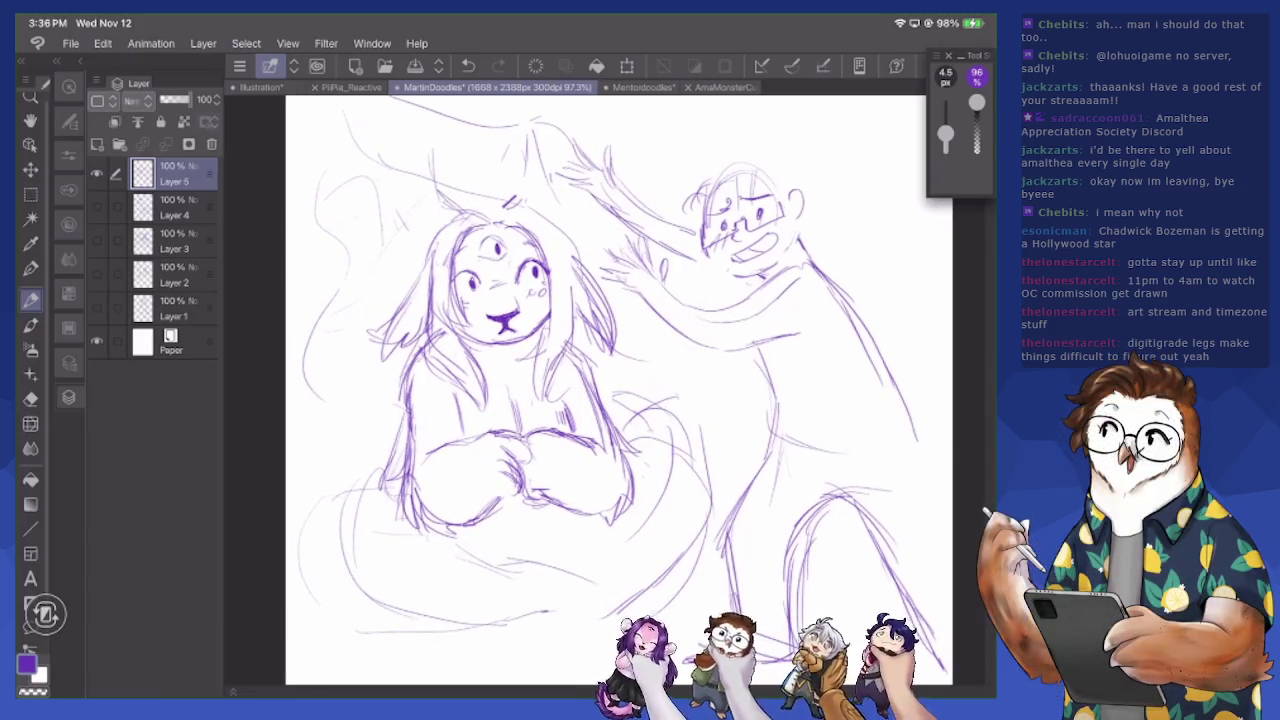
left_click(239, 66)
left_click(265, 151)
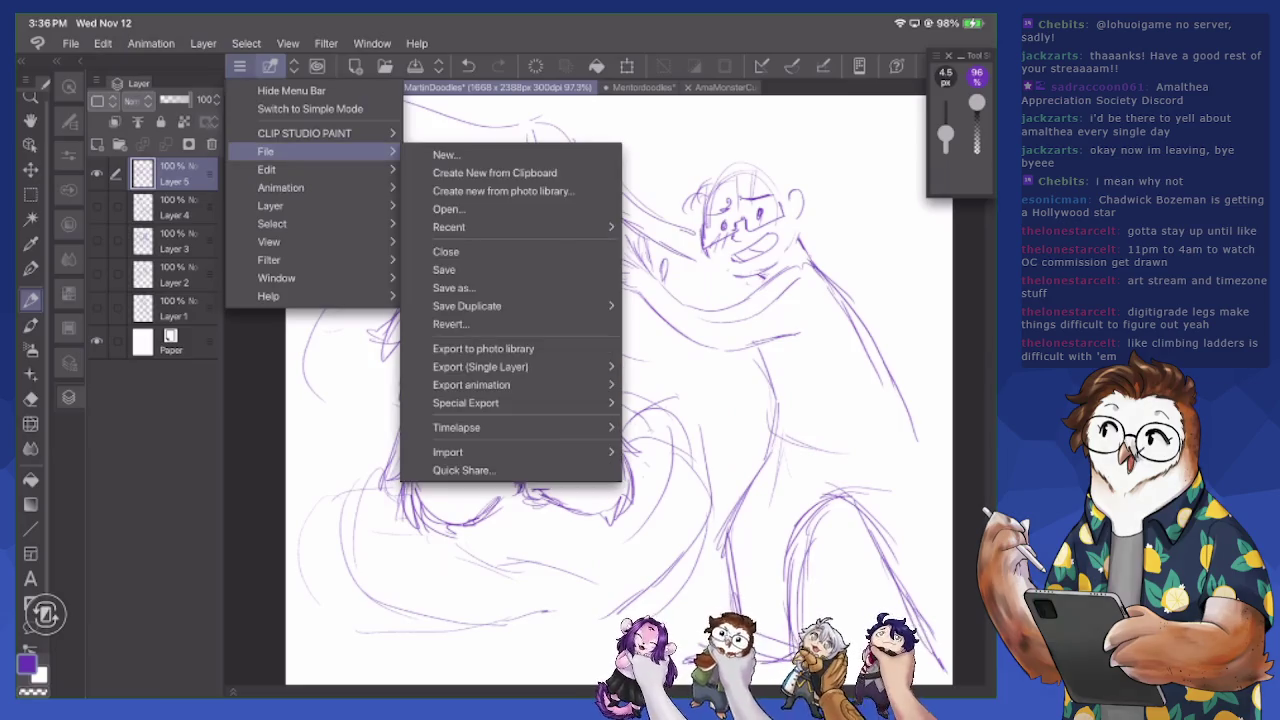
left_click(448, 209)
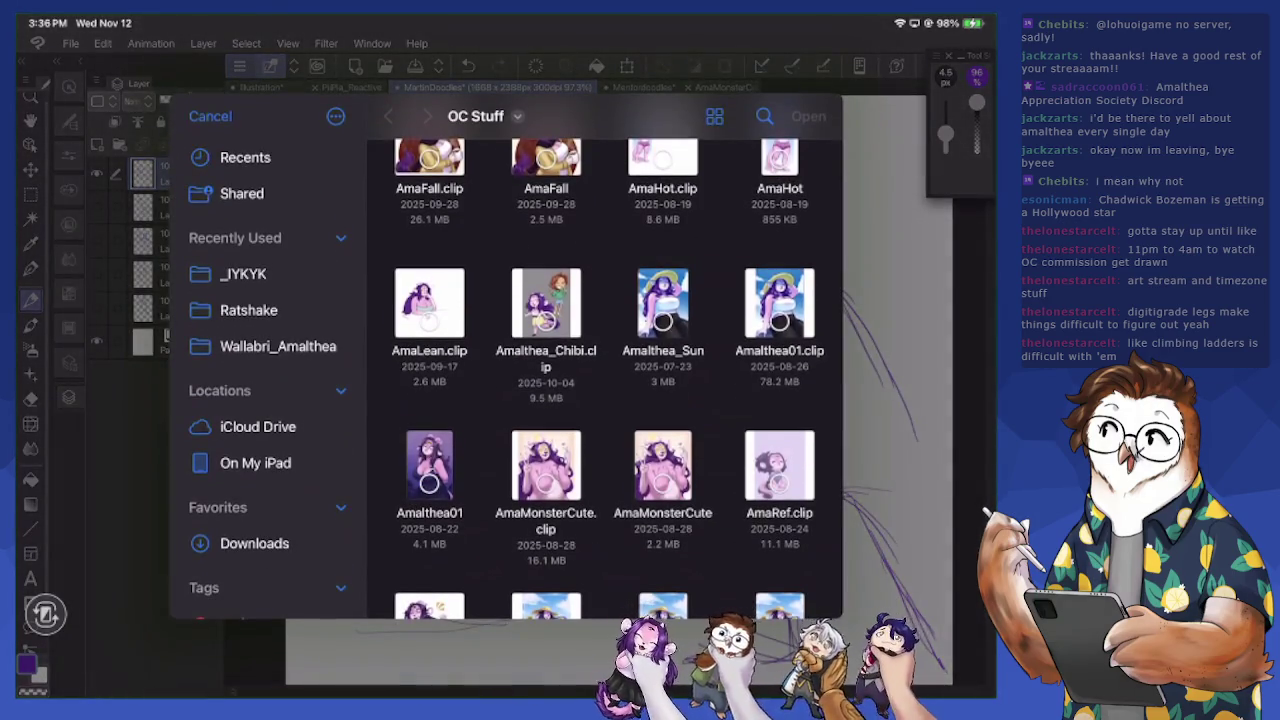
scroll(605, 380, "up", 5)
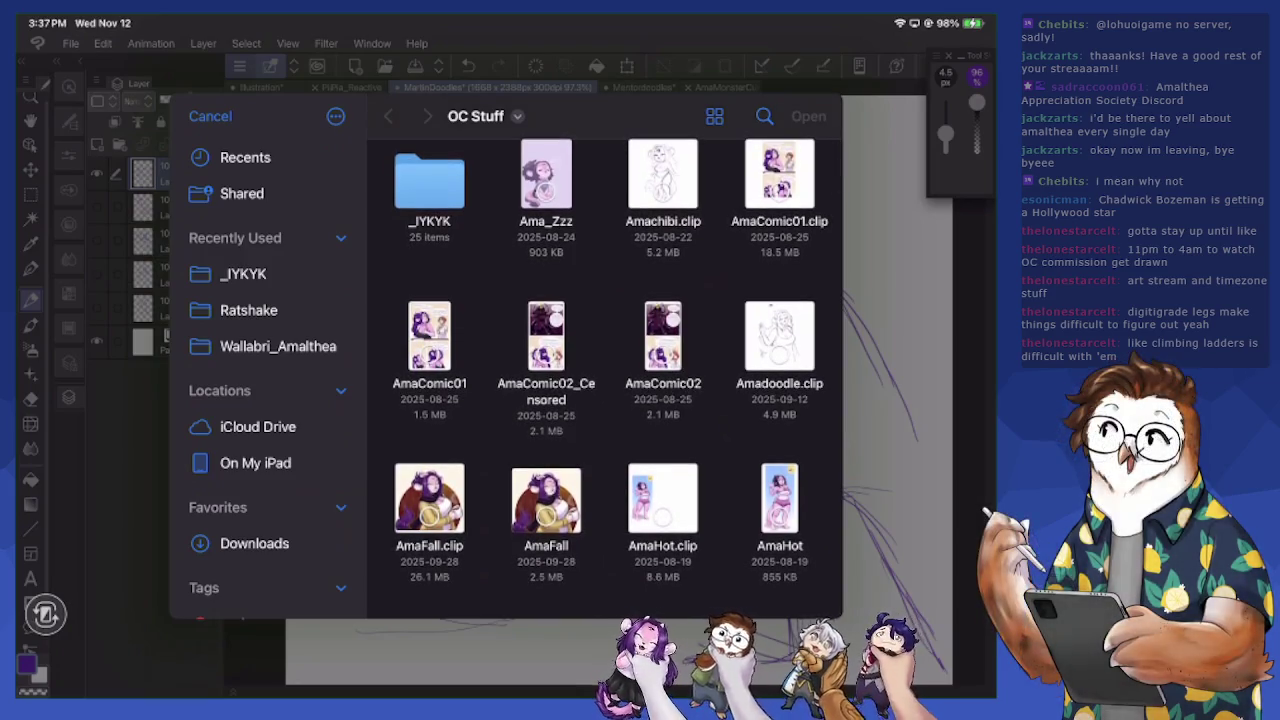
left_click(546, 350)
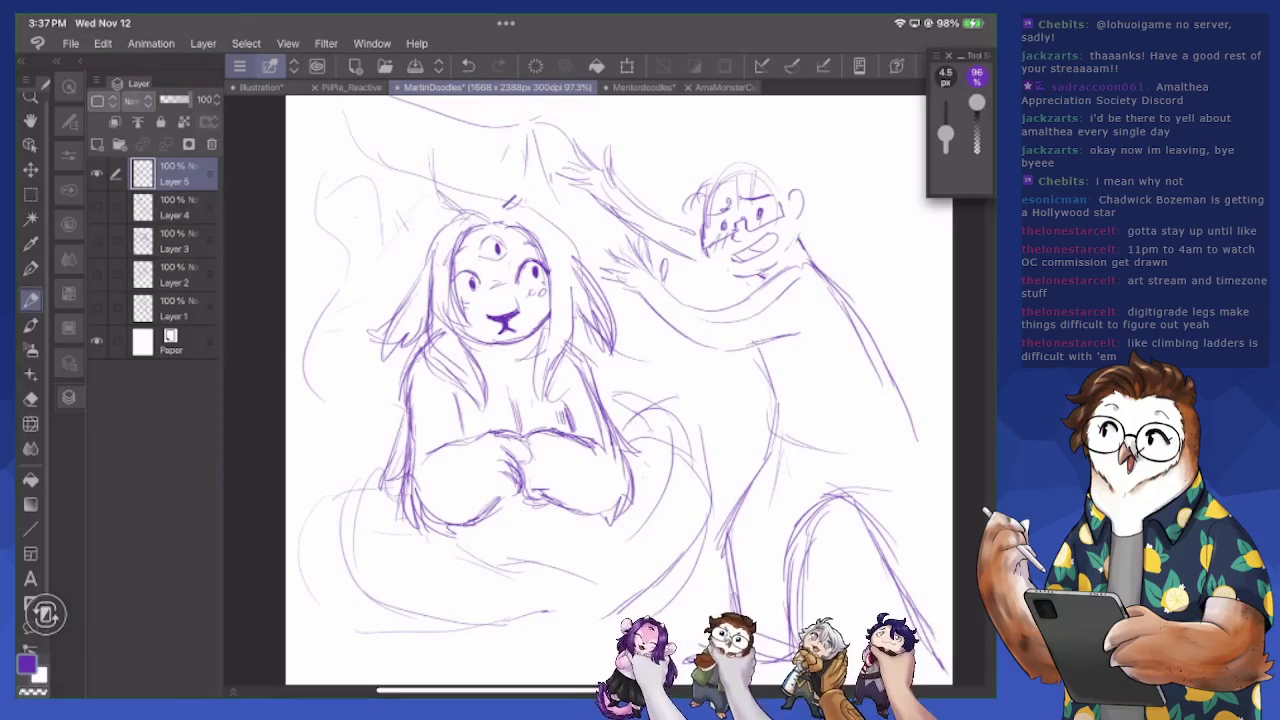
Zoom and pan AmaComic02_Censored to inspect the monster's legs and head, then return to MartinDoodles
scroll(756, 500, "up", 3)
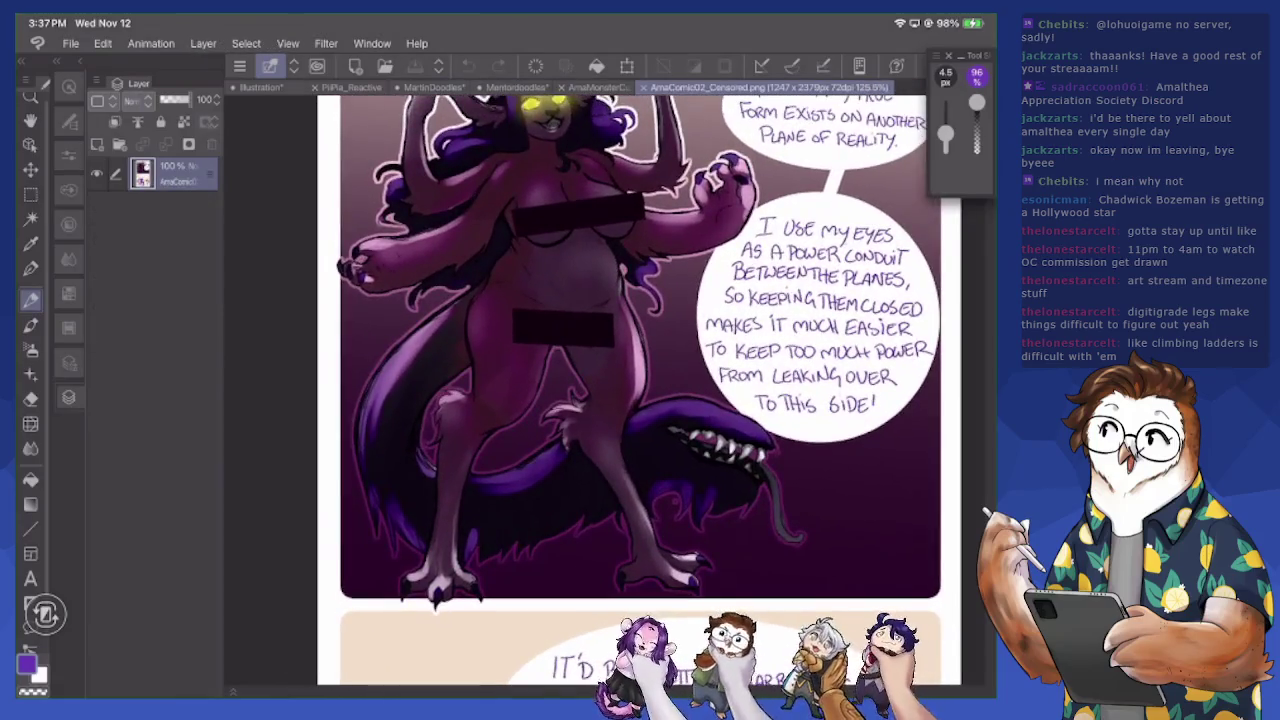
scroll(756, 500, "up", 2)
scroll(756, 500, "up", 2)
left_click_drag(756, 500, 744, 521)
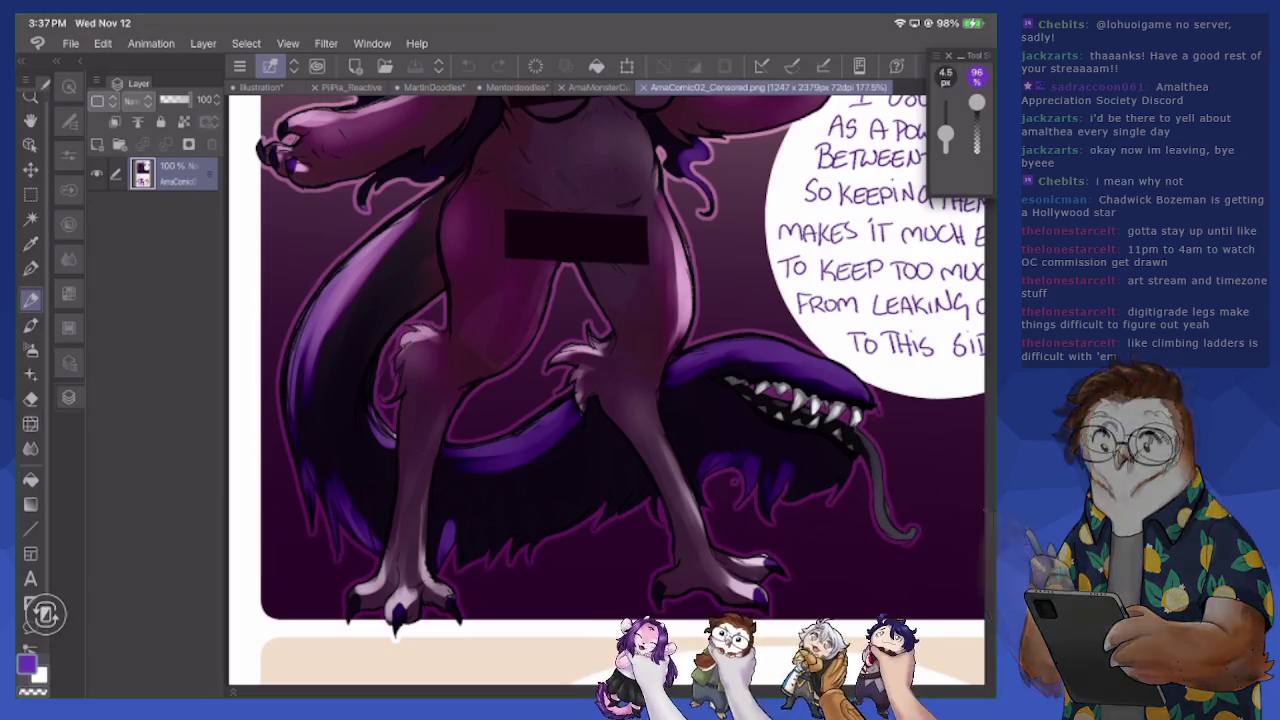
scroll(760, 560, "up", 5)
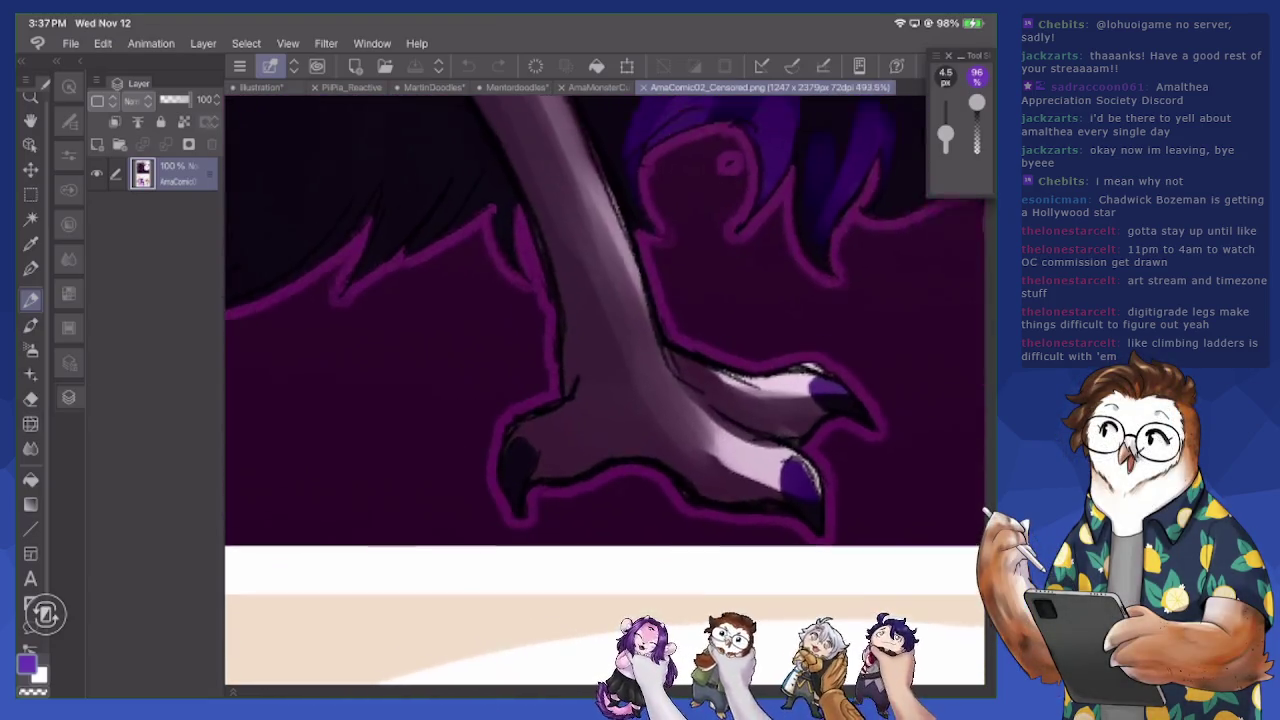
scroll(600, 390, "down", 5)
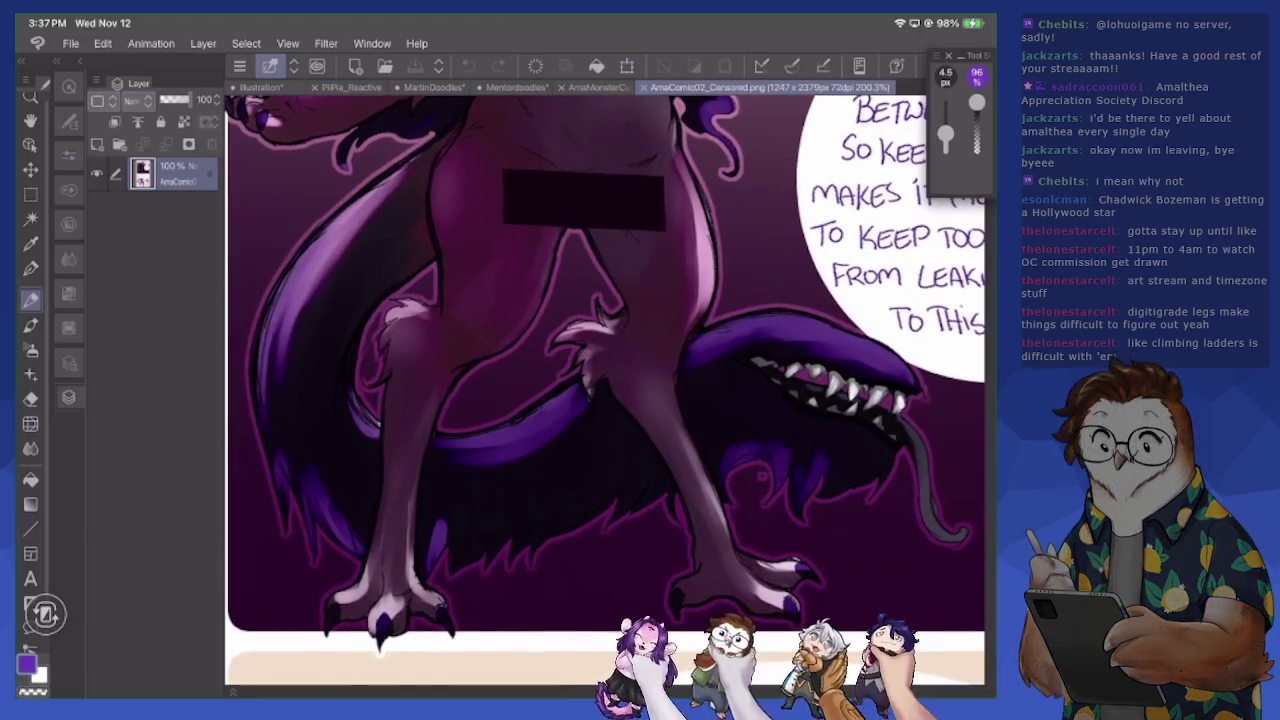
scroll(600, 390, "down", 1)
scroll(600, 390, "down", 1)
scroll(600, 390, "down", 1)
scroll(640, 390, "down", 2)
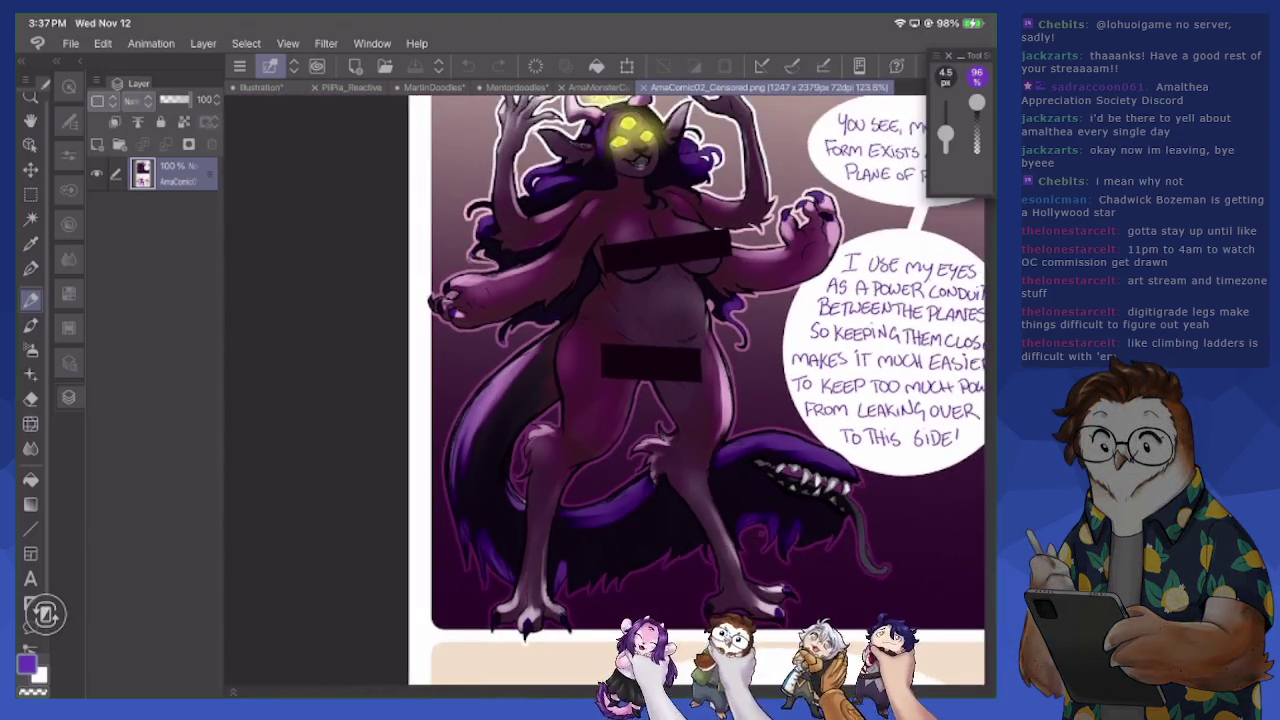
scroll(640, 390, "up", 2)
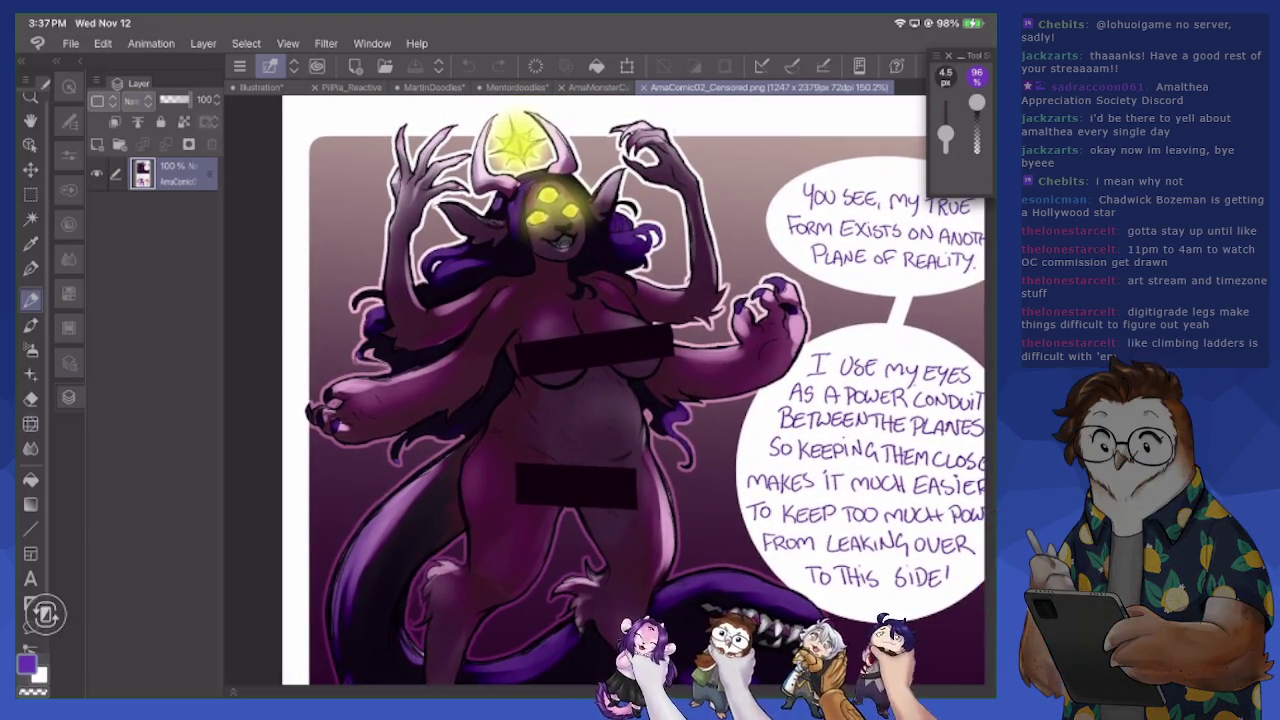
left_click(432, 87)
Sketch and refine curves along the creature's base, lower body and right side
mouse_move(390, 450)
left_mouse_down()
mouse_move(330, 474)
mouse_move(520, 612)
left_mouse_up()
left_click_drag(432, 540, 598, 615)
mouse_move(480, 604)
left_mouse_down()
mouse_move(606, 640)
mouse_move(606, 602)
left_mouse_up()
mouse_move(628, 448)
left_mouse_down()
mouse_move(704, 545)
mouse_move(596, 590)
left_mouse_up()
left_click_drag(402, 662, 576, 584)
left_click_drag(528, 566, 602, 548)
left_click_drag(576, 505, 580, 533)
left_click_drag(589, 515, 598, 542)
left_click_drag(478, 528, 522, 558)
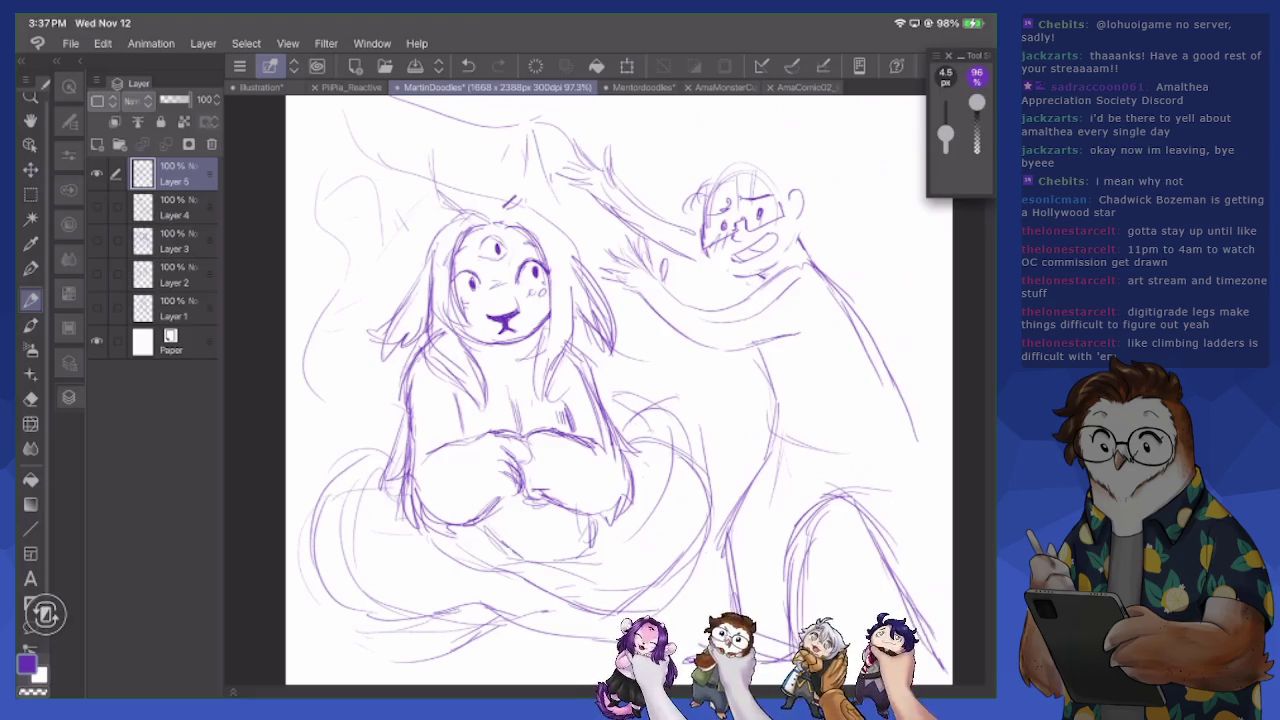
Draw a stroke along the creature's left torso and briefly check the AmaComic02 page
left_click_drag(404, 370, 370, 452)
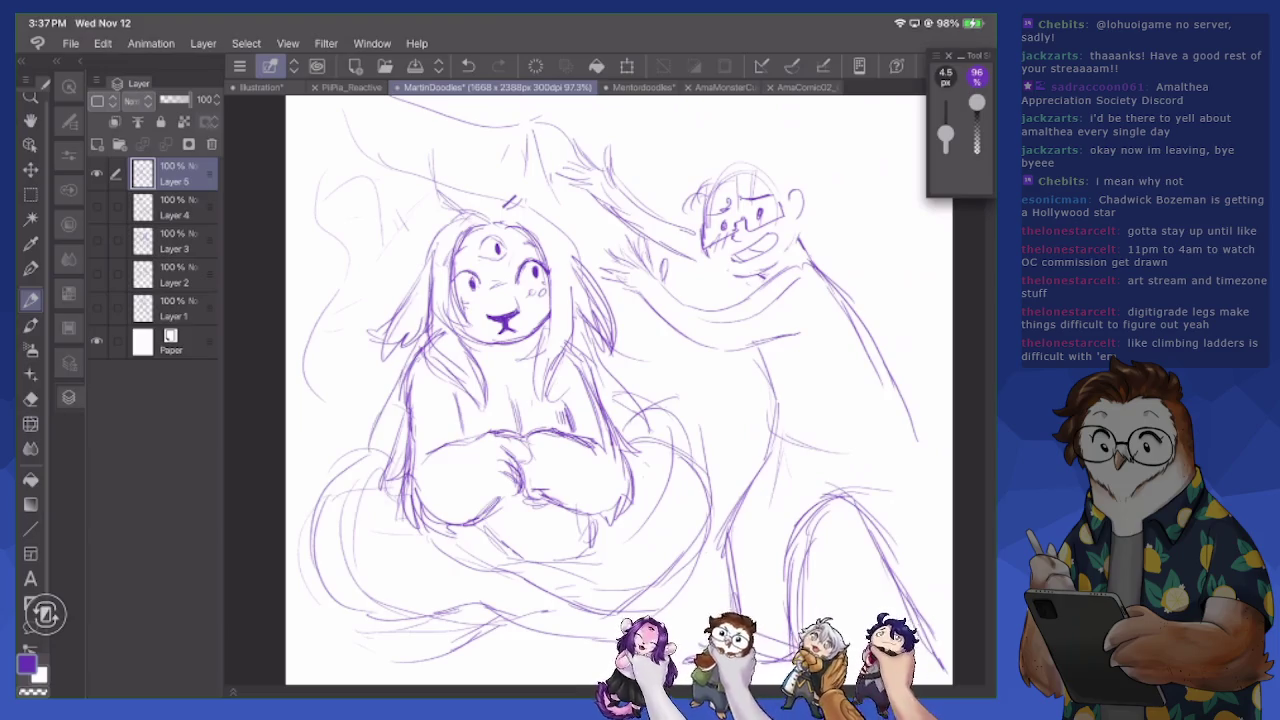
left_click(805, 87)
scroll(630, 390, "down", 2)
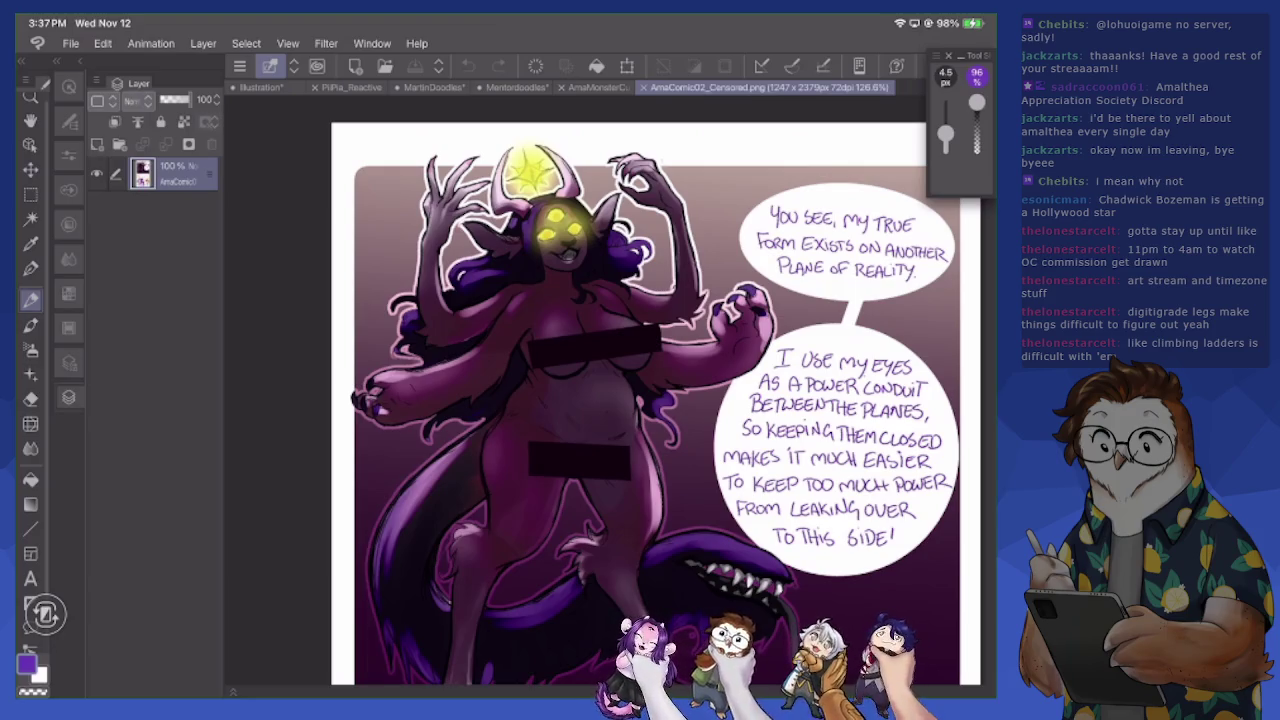
left_click(447, 87)
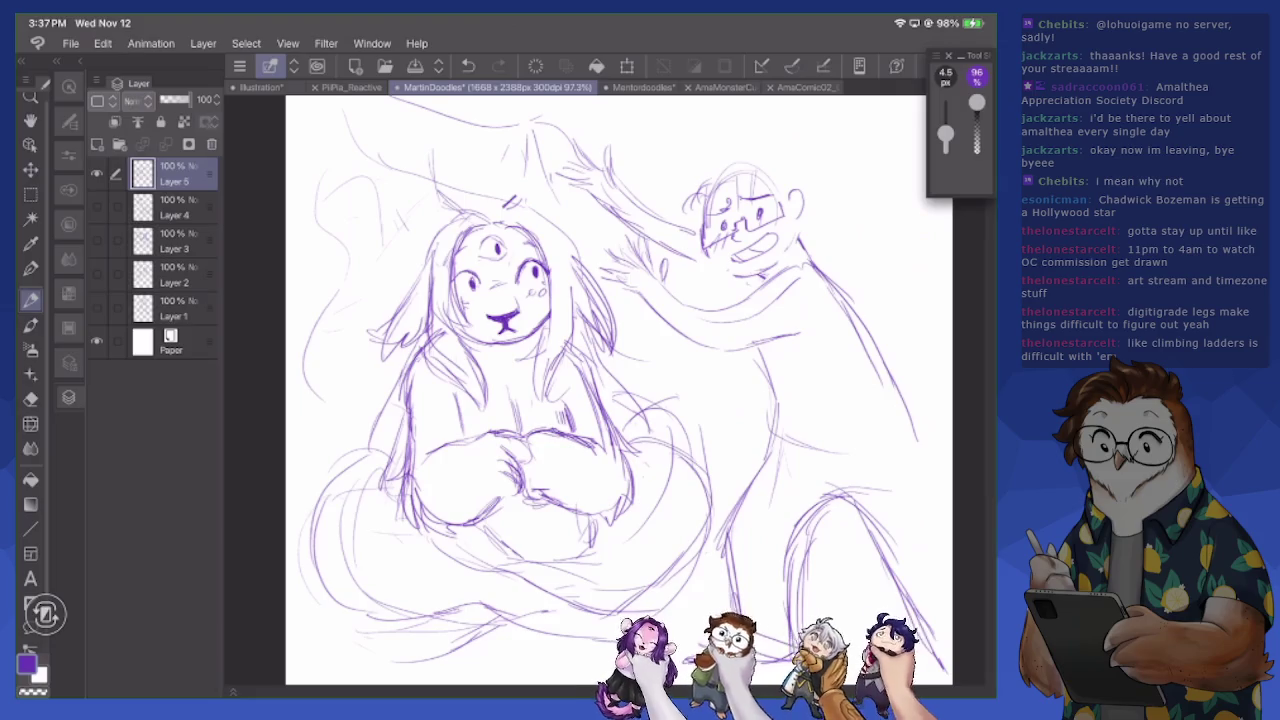
Draw and darken the left and right horns above the creature's head
left_click_drag(443, 132, 432, 210)
mouse_move(448, 142)
left_mouse_down()
mouse_move(450, 194)
mouse_move(476, 214)
mouse_move(448, 104)
mouse_move(428, 210)
mouse_move(454, 228)
left_mouse_up()
mouse_move(500, 110)
left_mouse_down()
mouse_move(504, 146)
mouse_move(532, 170)
mouse_move(524, 208)
left_mouse_up()
left_click_drag(500, 132, 516, 198)
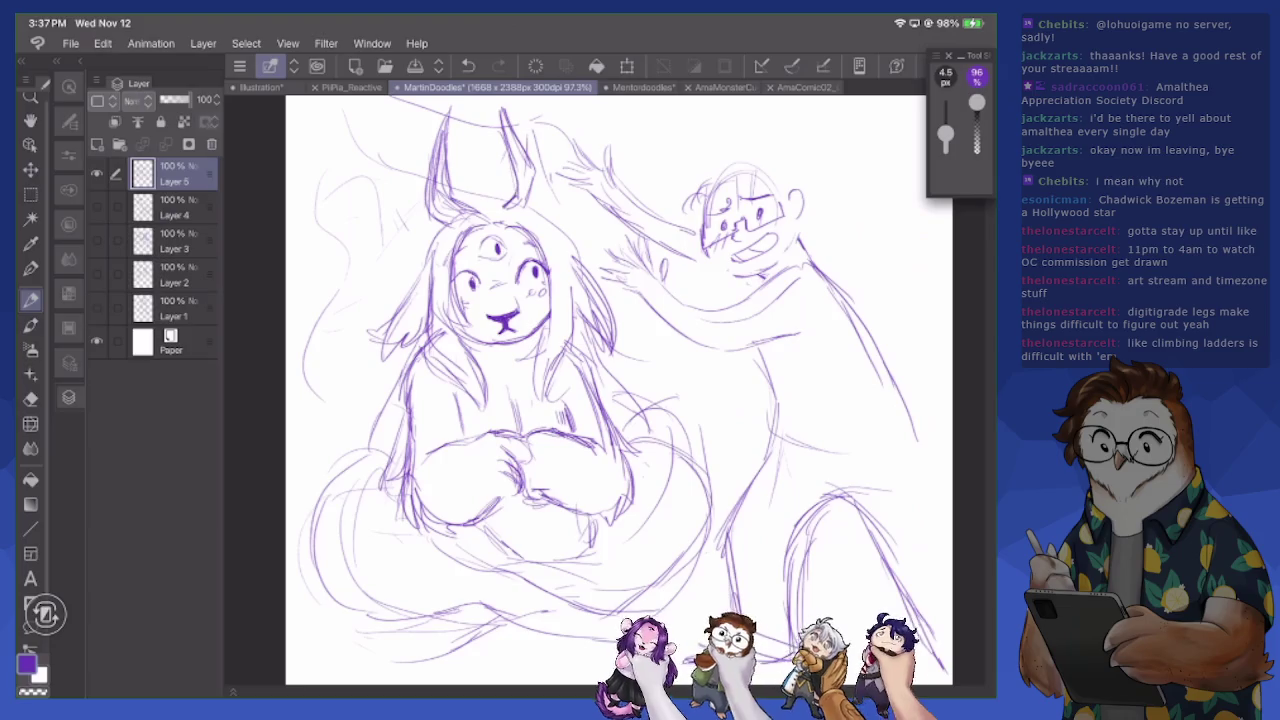
left_click_drag(522, 146, 540, 212)
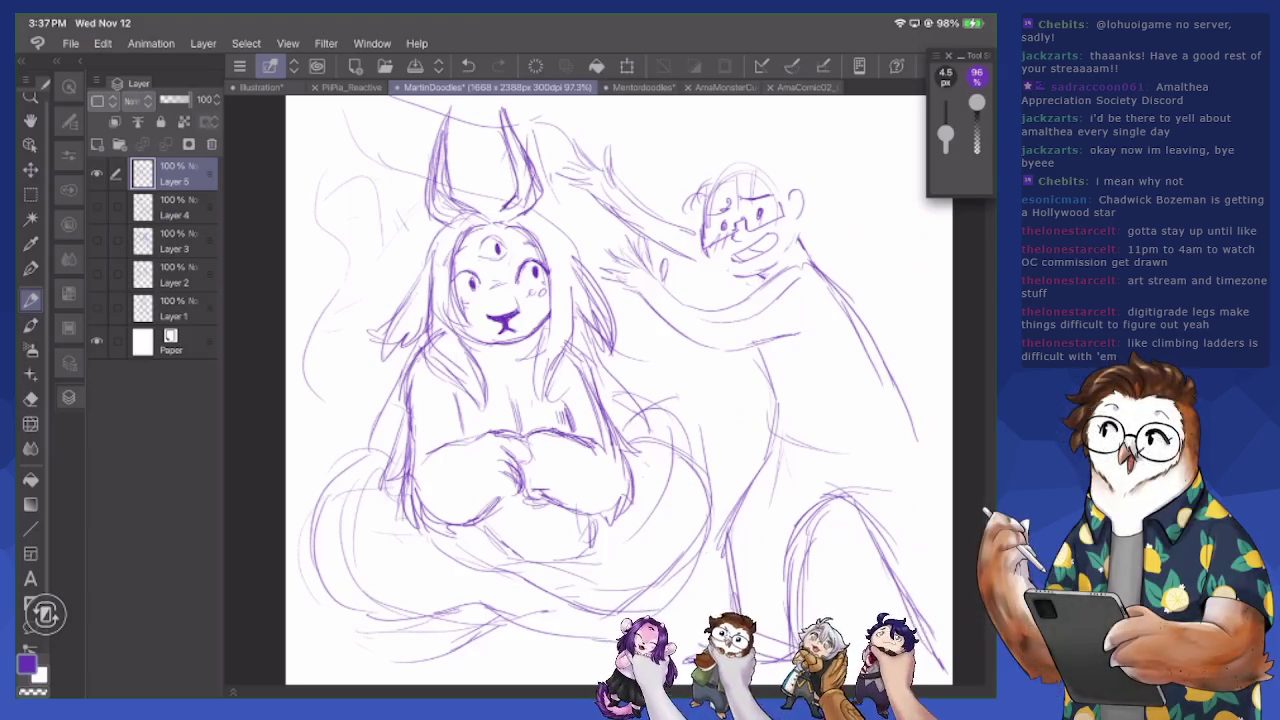
Lighten lines near the man's arm, then darken the creature's tail and left arm contour
key("e")
mouse_move(630, 410)
left_mouse_down()
mouse_move(710, 440)
mouse_move(714, 458)
left_mouse_up()
key("p")
mouse_move(314, 484)
left_mouse_down()
mouse_move(356, 604)
mouse_move(396, 614)
left_mouse_up()
mouse_move(368, 546)
left_mouse_down()
mouse_move(434, 524)
mouse_move(606, 604)
left_mouse_up()
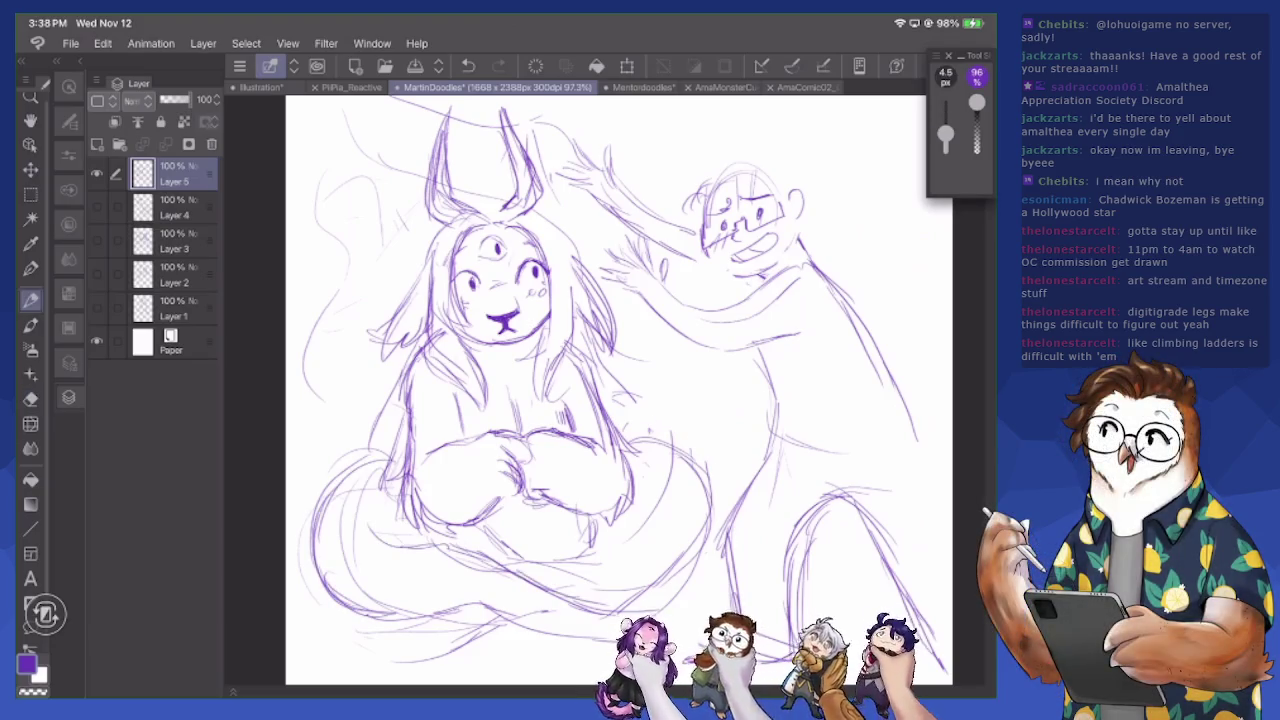
mouse_move(508, 566)
left_mouse_down()
mouse_move(552, 559)
mouse_move(540, 559)
left_mouse_up()
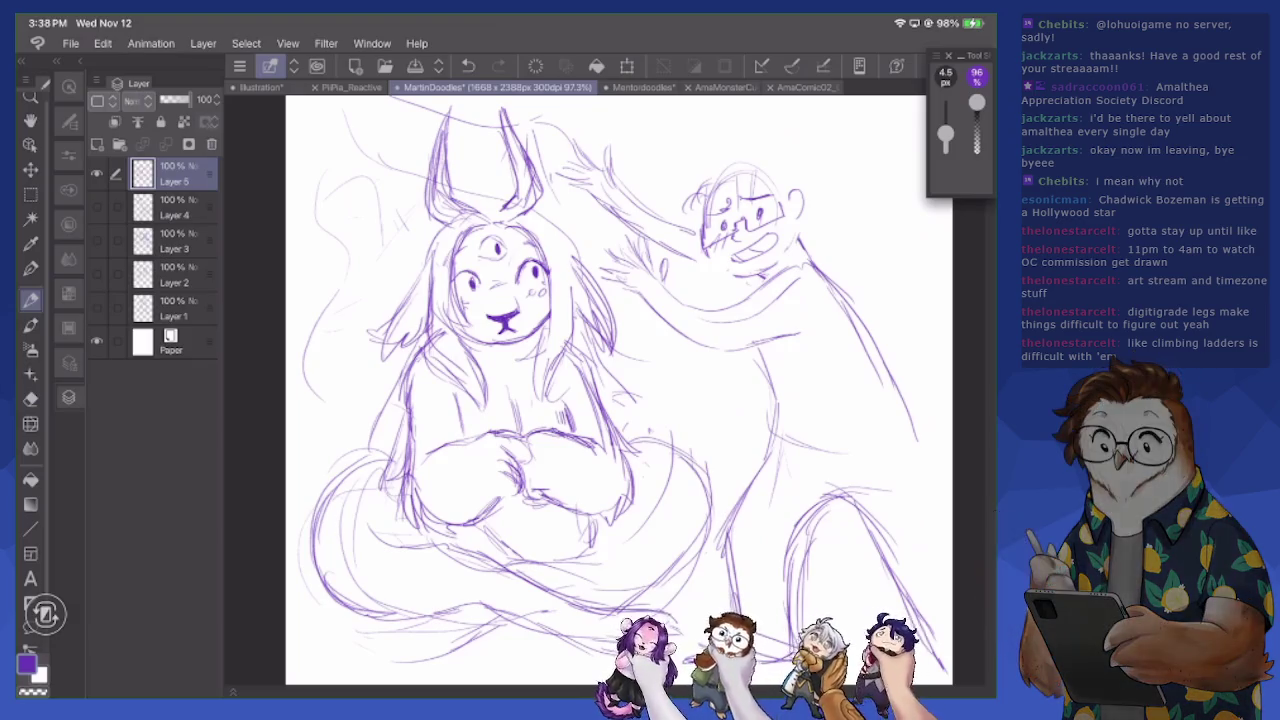
left_click_drag(484, 634, 372, 655)
left_click_drag(414, 346, 356, 460)
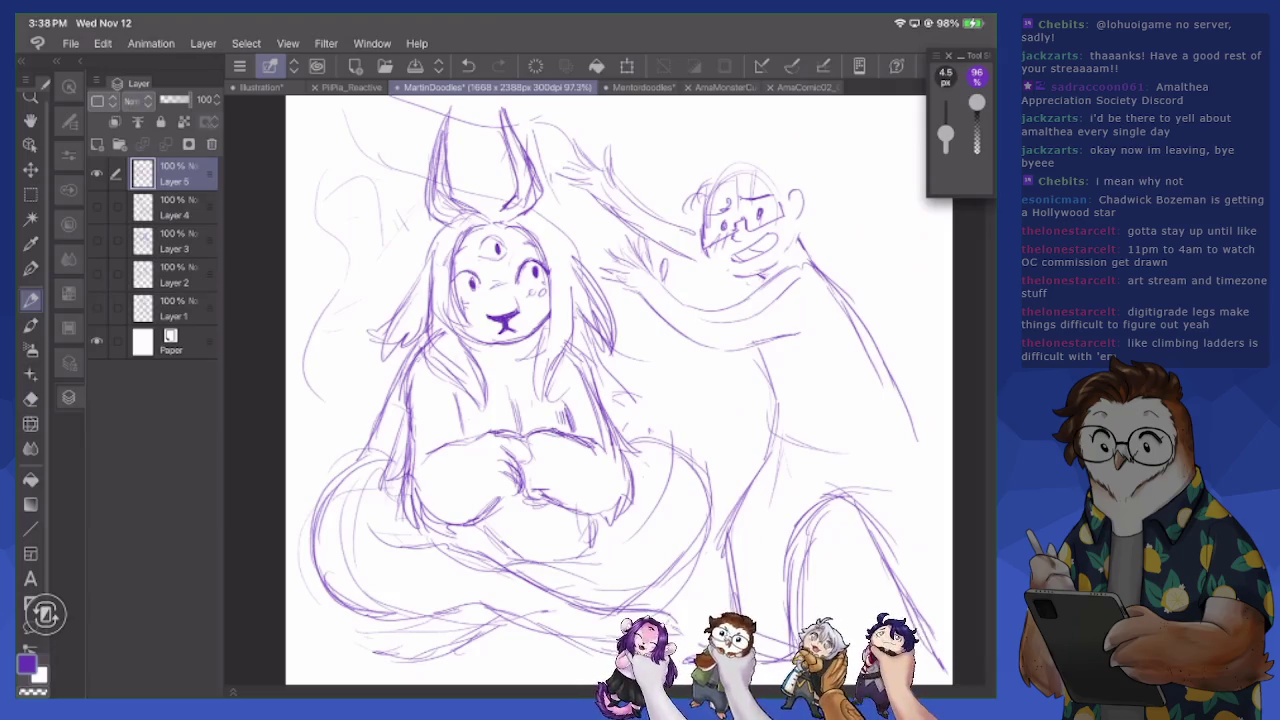
Erase stray lower-body lines, redraw the lower-right contour and add left hair strokes
key("e")
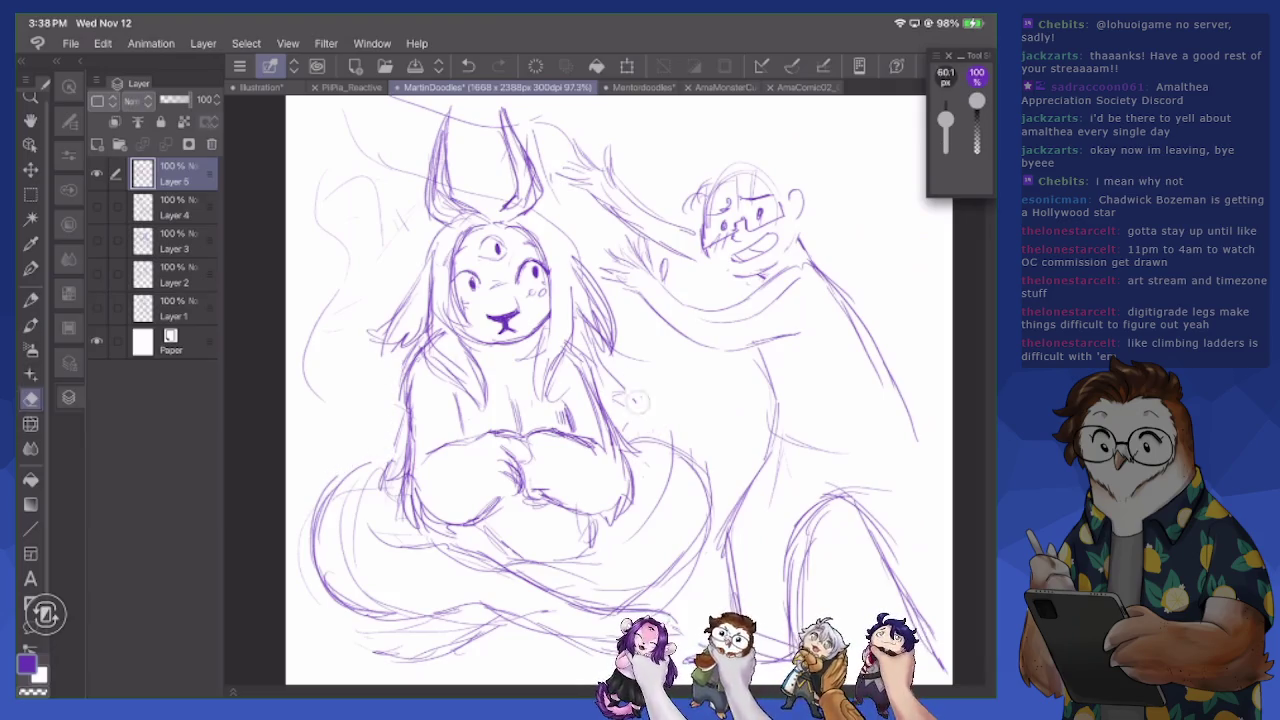
mouse_move(370, 470)
left_mouse_down()
mouse_move(365, 565)
mouse_move(375, 540)
mouse_move(415, 570)
mouse_move(425, 612)
left_mouse_up()
mouse_move(665, 476)
left_mouse_down()
mouse_move(695, 585)
mouse_move(680, 598)
left_mouse_up()
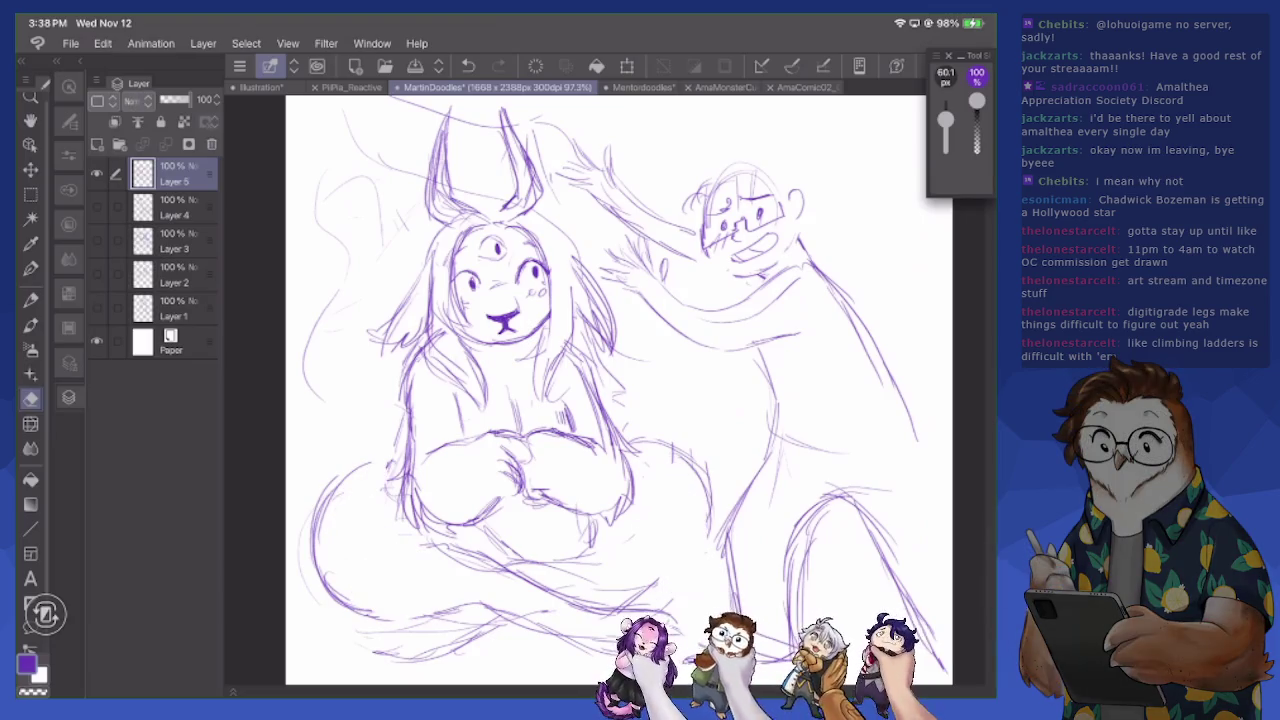
key("p")
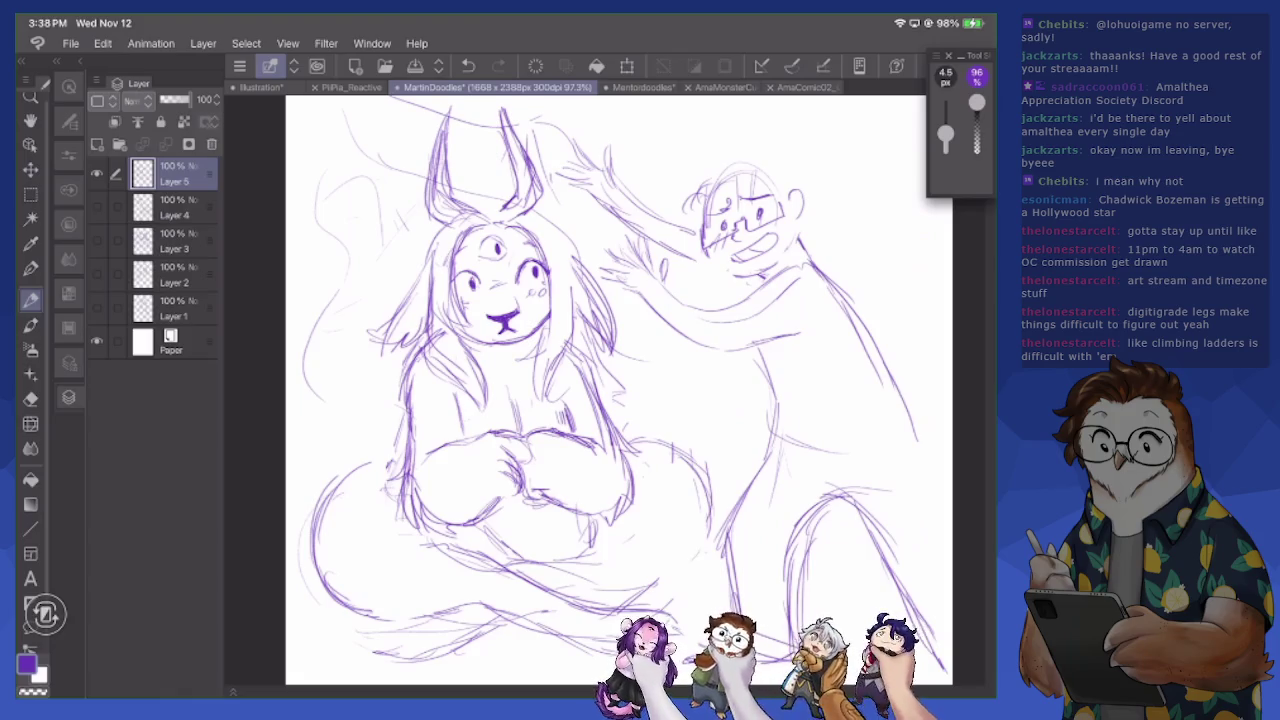
mouse_move(632, 598)
left_mouse_down()
mouse_move(702, 566)
mouse_move(698, 480)
left_mouse_up()
left_click_drag(426, 224, 413, 278)
left_click_drag(432, 223, 417, 248)
Rework the creature's ears, erasing old tips and redrawing their outlines
key("e")
mouse_move(500, 108)
left_mouse_down()
mouse_move(534, 118)
mouse_move(524, 150)
mouse_move(446, 108)
mouse_move(496, 148)
mouse_move(526, 222)
mouse_move(560, 240)
mouse_move(604, 320)
left_mouse_up()
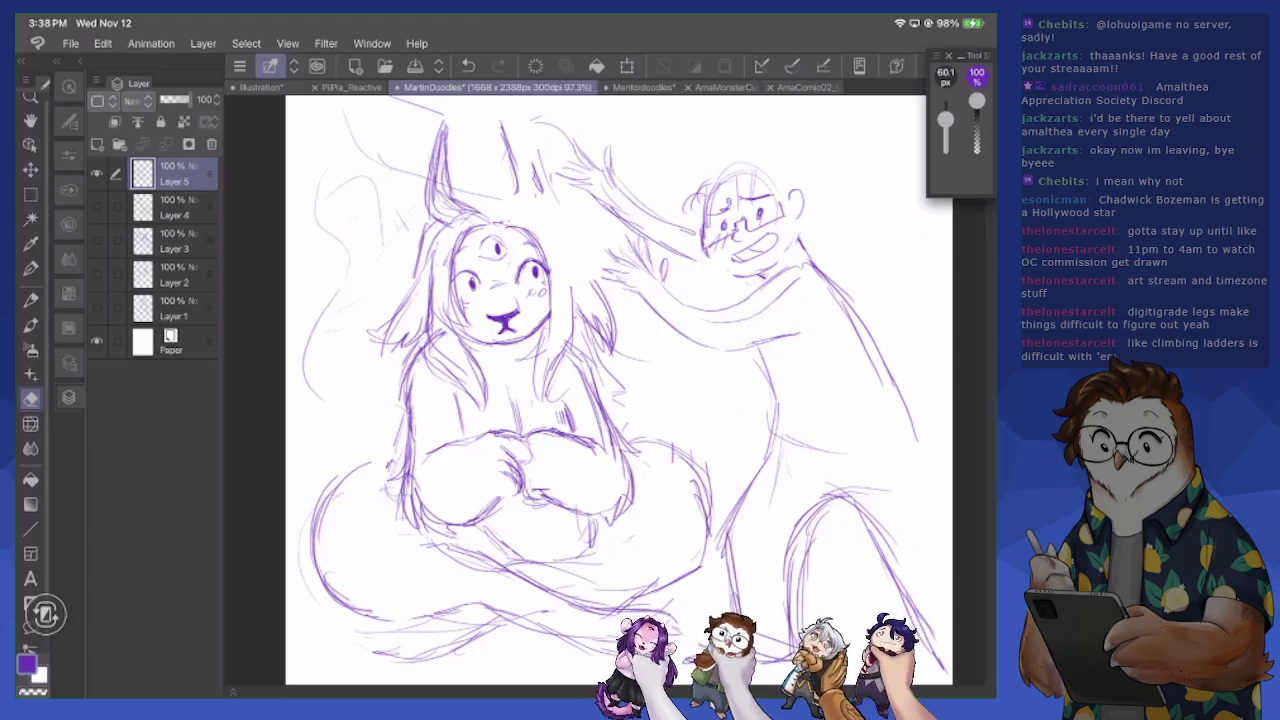
key("p")
left_click_drag(498, 196, 584, 258)
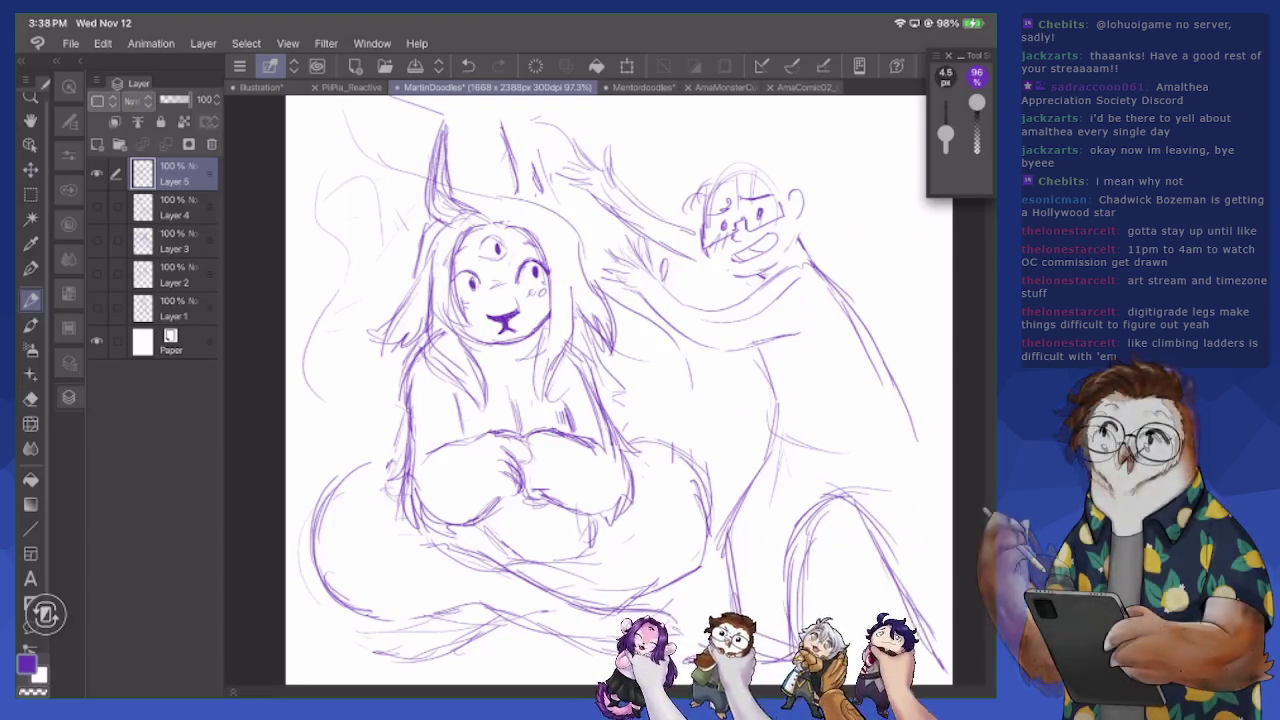
mouse_move(575, 198)
left_mouse_down()
mouse_move(562, 145)
mouse_move(500, 120)
mouse_move(422, 126)
mouse_move(455, 180)
left_mouse_up()
key("e")
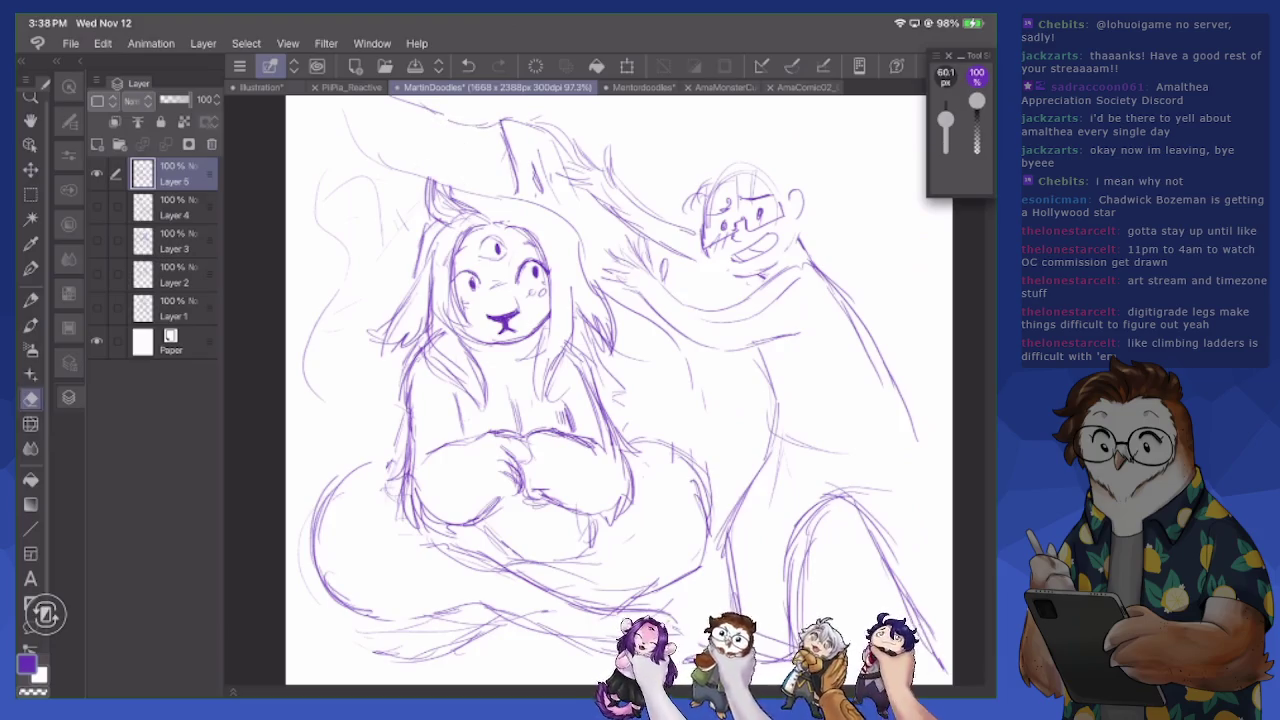
left_click_drag(484, 126, 494, 162)
key("p")
left_click_drag(490, 140, 545, 195)
key("e")
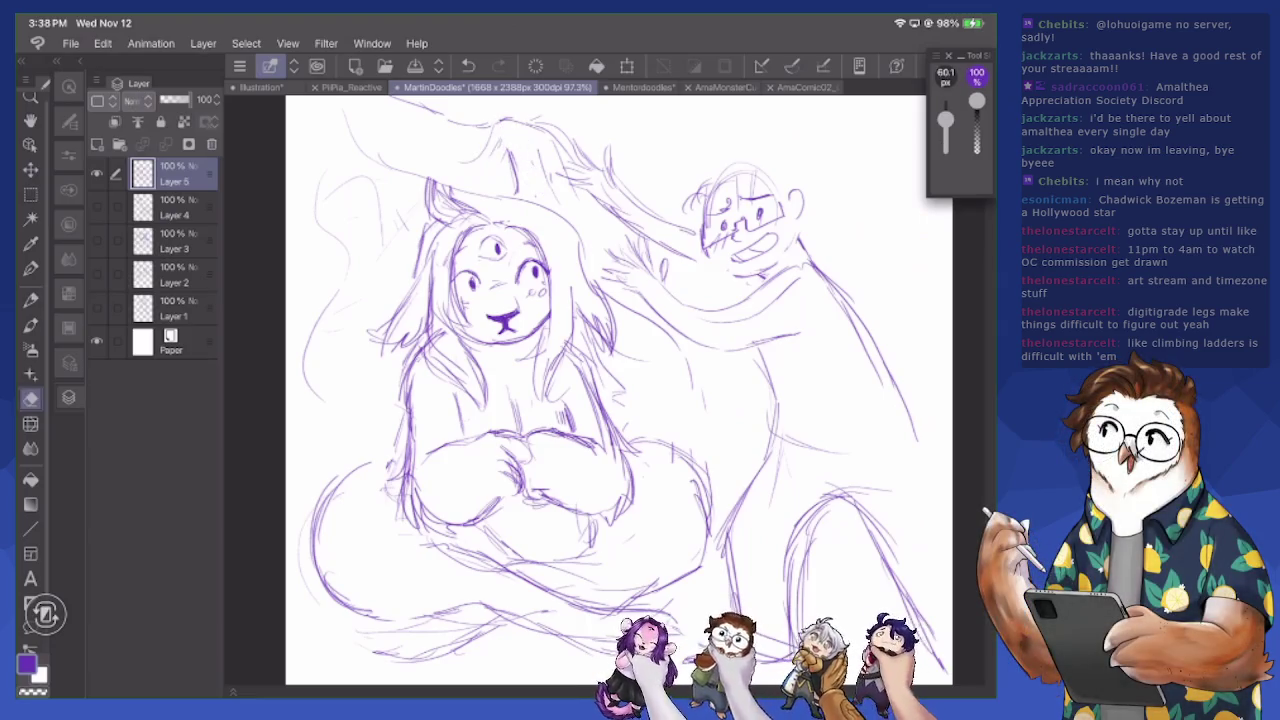
left_click_drag(512, 142, 505, 152)
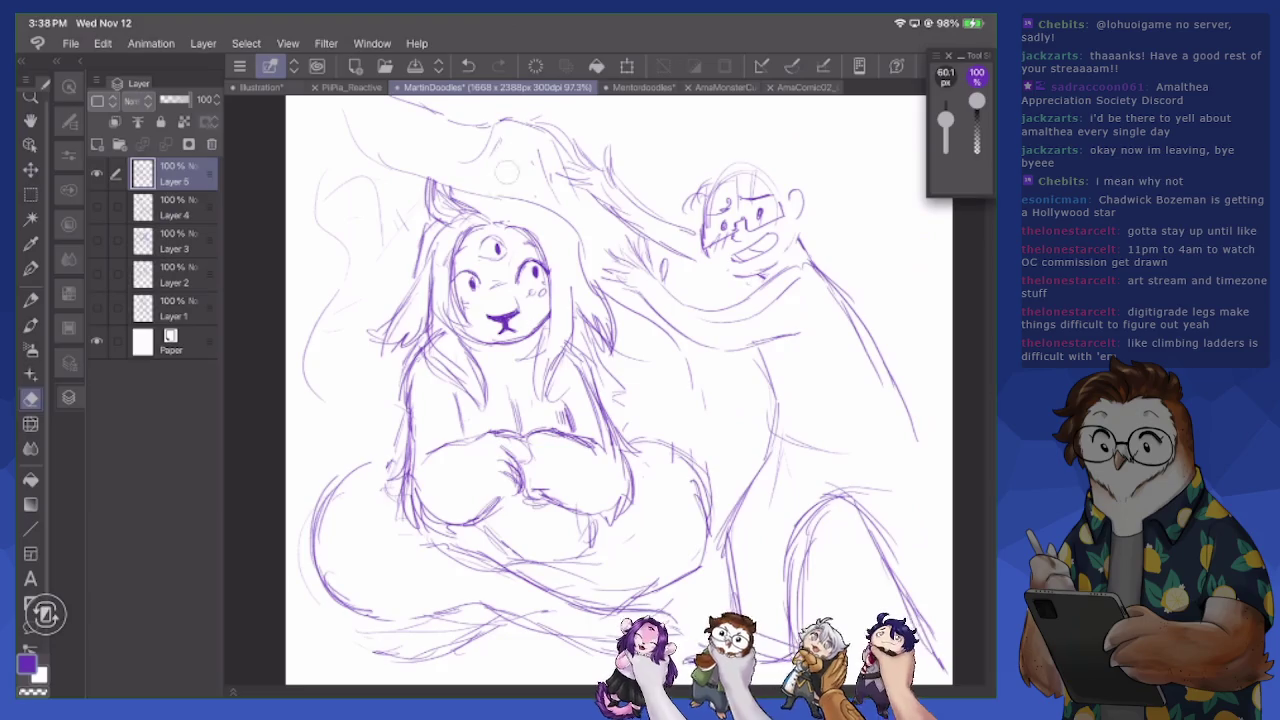
key("p")
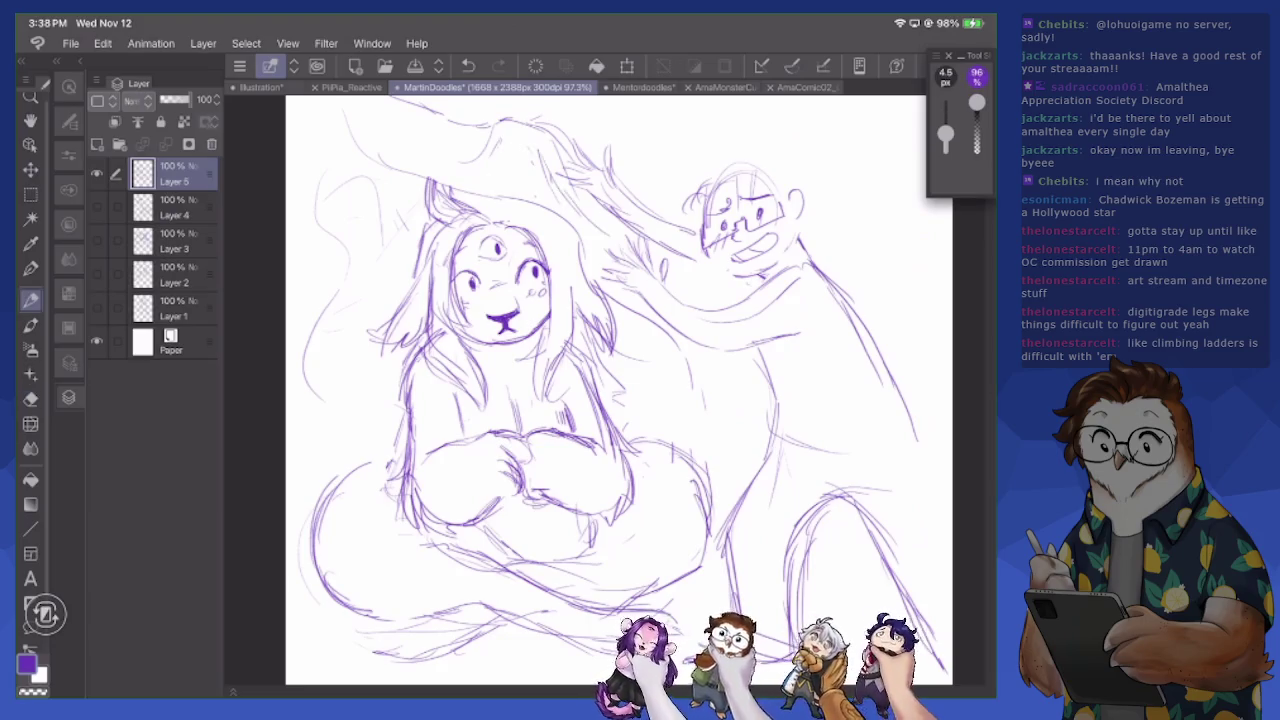
Add strokes near the man's hand and rework the creature's head and right hair edge
left_click_drag(598, 236, 602, 264)
left_click_drag(642, 328, 672, 420)
mouse_move(486, 208)
left_mouse_down()
mouse_move(552, 238)
mouse_move(572, 278)
left_mouse_up()
left_click_drag(542, 216, 567, 357)
left_click_drag(571, 327, 563, 383)
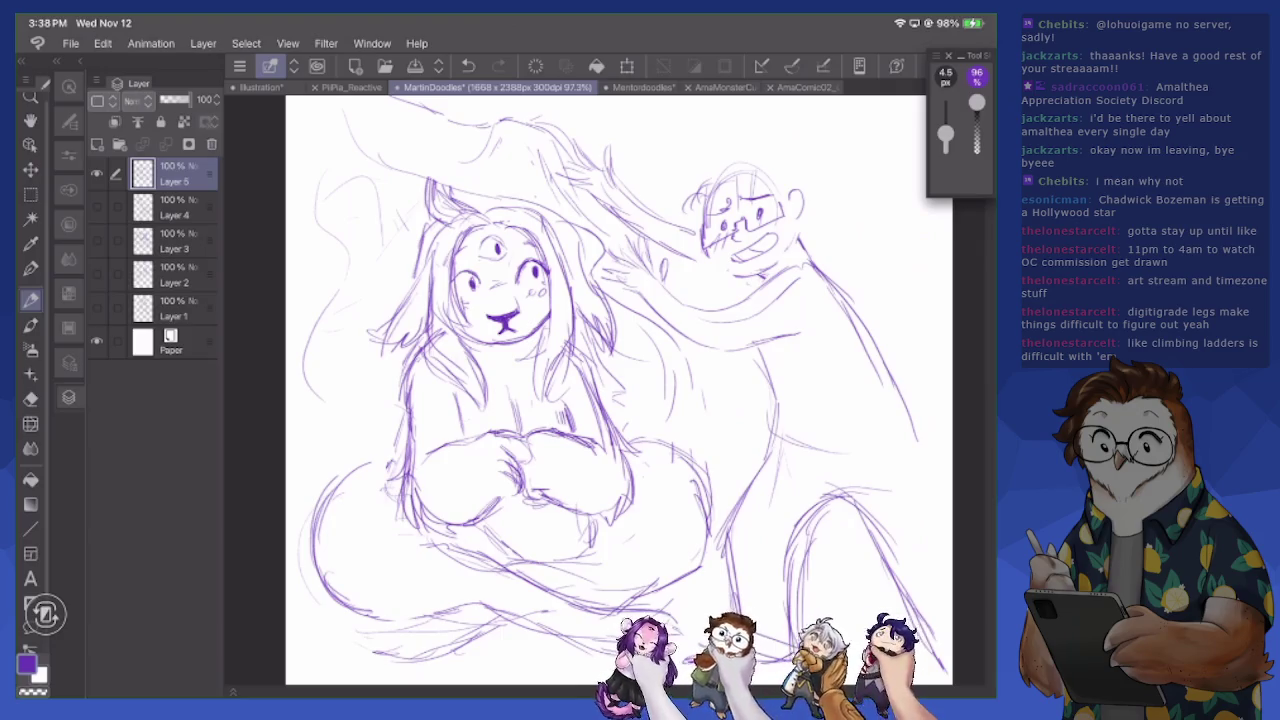
Sketch the man's sleeve, cuff and small face, then hide Layer 5 and show Layer 4
mouse_move(708, 332)
left_mouse_down()
mouse_move(722, 312)
mouse_move(744, 348)
left_mouse_up()
left_click_drag(666, 220, 672, 260)
mouse_move(742, 342)
left_mouse_down()
mouse_move(768, 436)
mouse_move(822, 468)
mouse_move(904, 446)
left_mouse_up()
mouse_move(800, 452)
left_mouse_down()
mouse_move(904, 446)
mouse_move(916, 426)
left_mouse_up()
left_click_drag(870, 334, 920, 436)
mouse_move(707, 246)
left_mouse_down()
mouse_move(720, 271)
mouse_move(748, 274)
left_mouse_up()
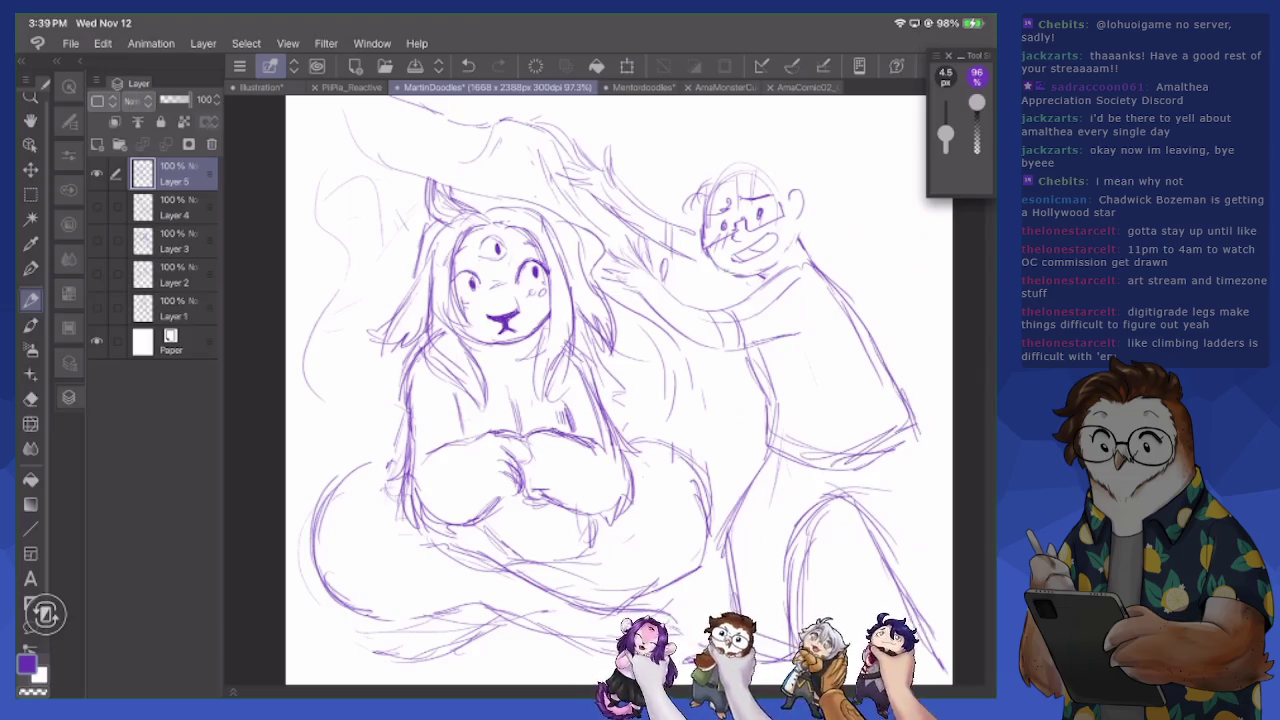
mouse_move(700, 182)
left_mouse_down()
mouse_move(724, 162)
mouse_move(736, 190)
mouse_move(788, 166)
left_mouse_up()
left_click(96, 173)
left_click(96, 206)
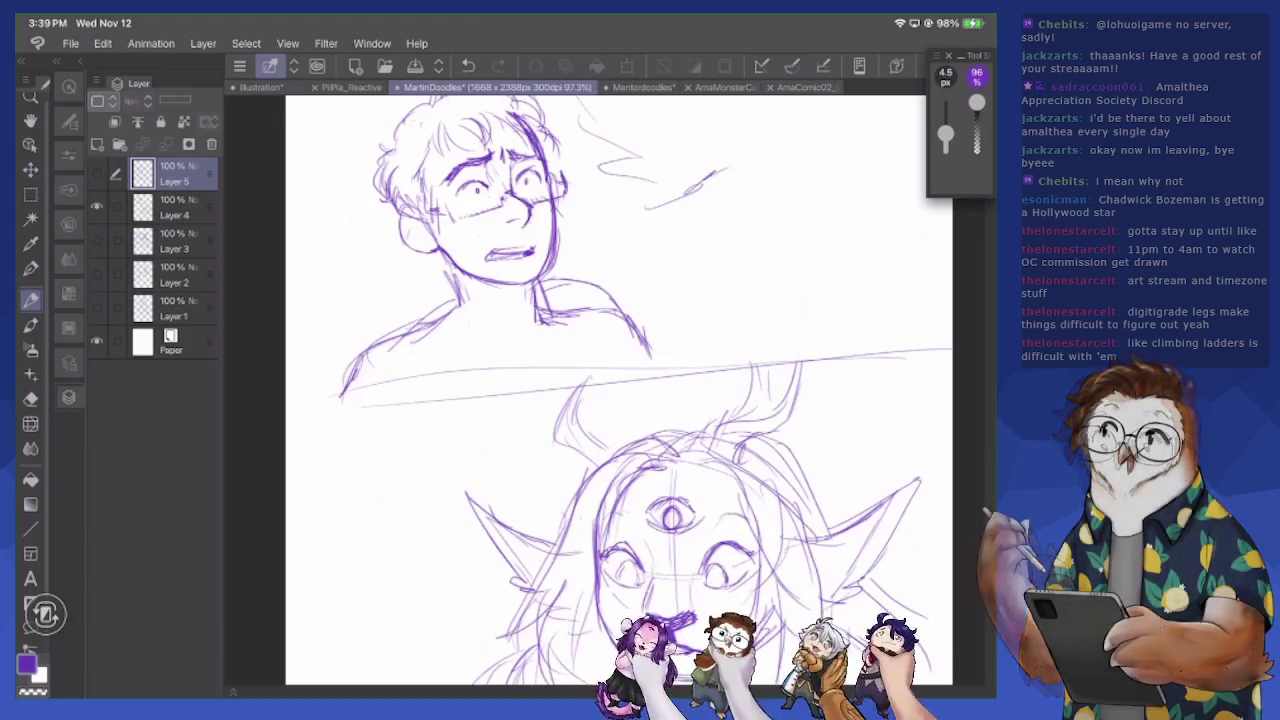
On Layer 4, erase and redraw the startled man's mouth and chin lines
left_click(175, 207)
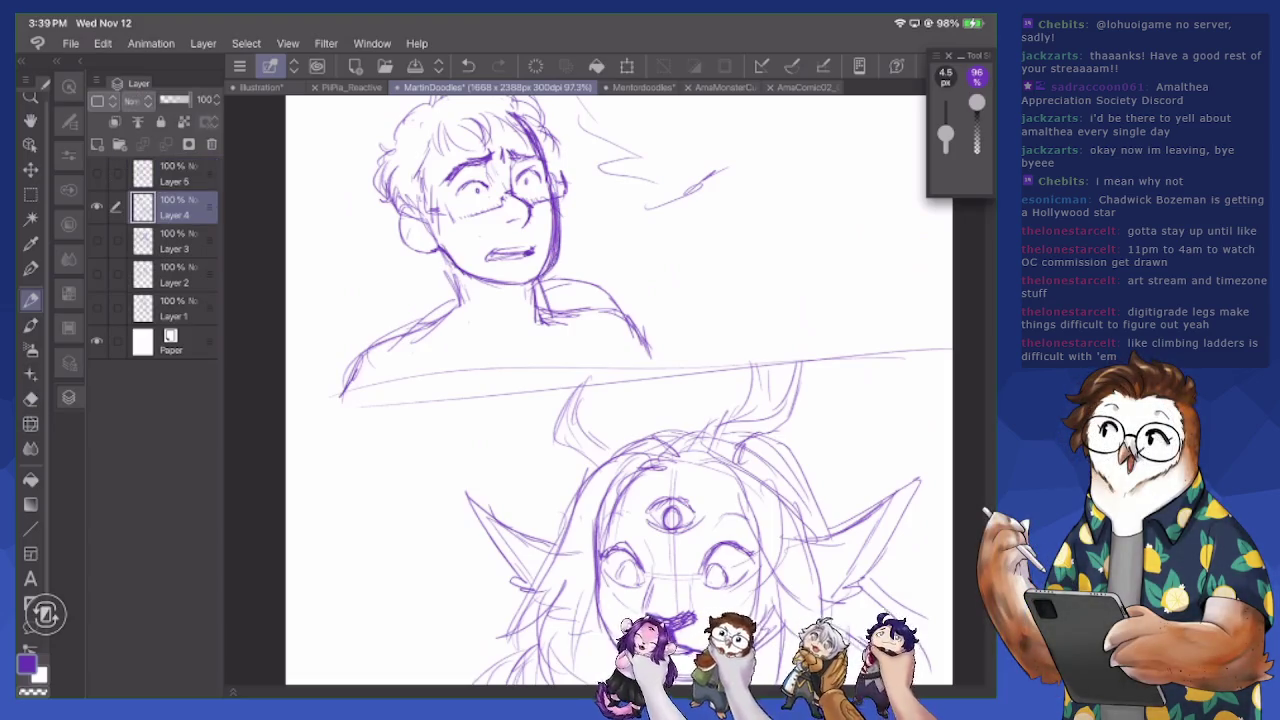
key("e")
mouse_move(448, 258)
left_mouse_down()
mouse_move(478, 280)
mouse_move(525, 283)
mouse_move(552, 252)
mouse_move(555, 205)
left_mouse_up()
key("p")
mouse_move(440, 250)
left_mouse_down()
mouse_move(460, 275)
mouse_move(540, 290)
mouse_move(560, 262)
mouse_move(553, 210)
mouse_move(555, 222)
left_mouse_up()
Sketch stubble on the man's jaw and darken his left cheek line
key("e")
key("p")
mouse_move(448, 240)
left_mouse_down()
mouse_move(460, 274)
mouse_move(509, 289)
left_mouse_up()
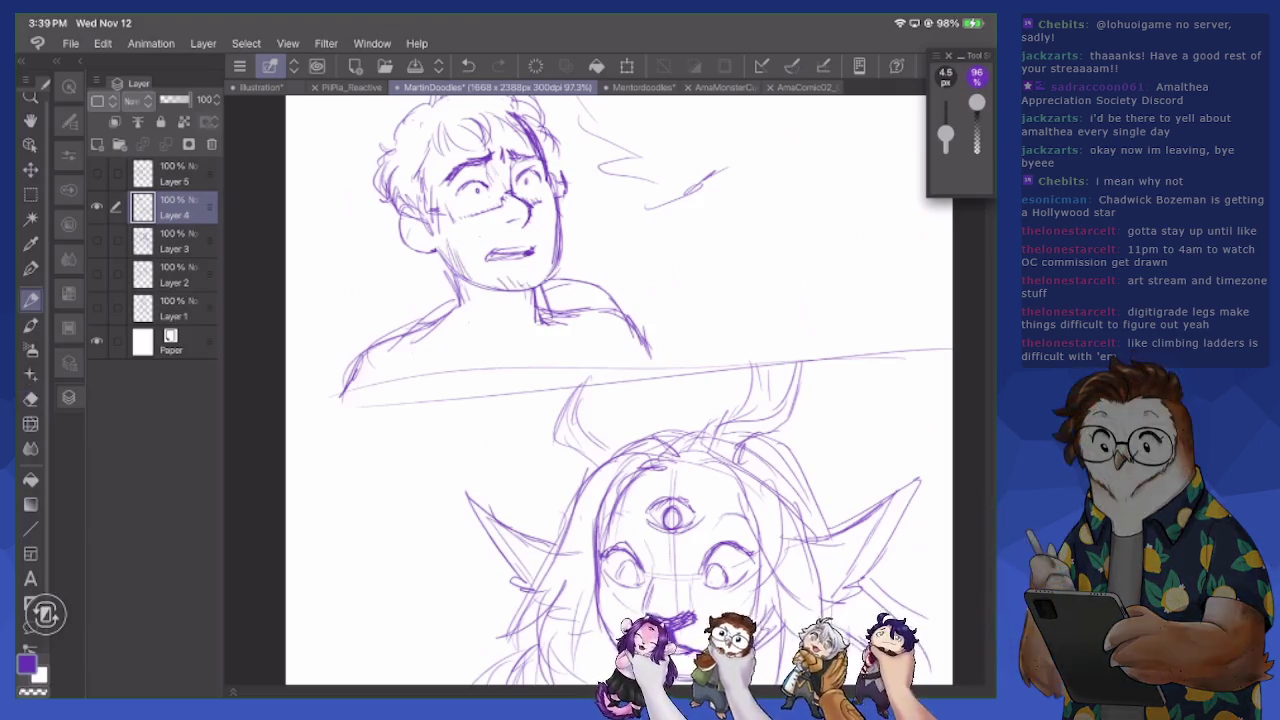
mouse_move(442, 252)
left_mouse_down()
mouse_move(423, 205)
mouse_move(447, 312)
mouse_move(330, 378)
mouse_move(314, 424)
left_mouse_up()
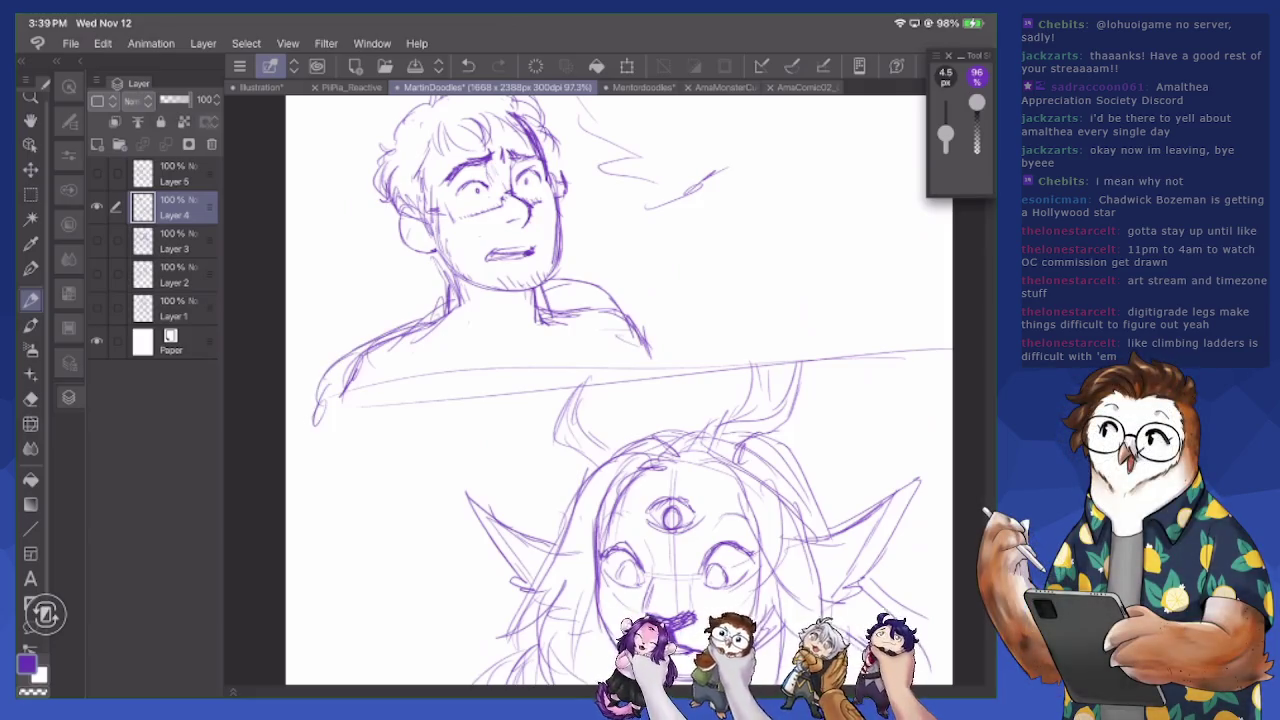
scroll(600, 390, "down", 3)
scroll(600, 390, "down", 3)
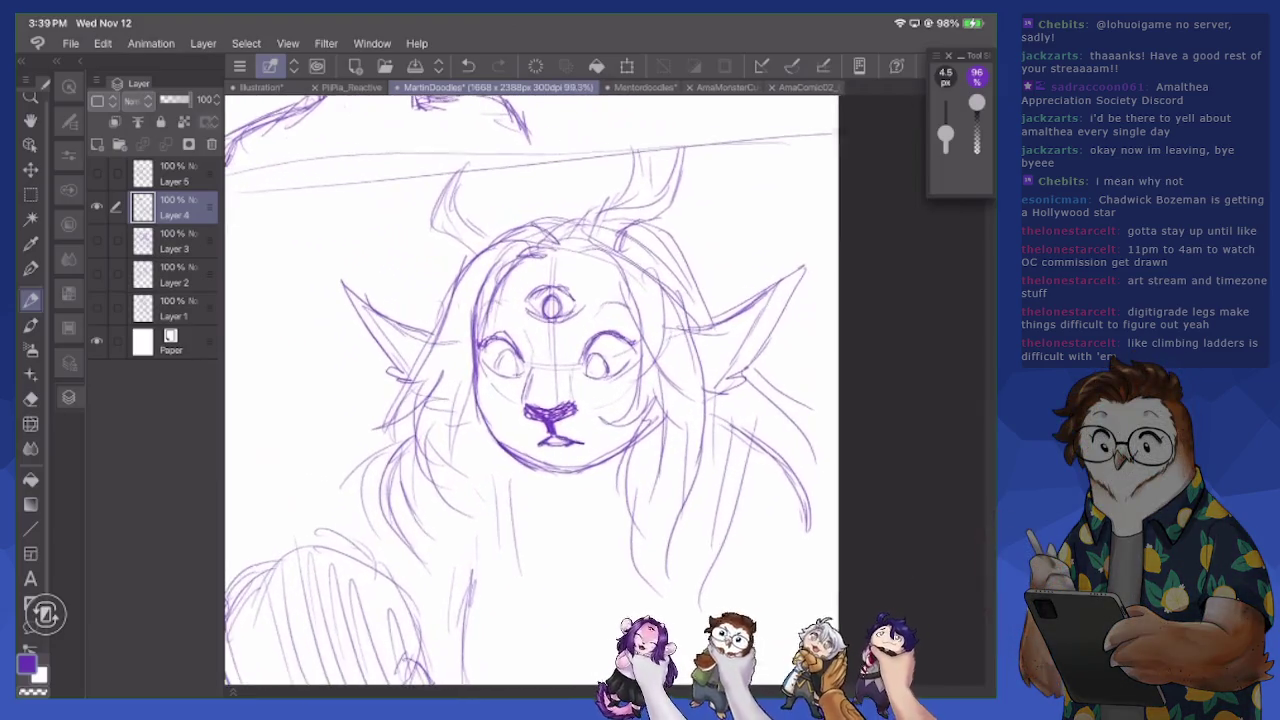
Sketch extra strands on the creature's right hair, head top and left hair
left_click_drag(638, 222, 696, 286)
left_click_drag(666, 238, 710, 324)
left_click_drag(496, 226, 616, 190)
left_click_drag(412, 450, 392, 576)
left_click_drag(396, 492, 450, 612)
left_click_drag(420, 450, 390, 494)
Erase stray lines on the creature's left hair and the marks under its left eye
key("e")
left_click_drag(410, 430, 360, 502)
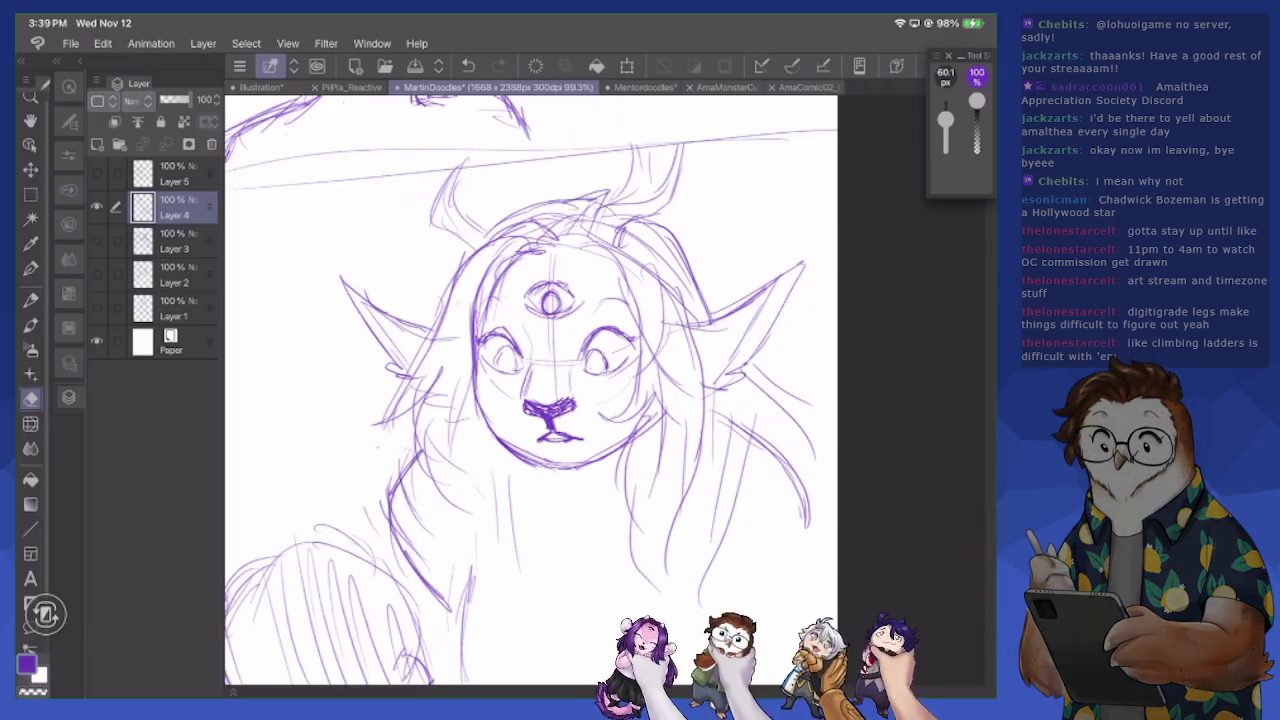
key("p")
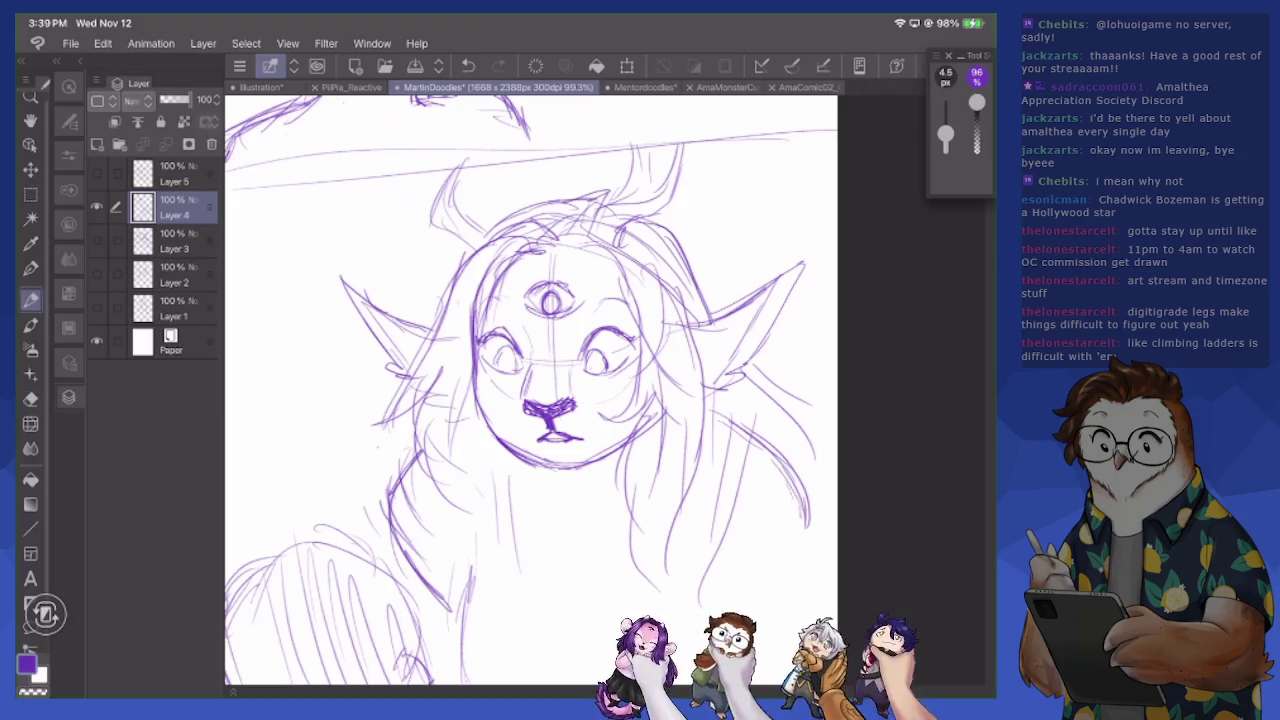
key("e")
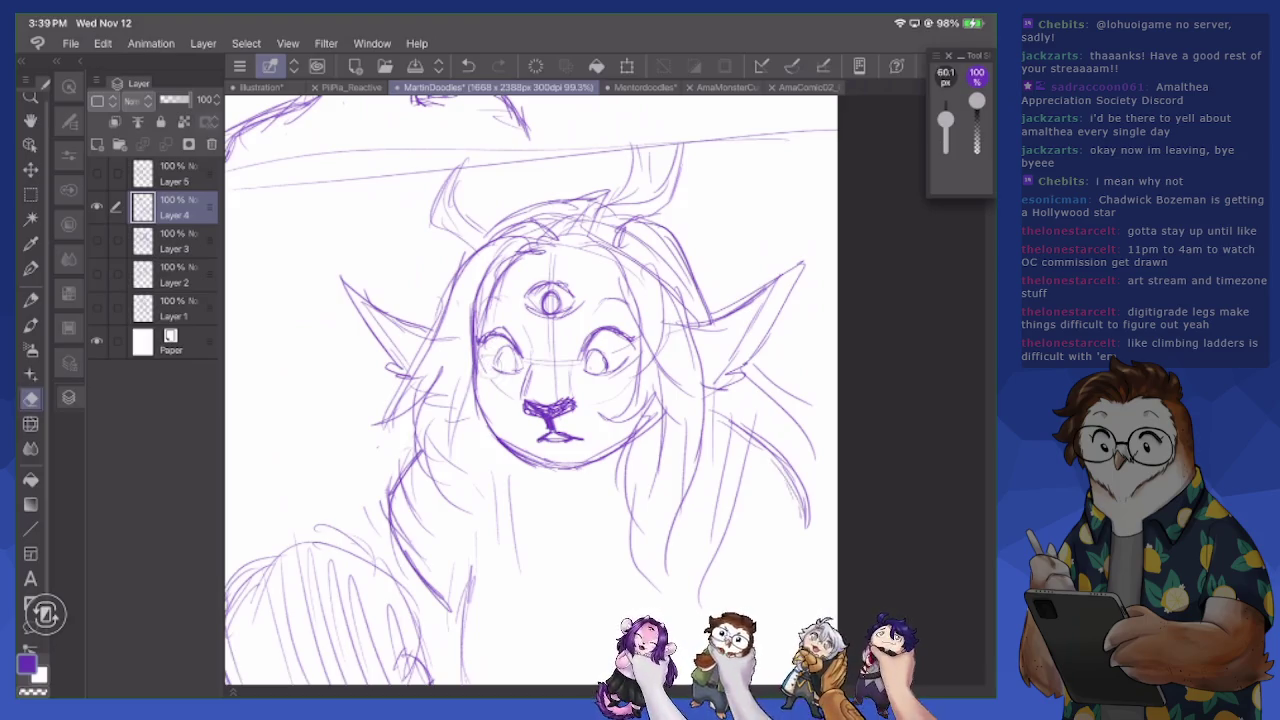
mouse_move(482, 360)
left_mouse_down()
mouse_move(520, 382)
mouse_move(524, 368)
mouse_move(498, 376)
mouse_move(508, 348)
mouse_move(520, 364)
mouse_move(590, 374)
mouse_move(606, 352)
mouse_move(608, 376)
left_mouse_up()
key("p")
Darken the lines around the creature's right eye and along the hair's right side
left_click_drag(640, 294, 656, 322)
left_click_drag(684, 258, 706, 318)
left_click_drag(748, 398, 780, 460)
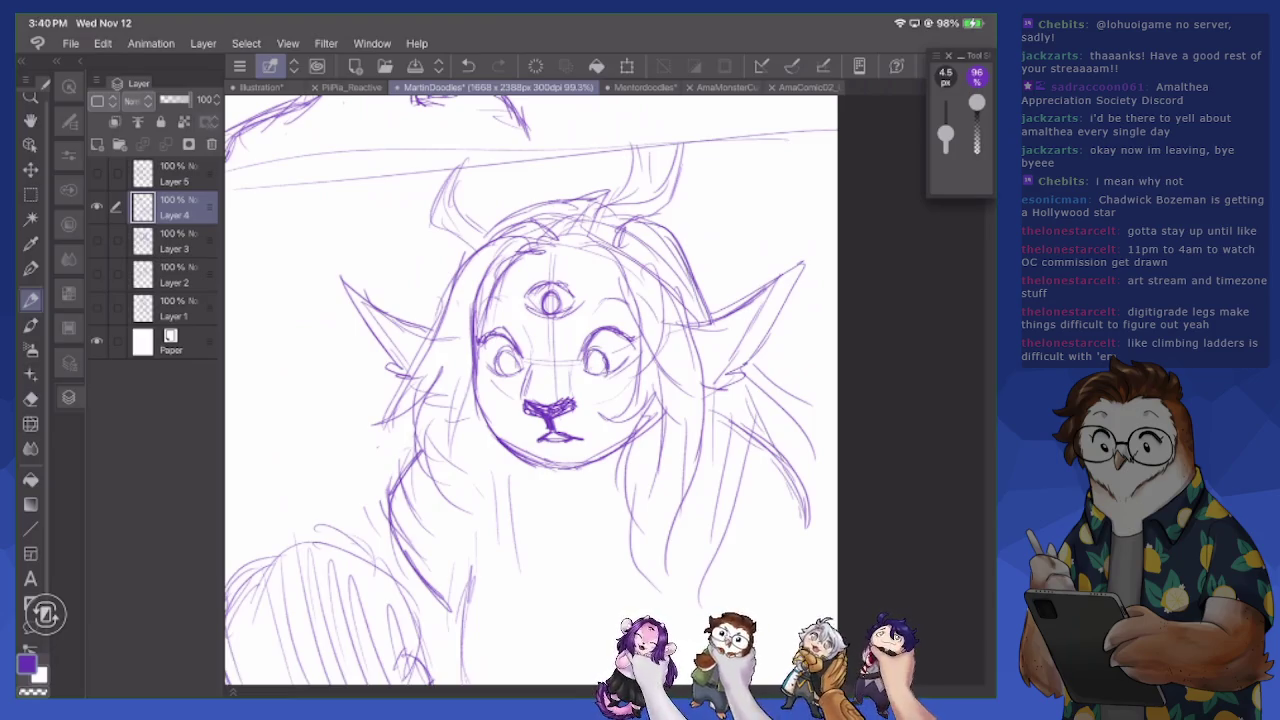
scroll(560, 390, "down", 3)
scroll(560, 390, "down", 2)
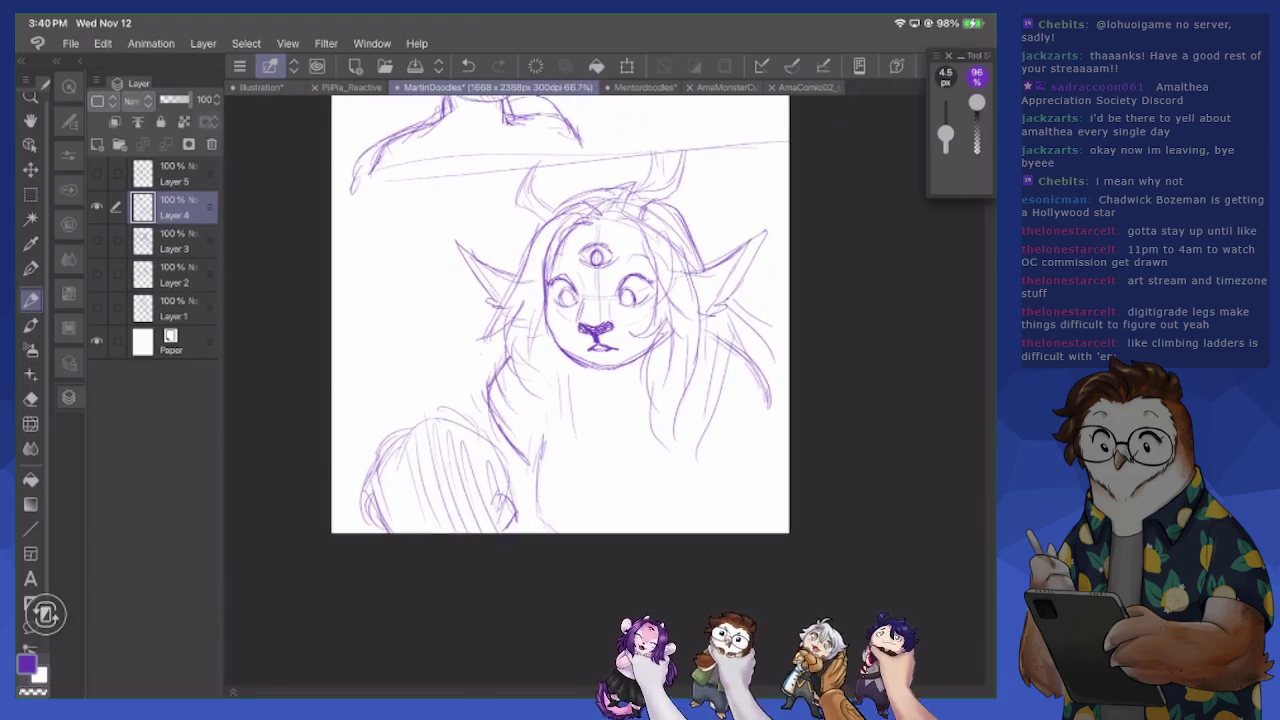
Hatch fur across the creature's lower body, then view the AmaComic02_Censored reference
left_click_drag(364, 474, 348, 532)
mouse_move(374, 450)
left_mouse_down()
mouse_move(342, 524)
mouse_move(405, 410)
mouse_move(430, 406)
mouse_move(485, 418)
mouse_move(520, 470)
mouse_move(530, 532)
left_mouse_up()
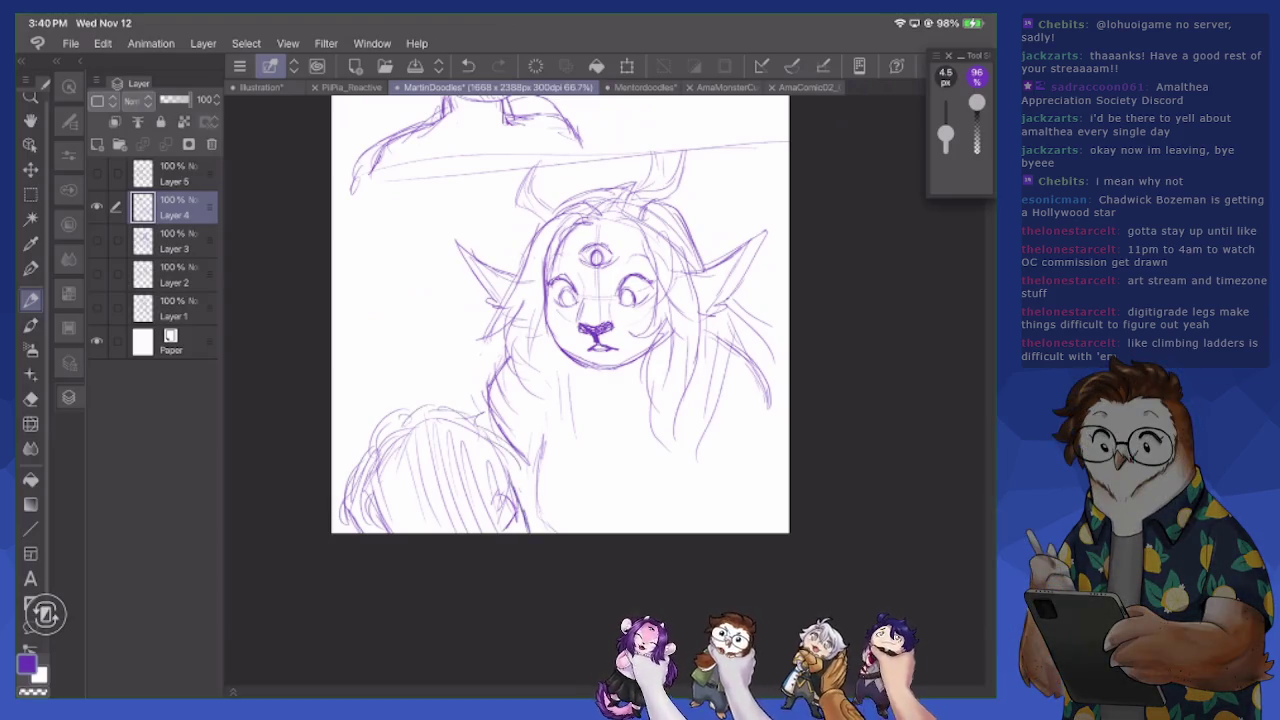
left_click_drag(626, 460, 624, 532)
left_click_drag(622, 448, 622, 534)
left_click_drag(760, 376, 789, 430)
left_click_drag(515, 456, 513, 478)
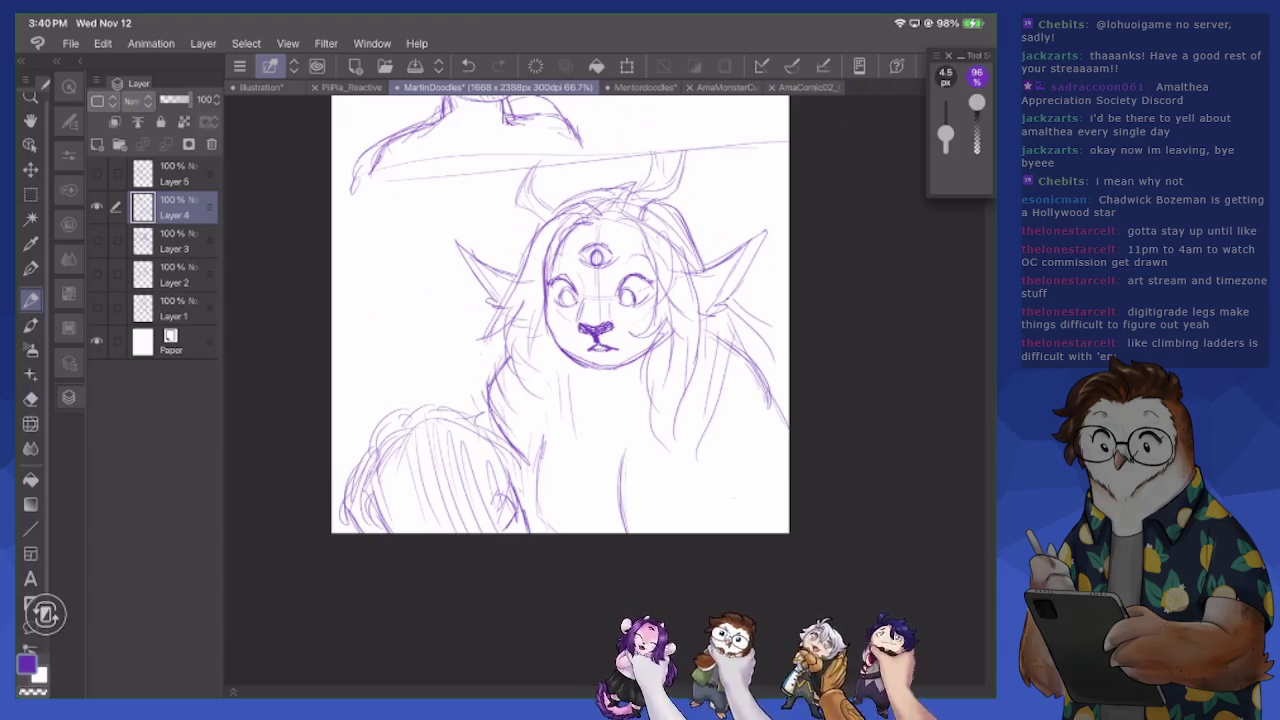
left_click(806, 87)
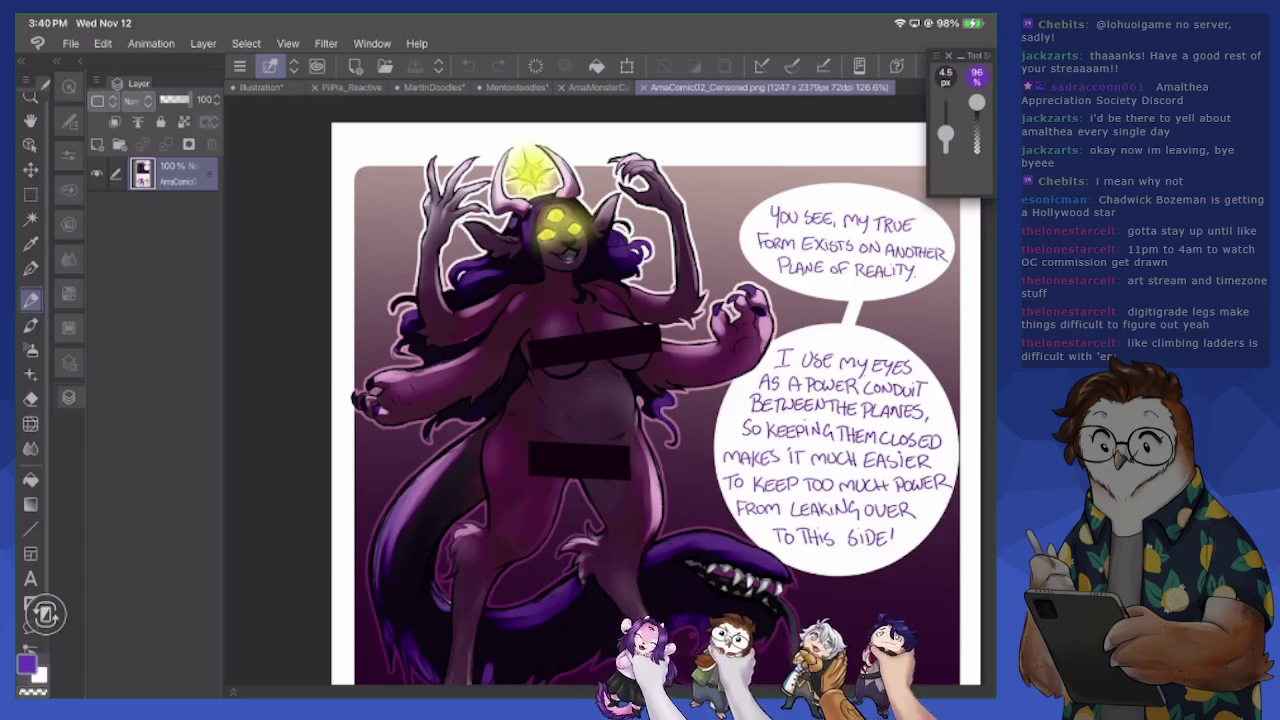
Check the AmaMonsterCute and AmaComic02 references while refining the creature's mouth and filling its left pupil
left_click(598, 87)
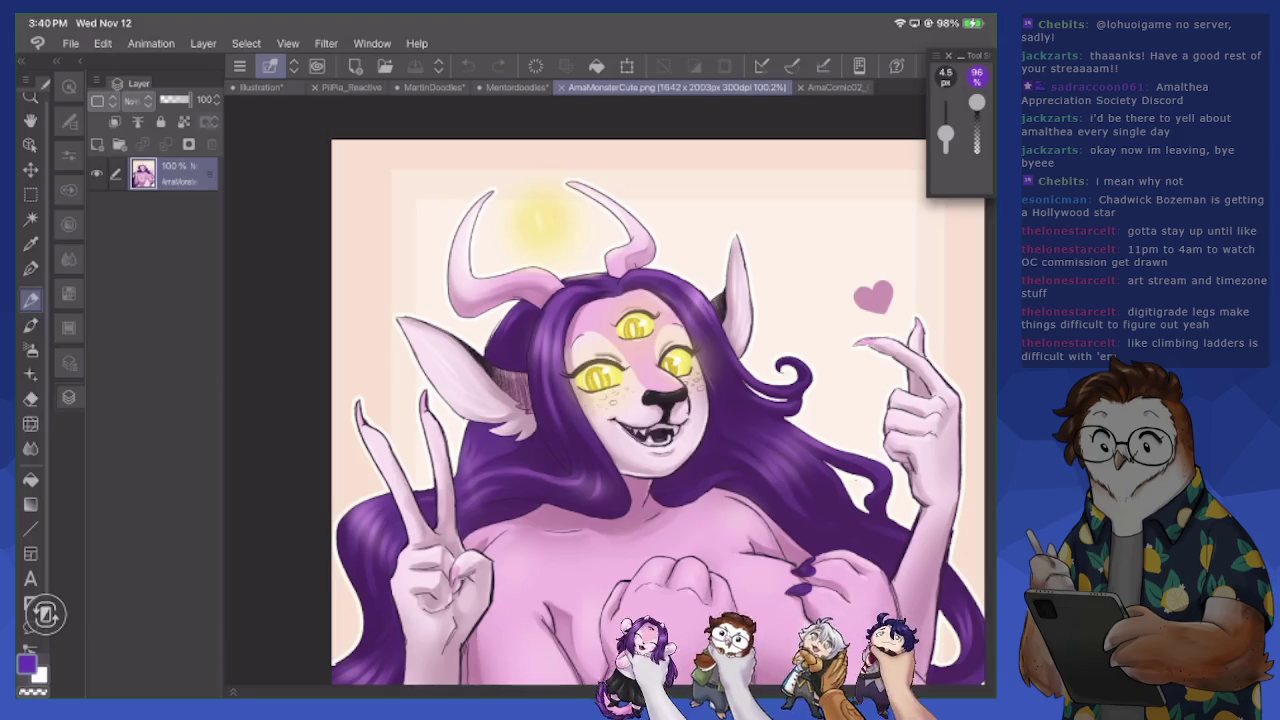
left_click(433, 87)
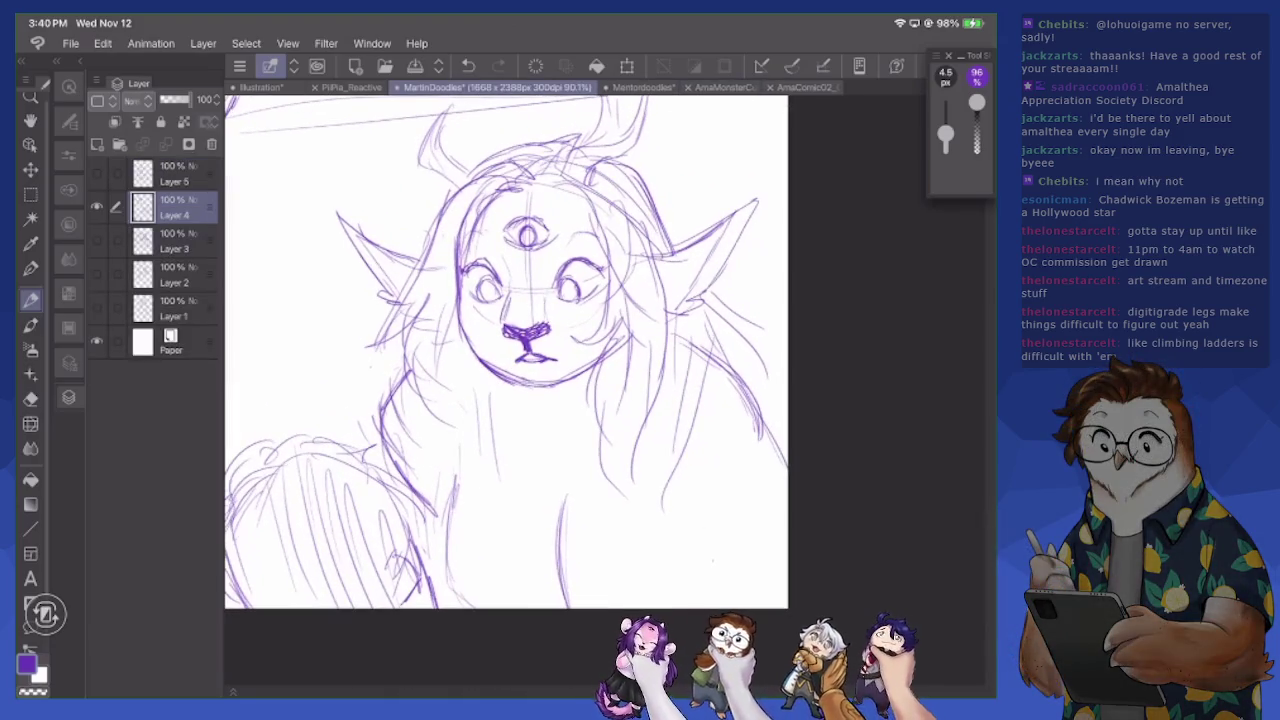
mouse_move(521, 341)
left_mouse_down()
mouse_move(524, 355)
mouse_move(551, 358)
mouse_move(536, 361)
left_mouse_up()
left_click_drag(488, 285, 490, 295)
left_click(800, 87)
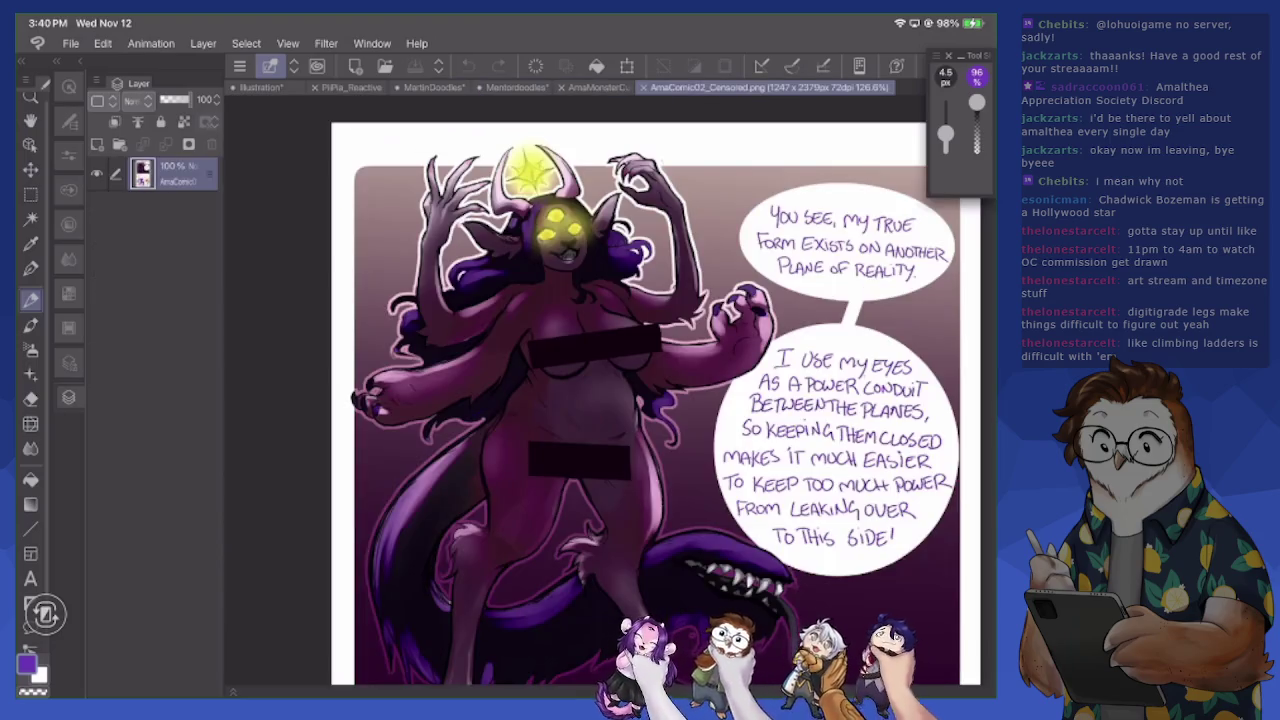
left_click(432, 87)
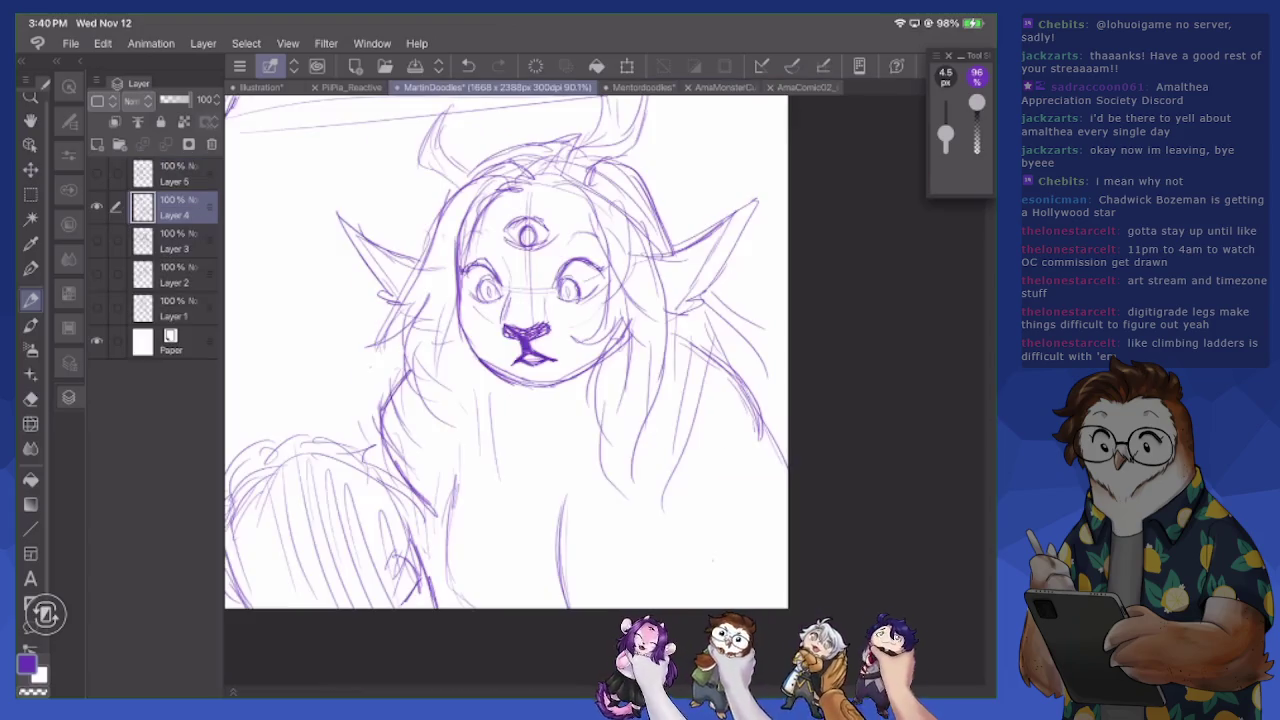
scroll(506, 351, "down", 3)
Hatch more fur on the creature's lower right side and left of its body
left_click_drag(724, 454, 704, 514)
left_click_drag(718, 462, 700, 520)
left_click_drag(764, 426, 756, 510)
mouse_move(499, 450)
left_mouse_down()
mouse_move(495, 470)
mouse_move(487, 458)
left_mouse_up()
left_click_drag(489, 424, 483, 452)
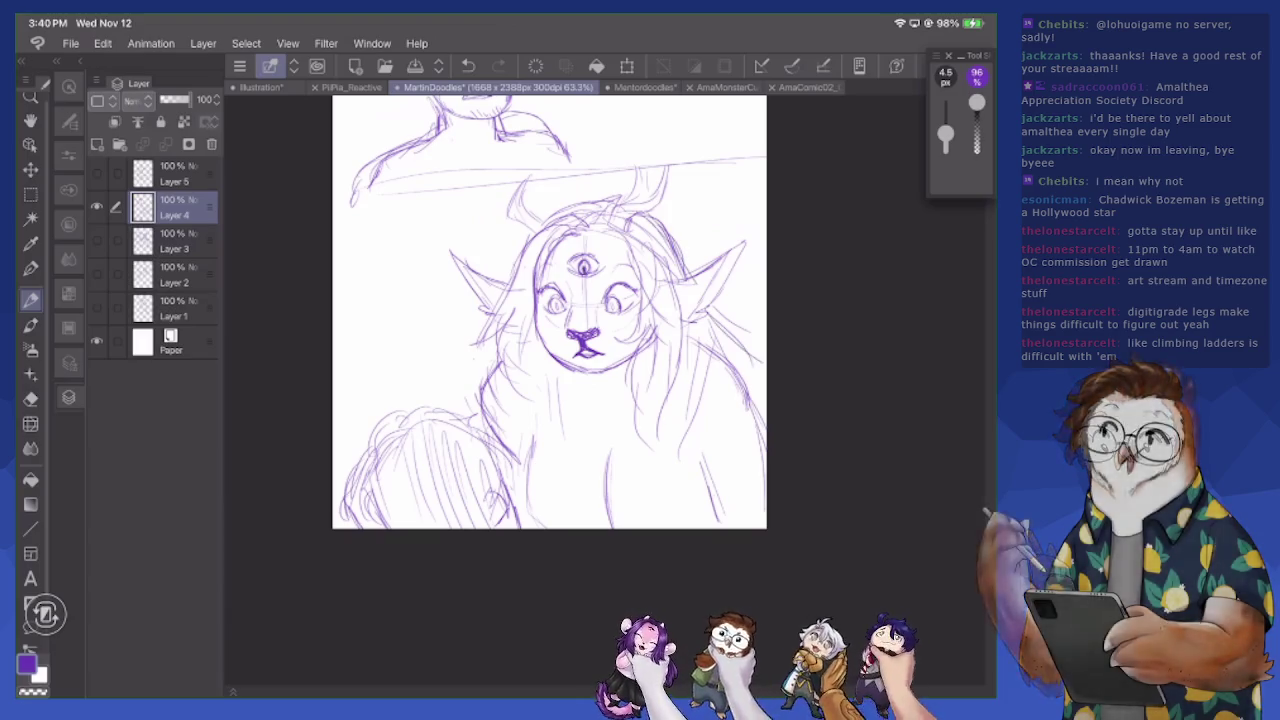
scroll(572, 390, "up", 5)
scroll(572, 390, "up", 1)
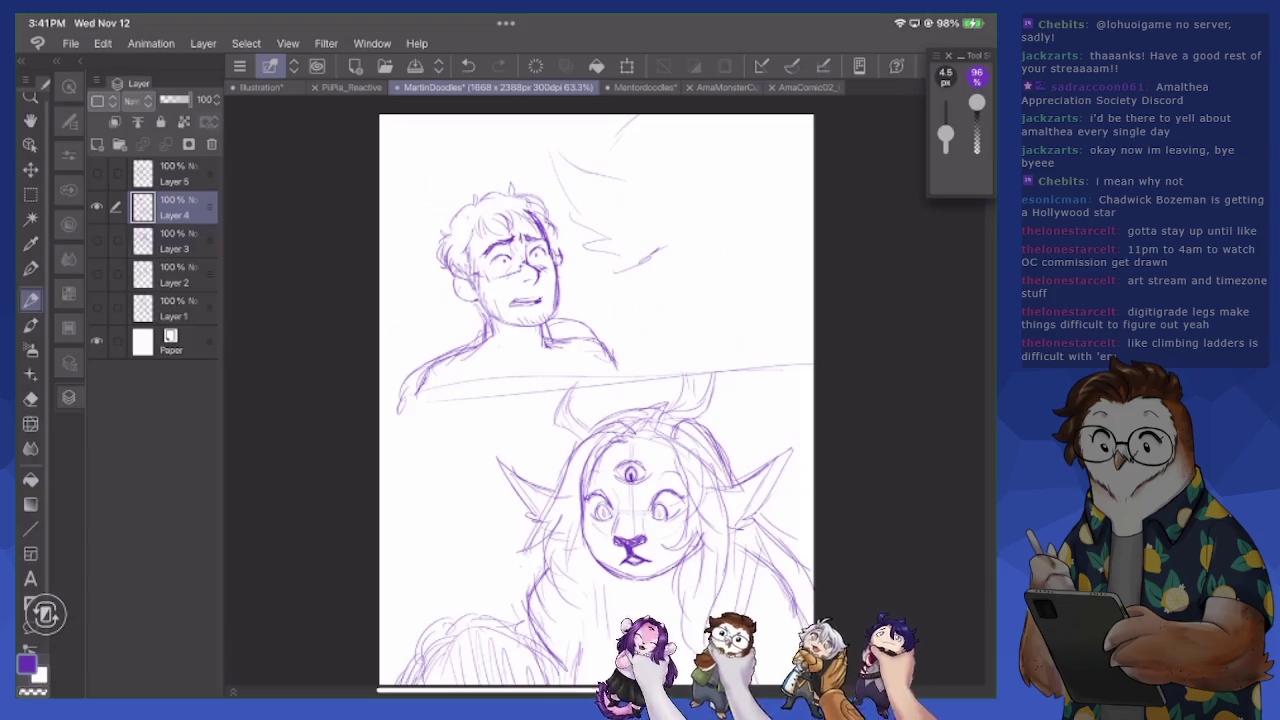
Sketch the man's shirt collar and left shoulder line
mouse_move(545, 325)
left_mouse_down()
mouse_move(547, 353)
mouse_move(488, 352)
left_mouse_up()
mouse_move(478, 326)
left_mouse_down()
mouse_move(515, 358)
mouse_move(476, 365)
mouse_move(553, 371)
mouse_move(490, 378)
mouse_move(500, 372)
mouse_move(474, 330)
mouse_move(486, 372)
mouse_move(480, 360)
mouse_move(395, 412)
left_mouse_up()
key("e")
key("p")
mouse_move(492, 316)
left_mouse_down()
mouse_move(488, 336)
mouse_move(422, 360)
mouse_move(414, 406)
left_mouse_up()
left_click_drag(454, 342, 412, 370)
Draw and rework the man's right shoulder line and add short neck marks
mouse_move(546, 322)
left_mouse_down()
mouse_move(572, 326)
mouse_move(622, 378)
left_mouse_up()
key("e")
mouse_move(588, 336)
left_mouse_down()
mouse_move(556, 354)
mouse_move(618, 382)
left_mouse_up()
key("p")
mouse_move(492, 330)
left_mouse_down()
mouse_move(508, 346)
mouse_move(486, 342)
left_mouse_up()
mouse_move(487, 325)
left_mouse_down()
mouse_move(482, 353)
mouse_move(516, 364)
mouse_move(468, 340)
left_mouse_up()
key("e")
key("p")
left_click_drag(568, 324, 628, 376)
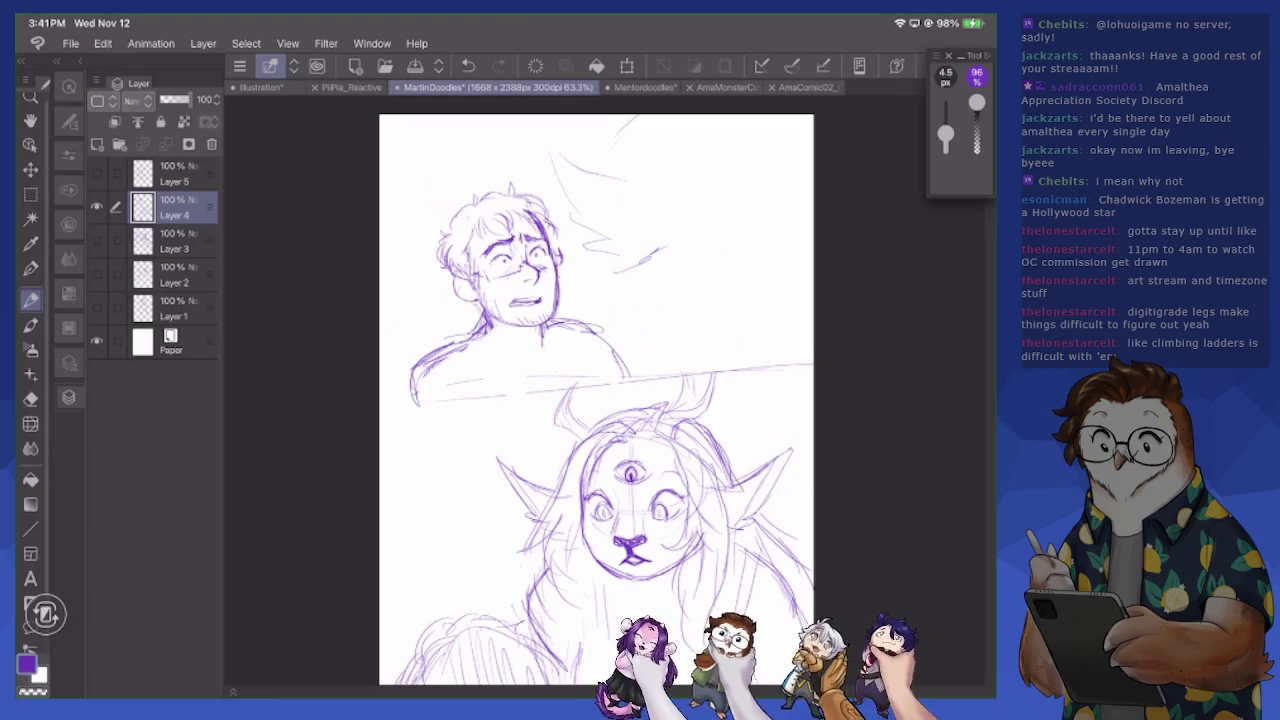
Add sweeping strokes in the space right of the man's head
scroll(585, 400, "up", 3)
mouse_move(512, 256)
left_mouse_down()
mouse_move(612, 300)
mouse_move(550, 338)
mouse_move(620, 352)
mouse_move(632, 372)
mouse_move(660, 360)
left_mouse_up()
mouse_move(576, 288)
left_mouse_down()
mouse_move(650, 322)
mouse_move(666, 354)
mouse_move(664, 462)
left_mouse_up()
left_click_drag(680, 412, 712, 454)
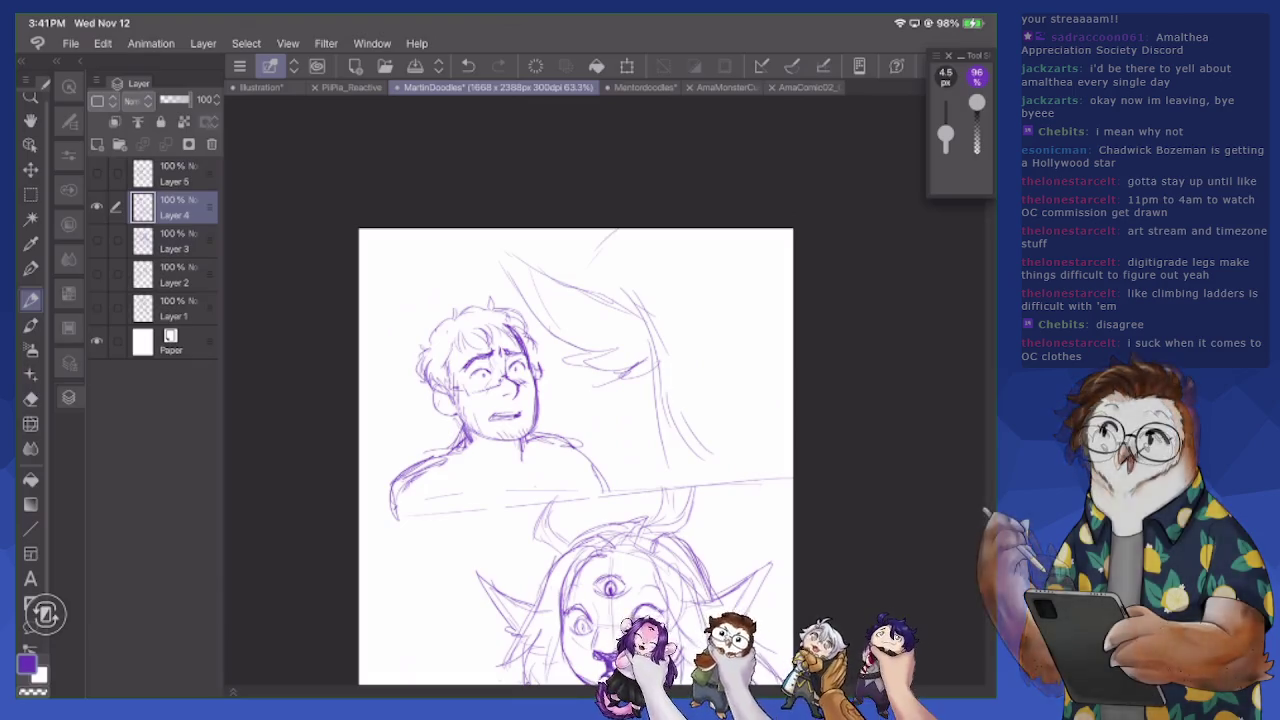
scroll(576, 456, "up", 1)
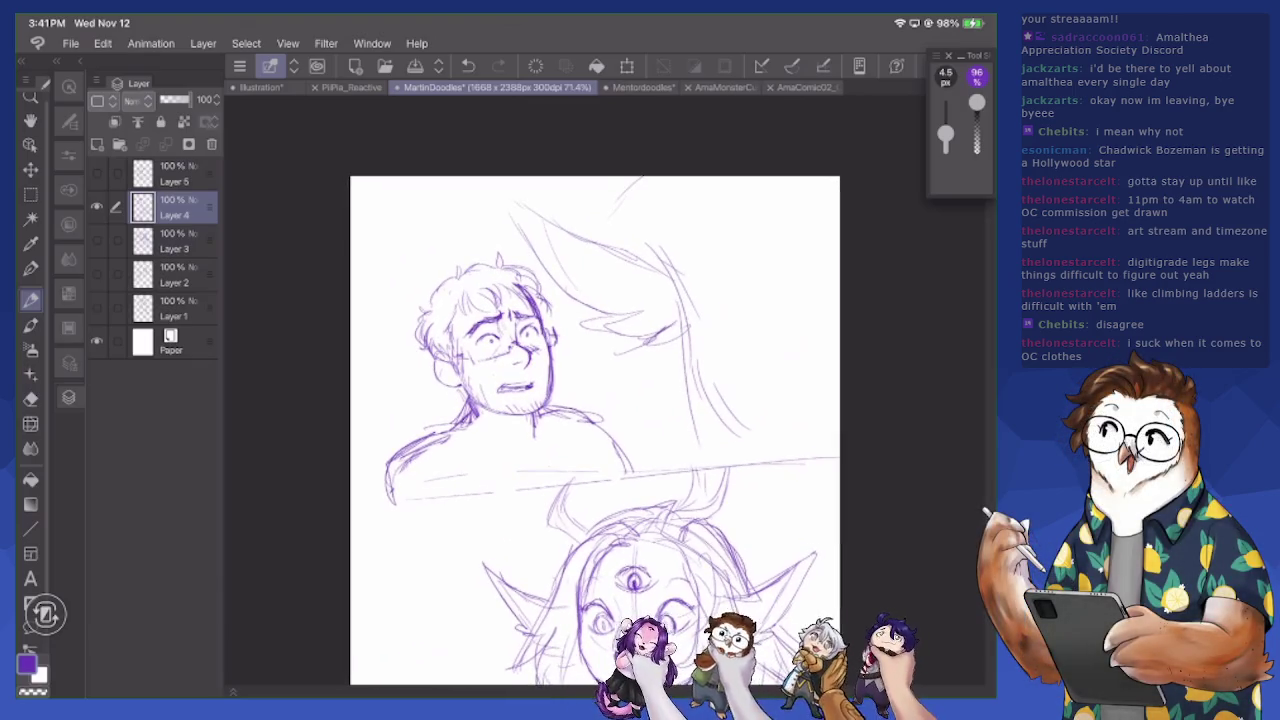
Refine the man's collar with lines below his face and small collar strokes
key("e")
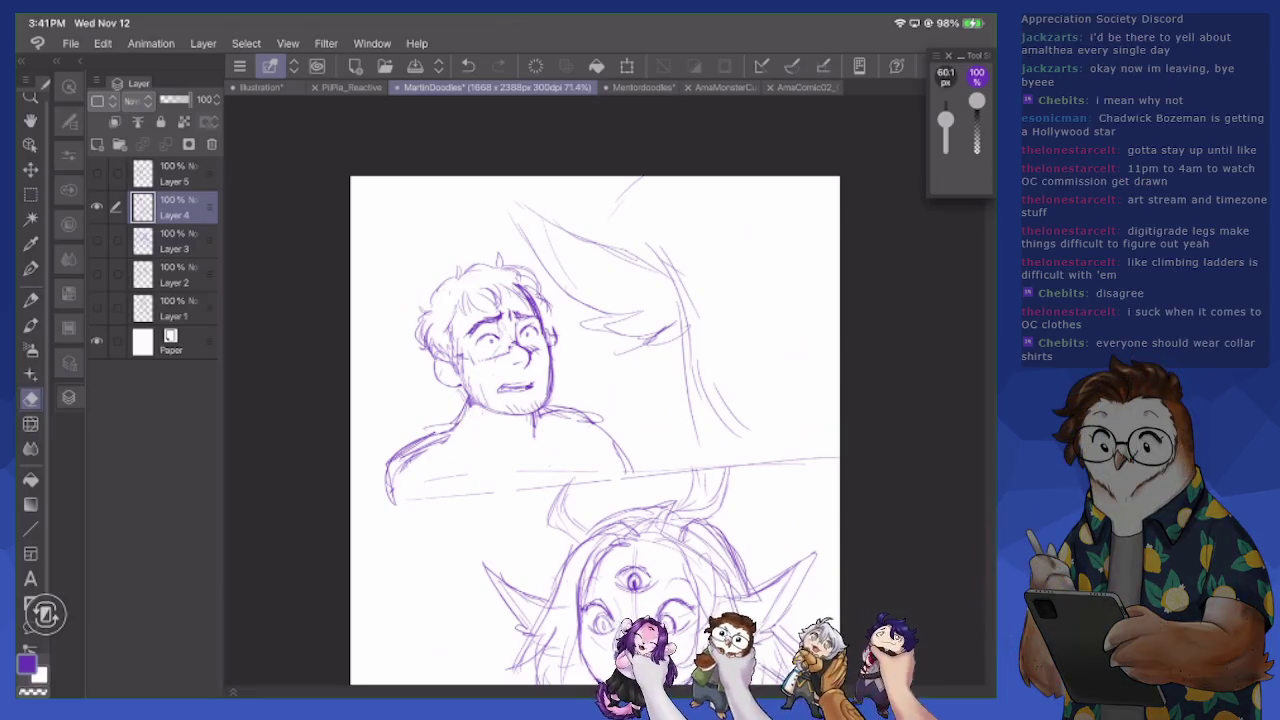
key("p")
mouse_move(490, 405)
left_mouse_down()
mouse_move(474, 460)
mouse_move(464, 456)
mouse_move(472, 472)
mouse_move(482, 464)
mouse_move(470, 484)
mouse_move(456, 394)
left_mouse_up()
left_click_drag(490, 438, 538, 466)
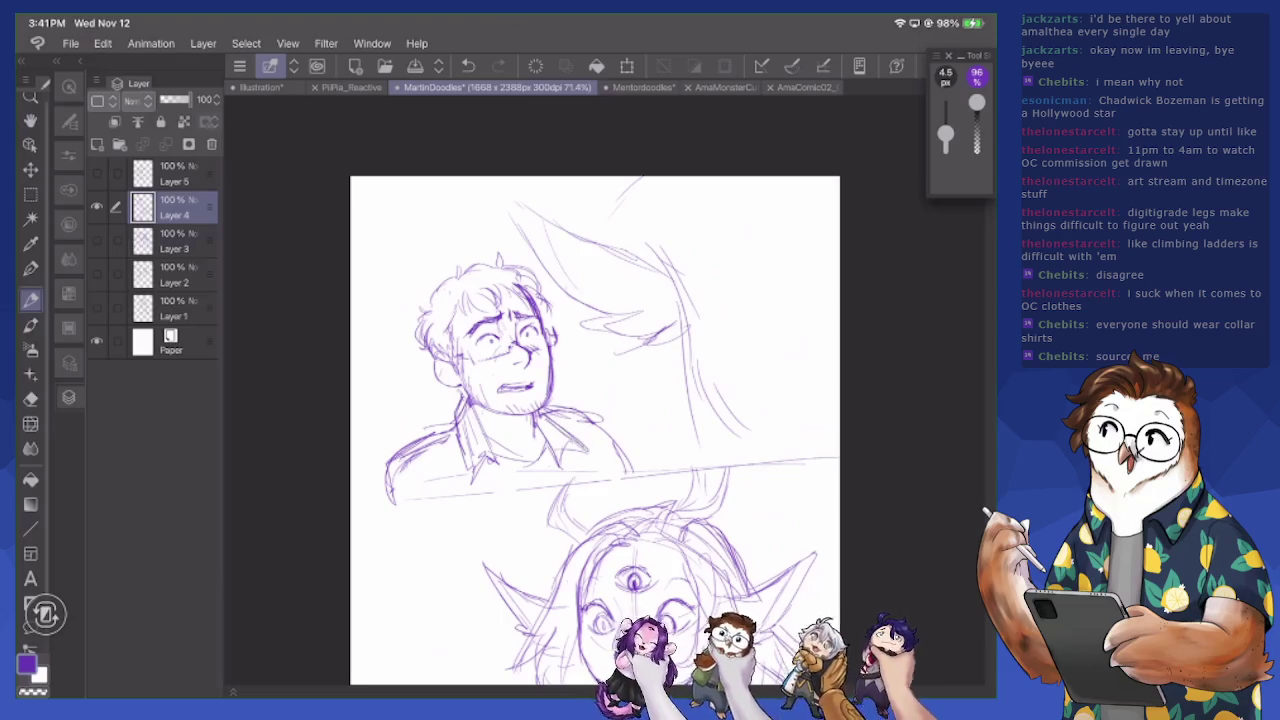
mouse_move(490, 440)
left_mouse_down()
mouse_move(508, 486)
mouse_move(482, 474)
left_mouse_up()
mouse_move(466, 458)
left_mouse_down()
mouse_move(488, 482)
mouse_move(460, 482)
left_mouse_up()
key("e")
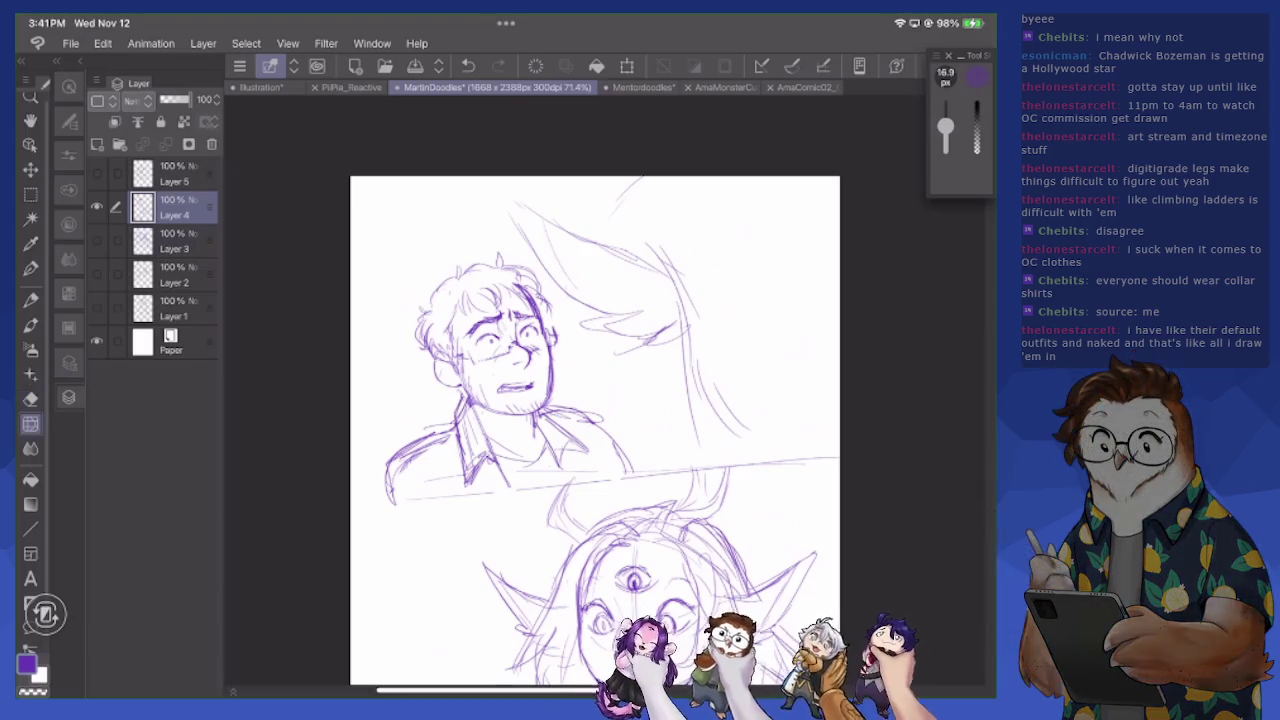
key("p")
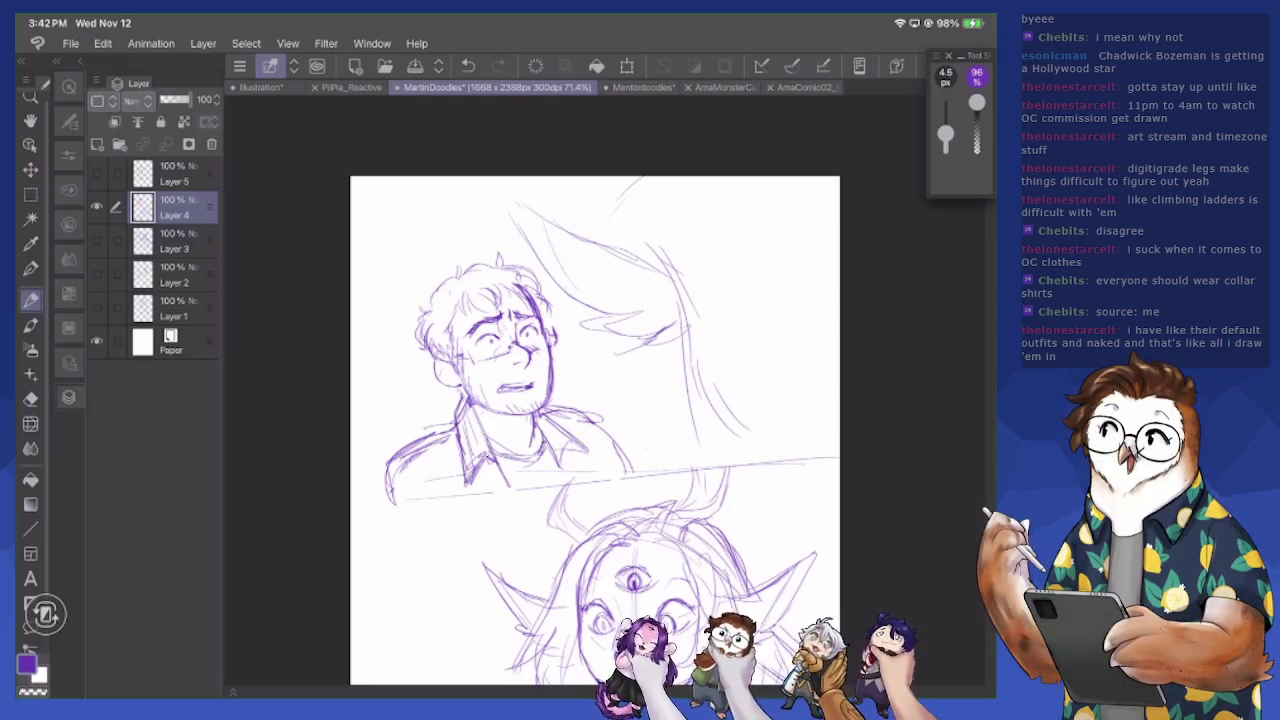
scroll(595, 430, "down", 2)
Erase and redraw the creature's left cheek and body lines
key("e")
scroll(600, 430, "up", 1)
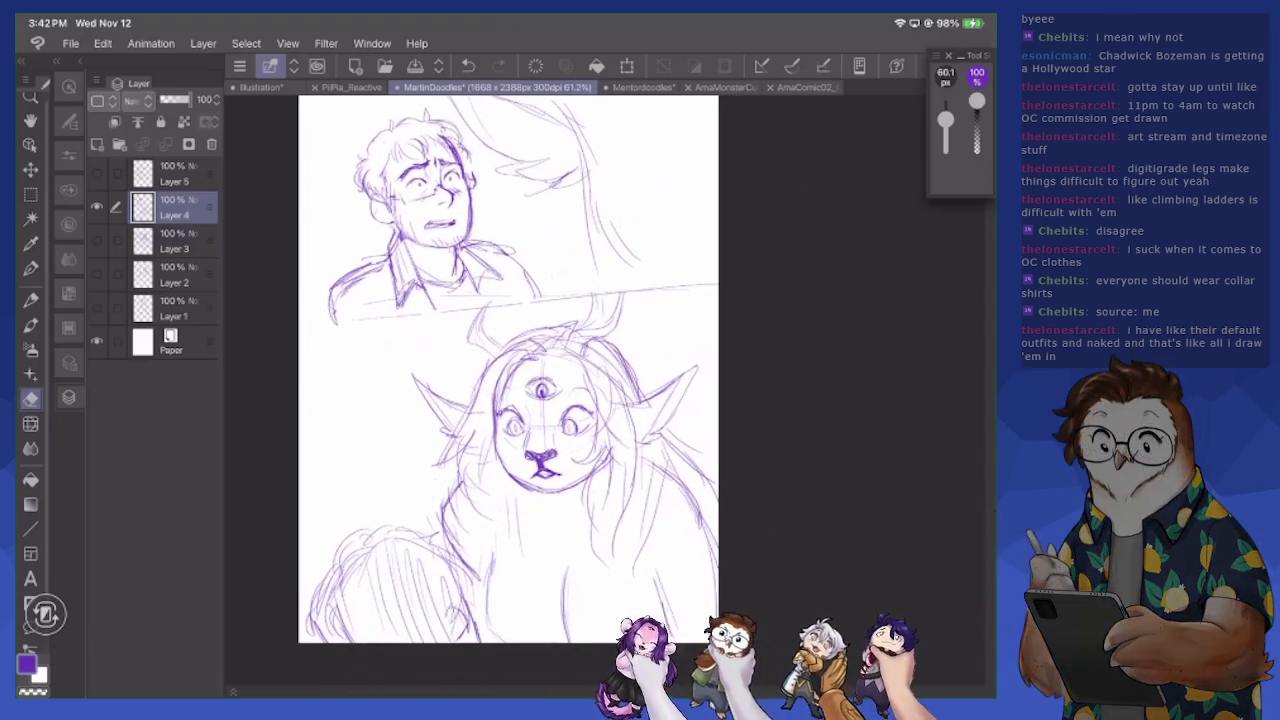
mouse_move(472, 470)
left_mouse_down()
mouse_move(456, 516)
mouse_move(492, 414)
mouse_move(474, 414)
mouse_move(440, 466)
left_mouse_up()
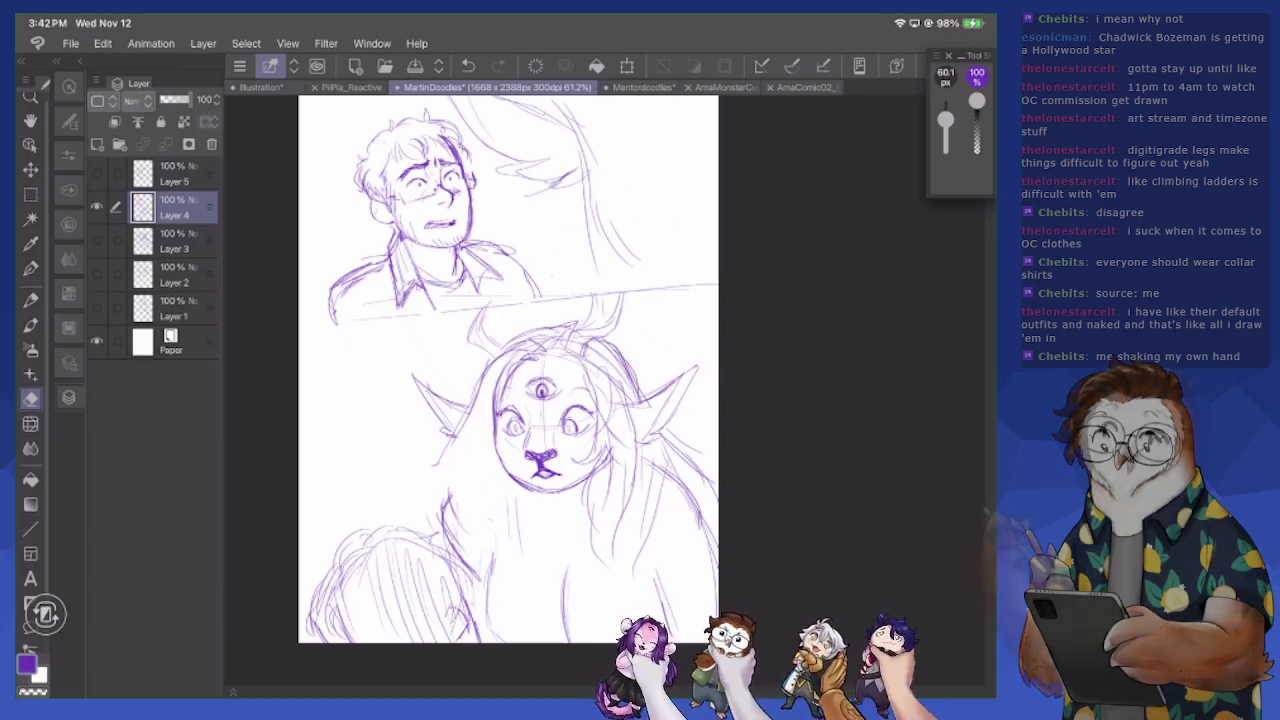
key("p")
left_click_drag(470, 398, 428, 464)
left_click_drag(472, 432, 470, 508)
left_click_drag(490, 450, 462, 542)
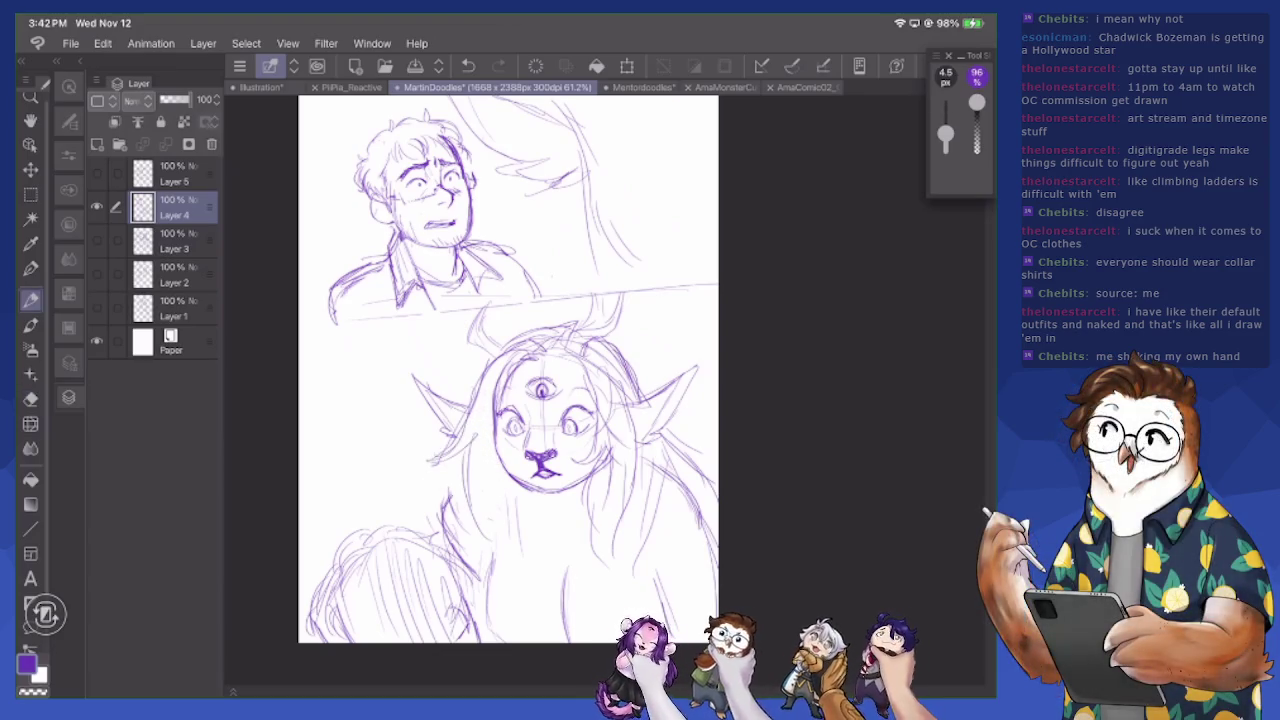
Add fur lines on the creature's right side and lower body
mouse_move(588, 506)
left_mouse_down()
mouse_move(596, 566)
mouse_move(618, 578)
left_mouse_up()
left_click_drag(618, 500, 632, 574)
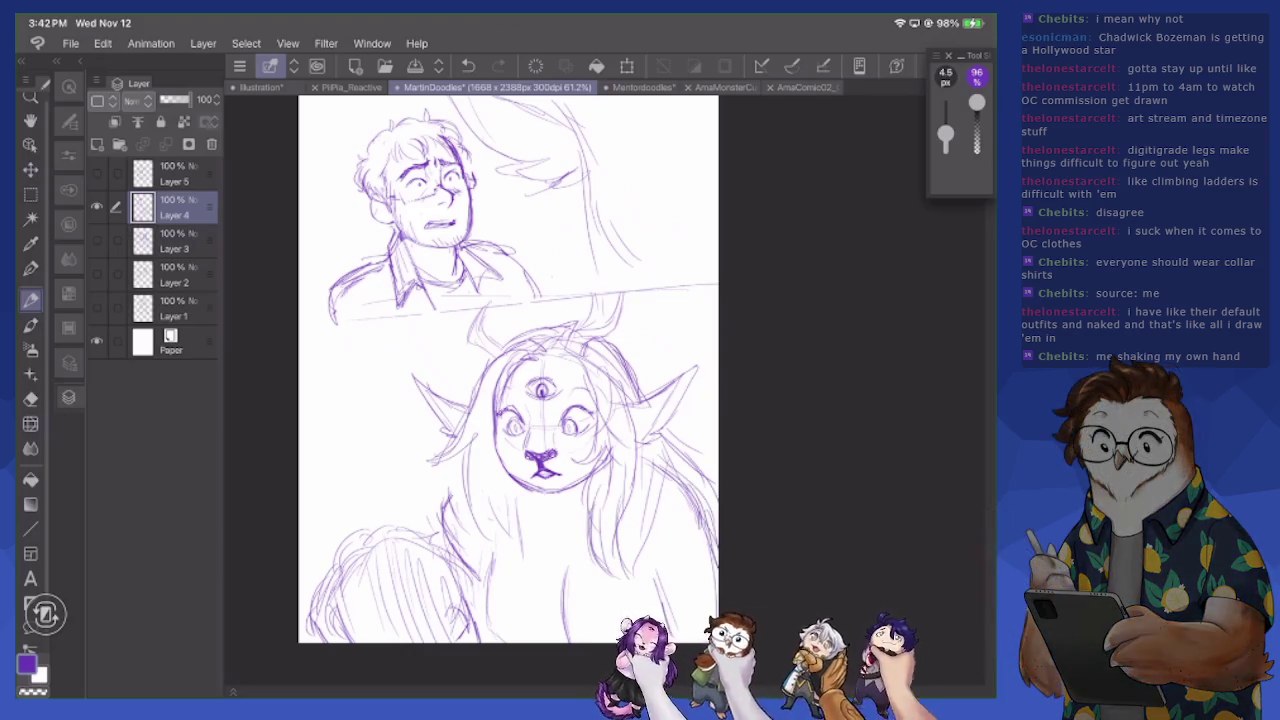
mouse_move(494, 558)
left_mouse_down()
mouse_move(482, 644)
mouse_move(488, 600)
left_mouse_up()
left_click_drag(573, 572, 577, 640)
left_click_drag(470, 577, 460, 618)
Hatch the rounded lower-left shape densely, then darken it with pen size 6.0
left_click_drag(334, 570, 326, 640)
mouse_move(356, 550)
left_mouse_down()
mouse_move(340, 642)
mouse_move(362, 642)
left_mouse_up()
mouse_move(390, 540)
left_mouse_down()
mouse_move(374, 642)
mouse_move(386, 642)
left_mouse_up()
left_click_drag(410, 550, 408, 642)
mouse_move(442, 554)
left_mouse_down()
mouse_move(428, 642)
mouse_move(442, 642)
left_mouse_up()
mouse_move(465, 574)
left_mouse_down()
mouse_move(456, 638)
mouse_move(463, 606)
left_mouse_up()
mouse_move(471, 610)
left_mouse_down()
mouse_move(467, 640)
mouse_move(472, 626)
left_mouse_up()
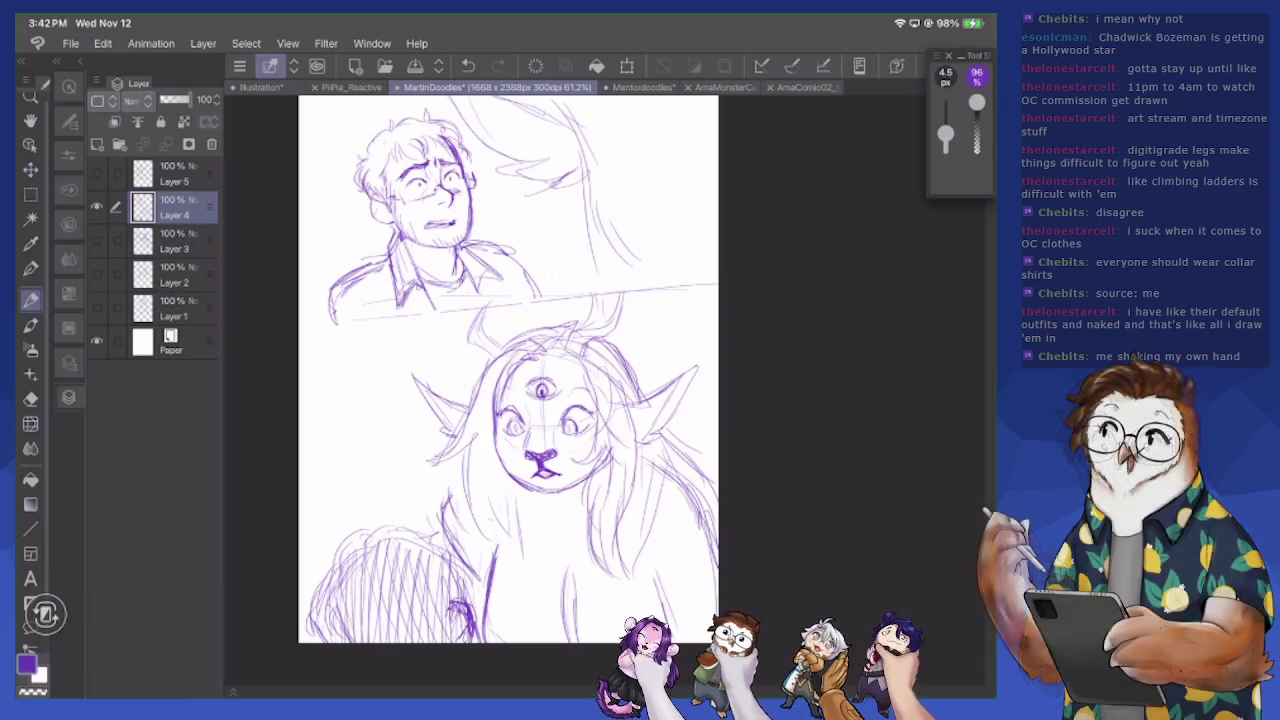
key("bracketright")
key("bracketright")
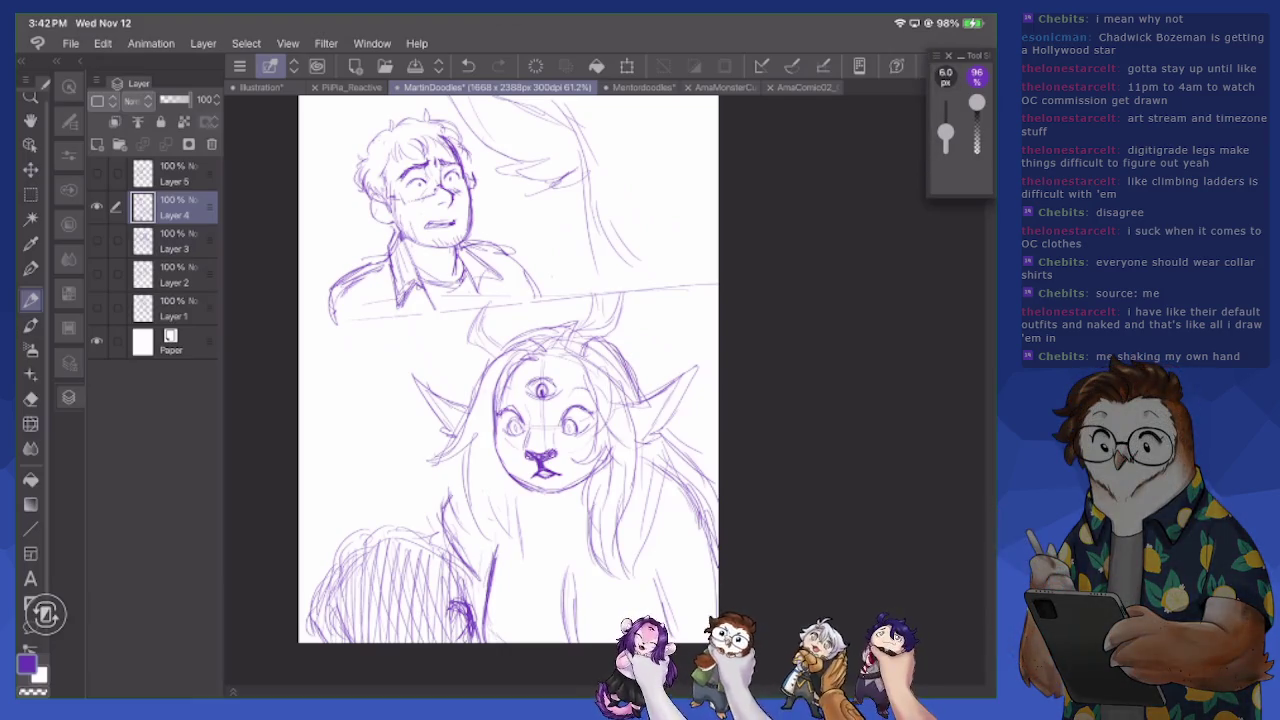
mouse_move(446, 594)
left_mouse_down()
mouse_move(440, 642)
mouse_move(462, 582)
mouse_move(452, 588)
mouse_move(470, 588)
left_mouse_up()
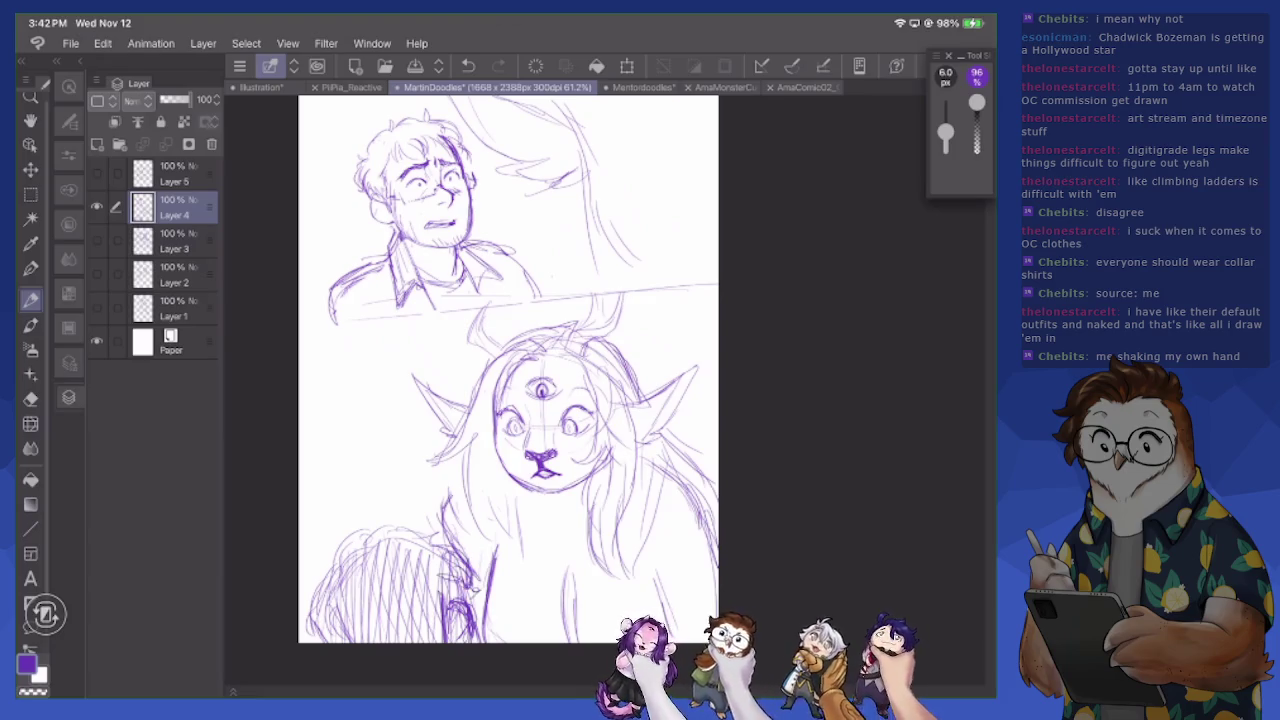